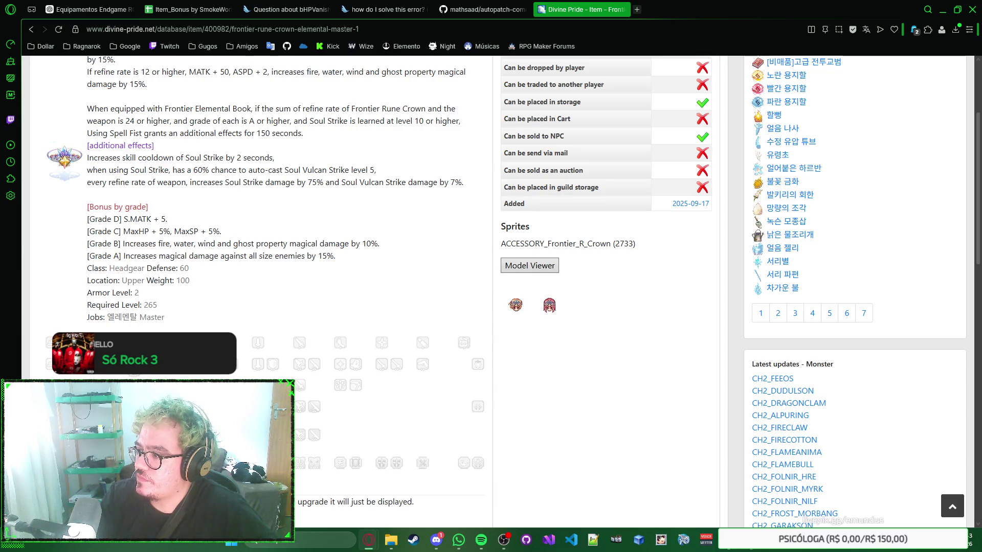
Step: Cycle through Discord, the browser and WhatsApp, ending with the images folder over the Divine Pride page
{"action": "key", "text": "alt+Tab"}
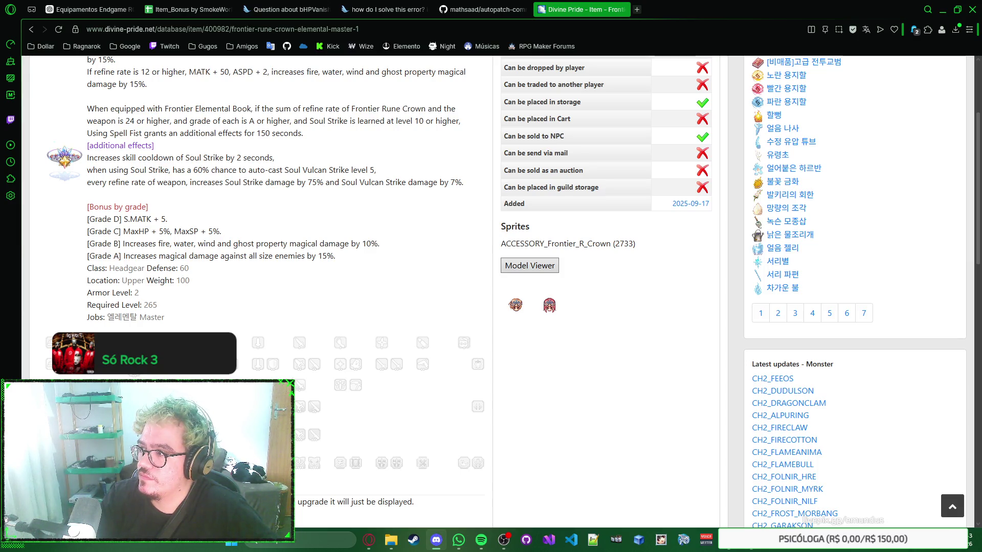
{"action": "key", "text": "alt+Tab"}
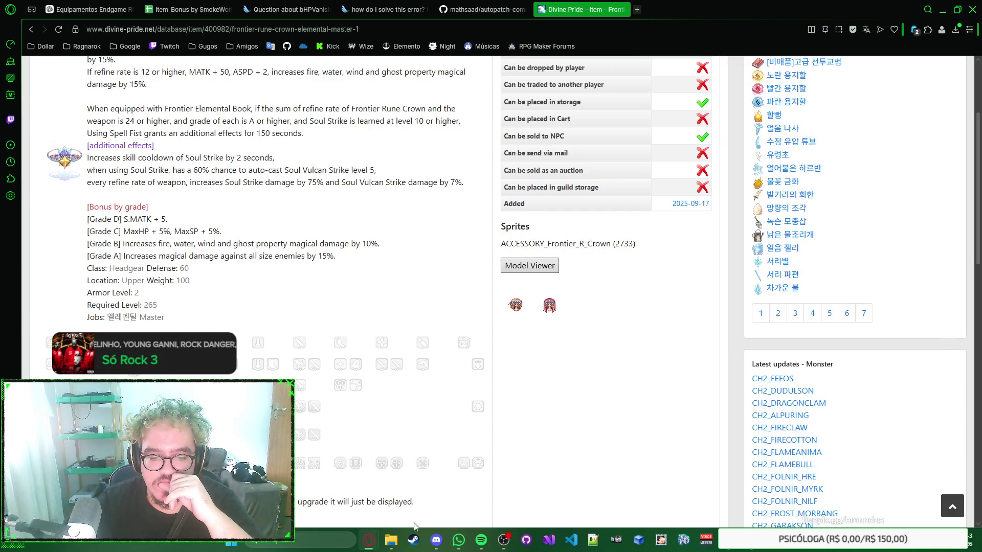
{"action": "mouse_move", "coordinate": [389, 548]}
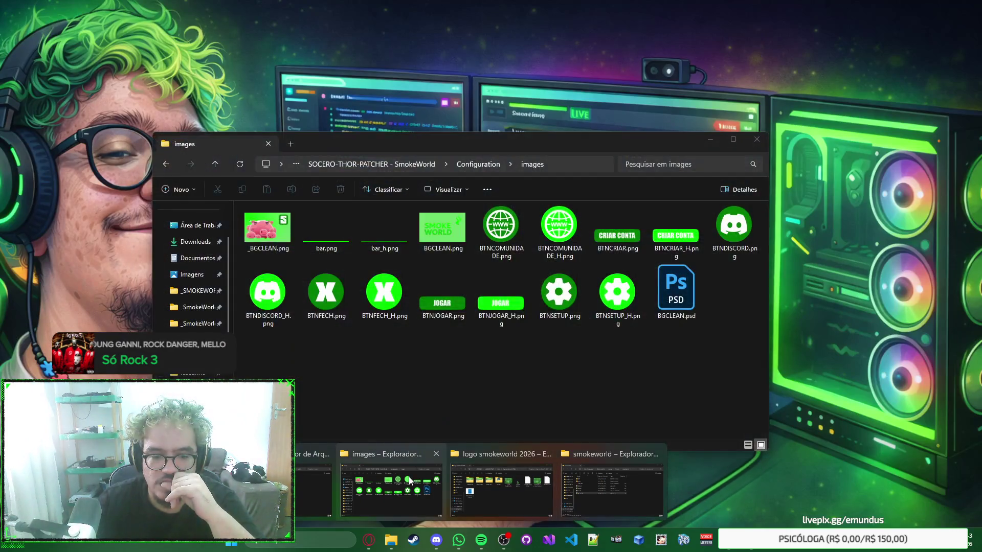
{"action": "left_click", "coordinate": [409, 481]}
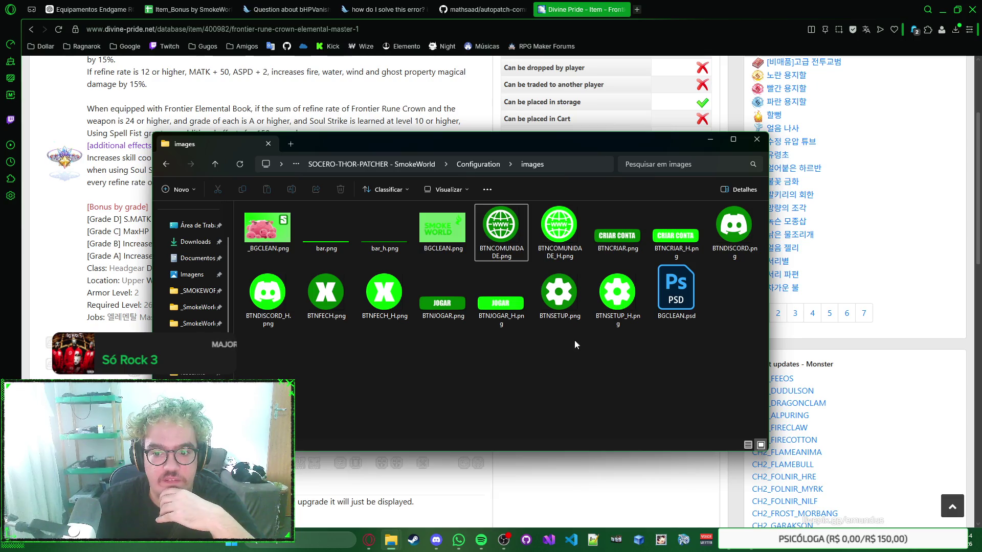
{"action": "left_click", "coordinate": [616, 460]}
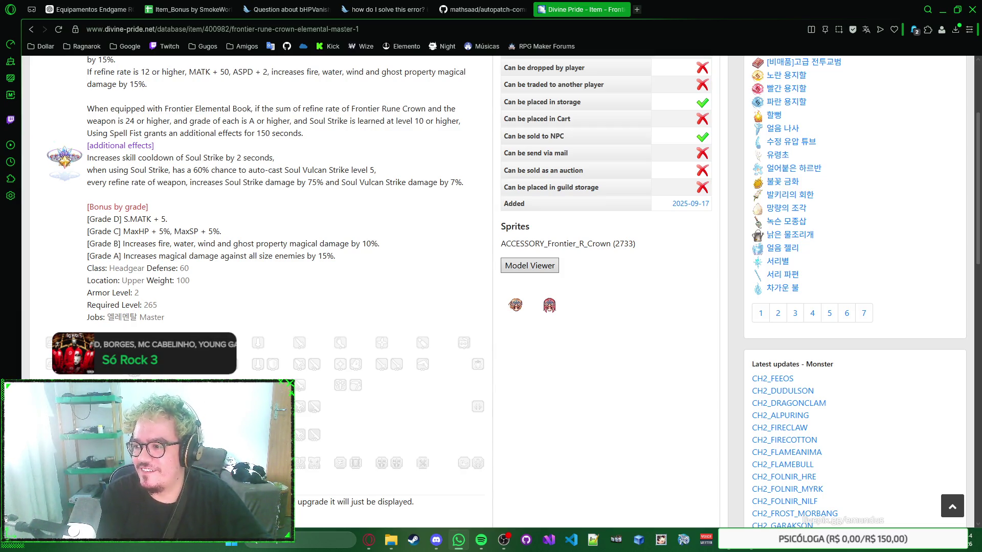
{"action": "key", "text": "alt+Tab"}
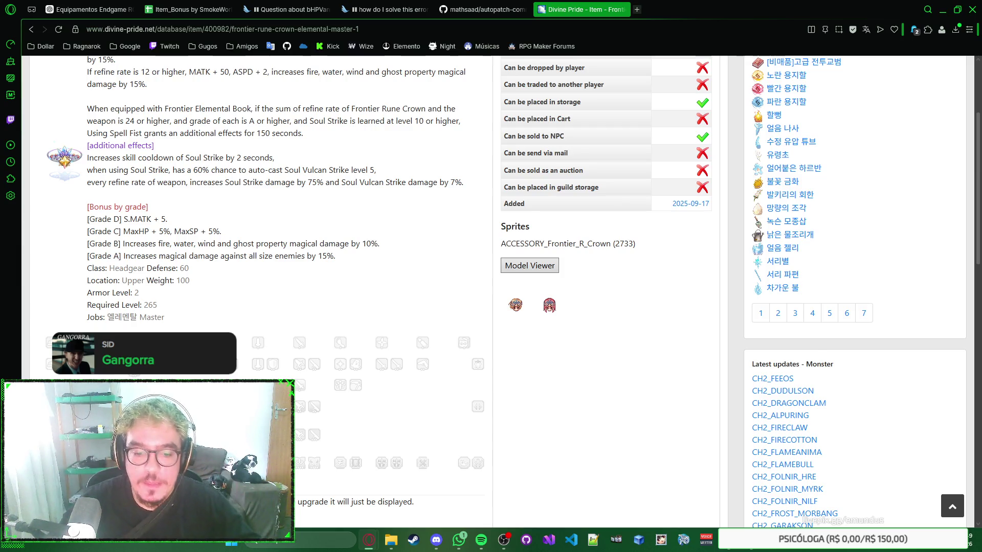
{"action": "left_click", "coordinate": [458, 539]}
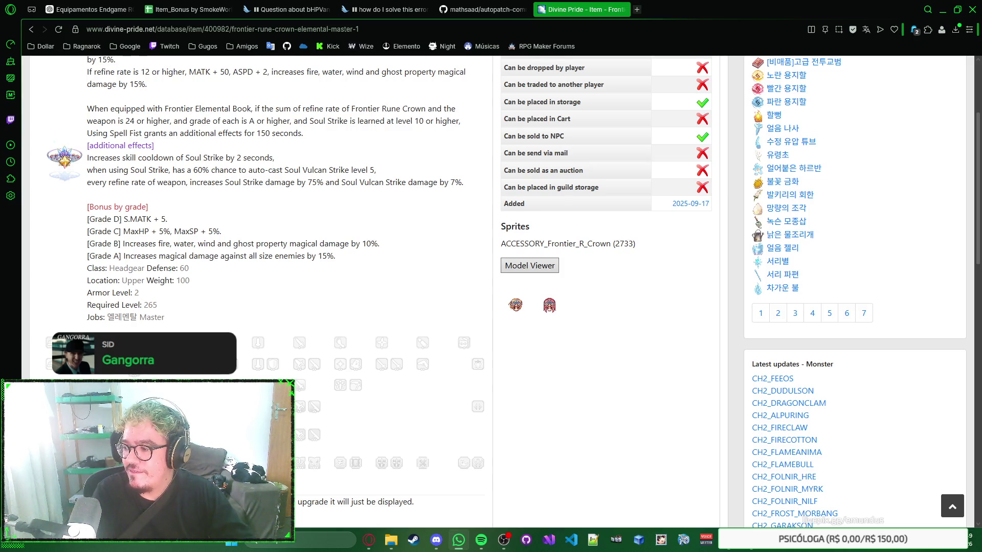
{"action": "key", "text": "alt+Tab"}
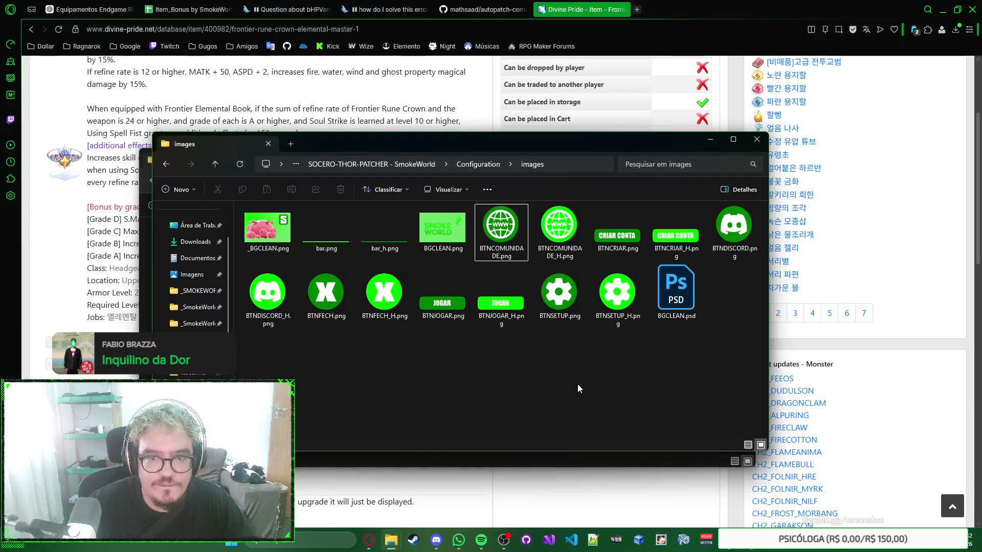
Step: Navigate to SMOKERO-THOR-PATCHER ORIGINAL 2025 > Configuration > images through the breadcrumb
{"action": "left_click", "coordinate": [428, 168]}
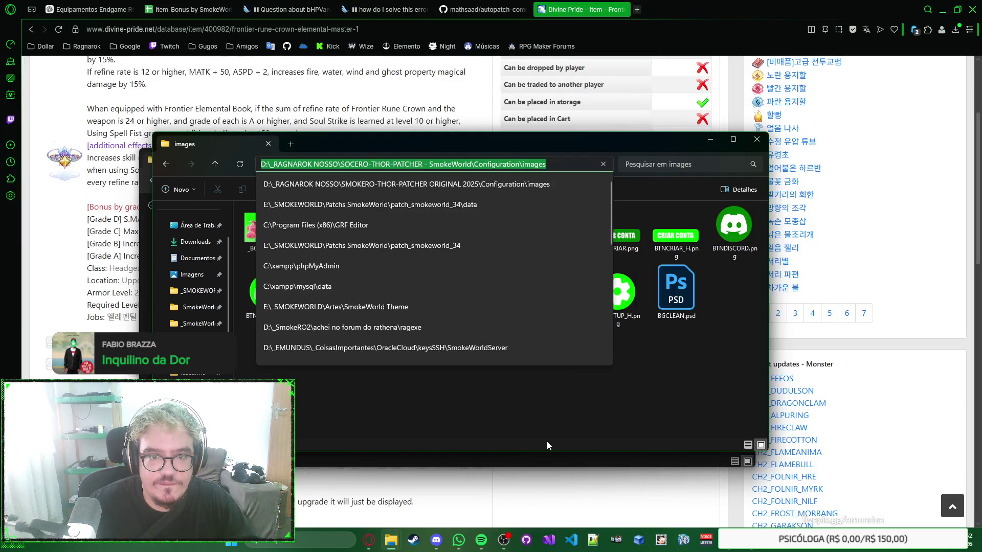
{"action": "left_click", "coordinate": [495, 393]}
{"action": "left_click", "coordinate": [424, 164]}
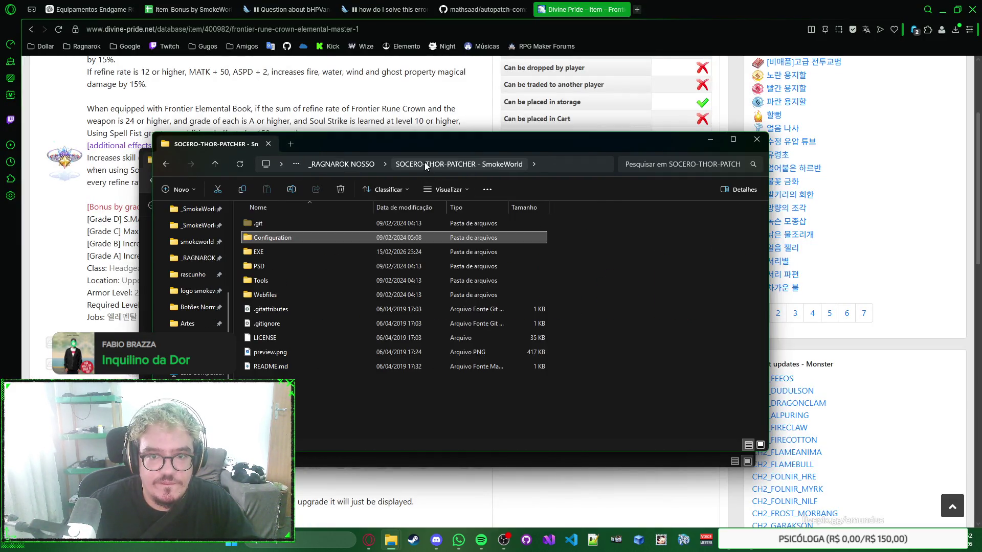
{"action": "left_click", "coordinate": [353, 164]}
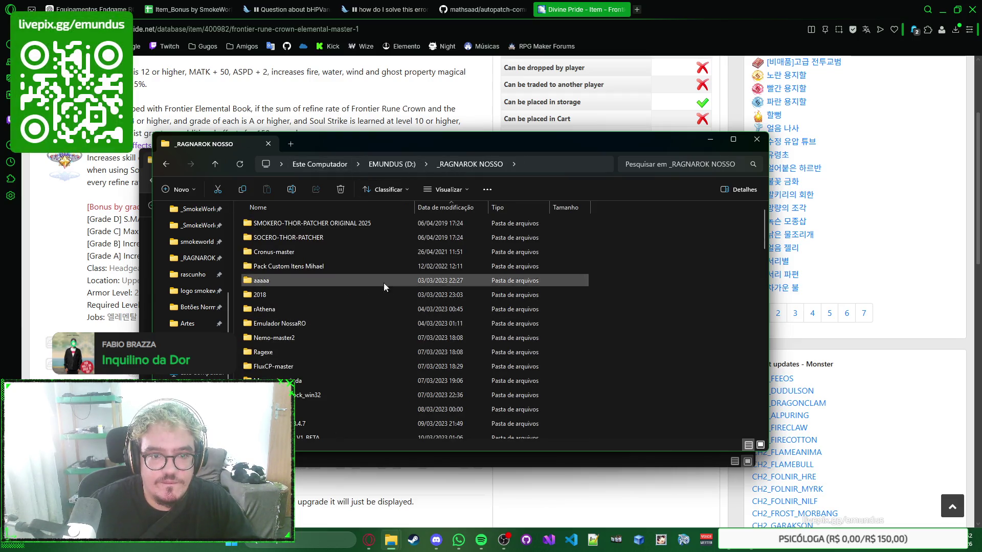
{"action": "double_click", "coordinate": [386, 225]}
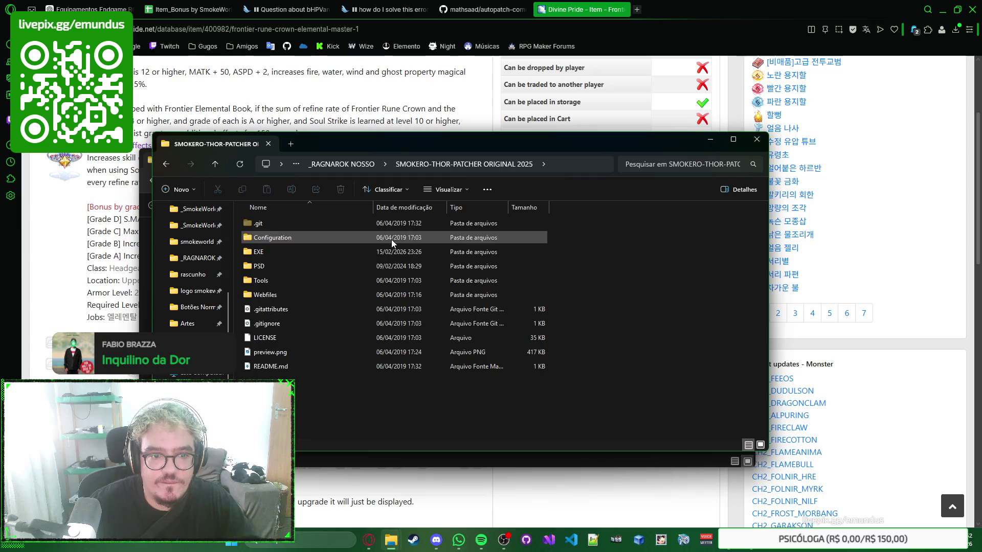
{"action": "double_click", "coordinate": [391, 238]}
{"action": "double_click", "coordinate": [405, 223]}
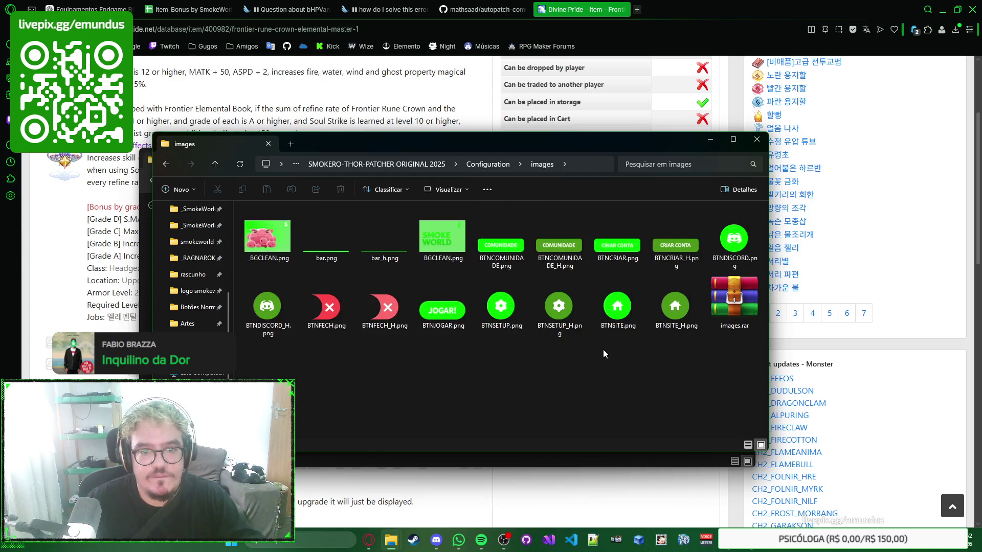
Step: Delete _BGCLEAN.png and return to the Configuration folder
{"action": "left_click", "coordinate": [254, 239]}
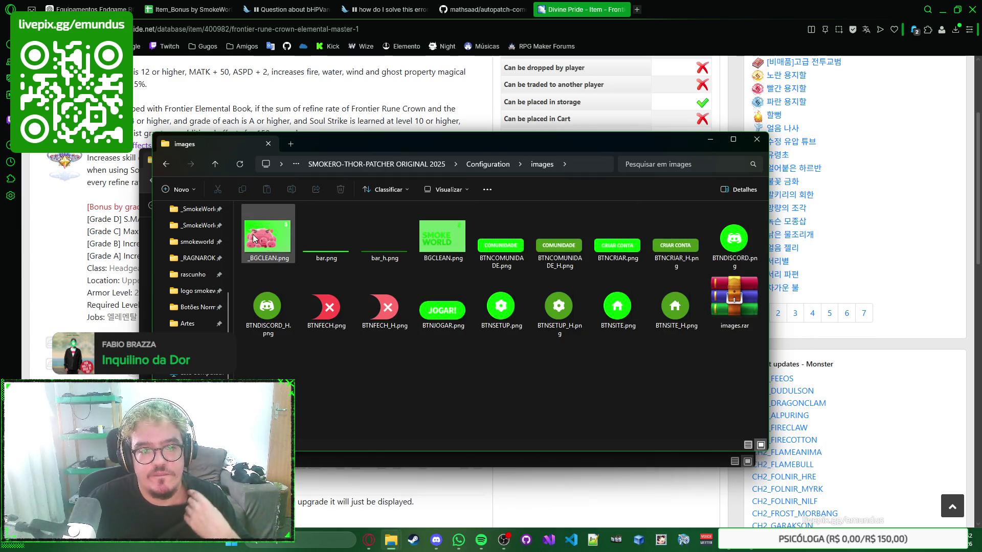
{"action": "key", "text": "Delete"}
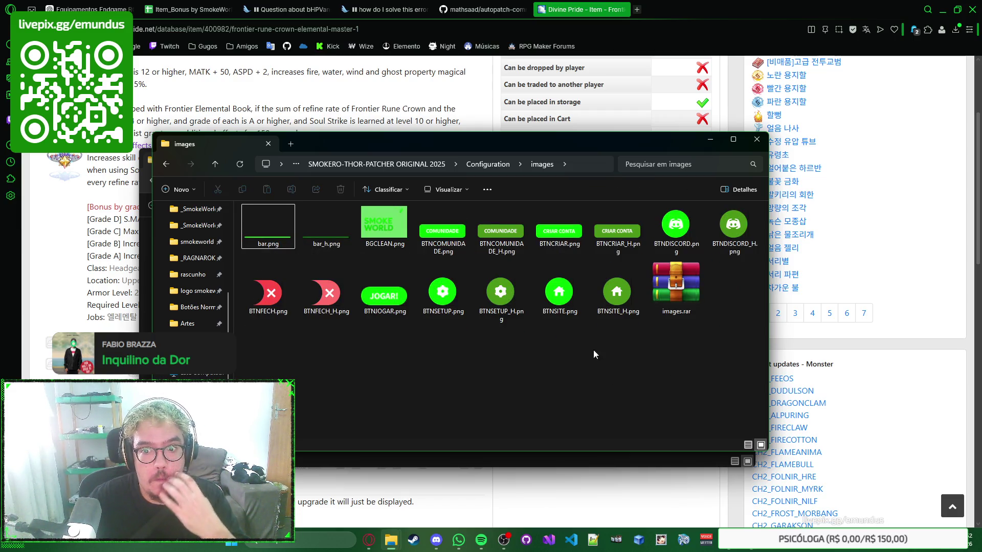
{"action": "left_click", "coordinate": [499, 165]}
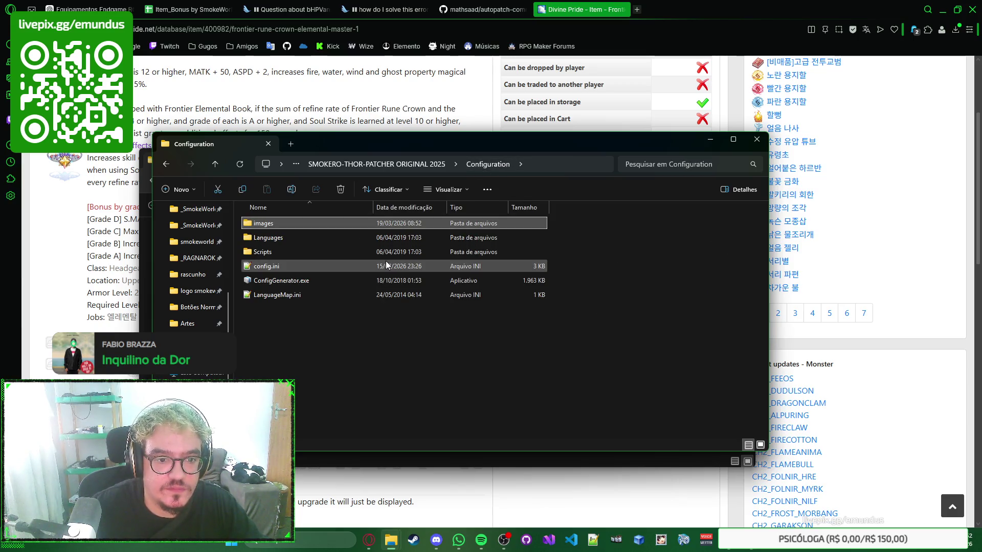
Step: View main.js and test.js from the Scripts folder in Notepad++ and close them
{"action": "double_click", "coordinate": [361, 253]}
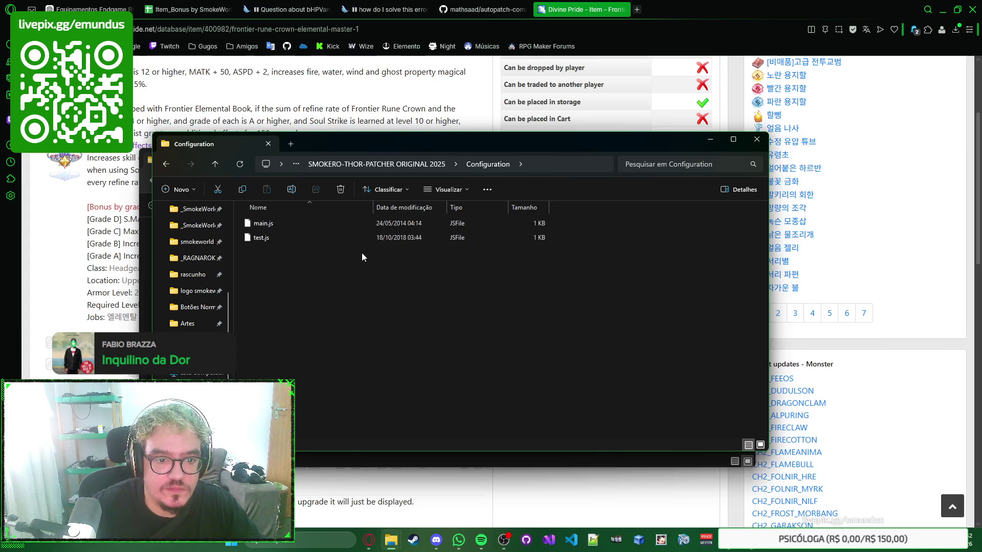
{"action": "right_click", "coordinate": [372, 221]}
{"action": "left_click", "coordinate": [431, 417]}
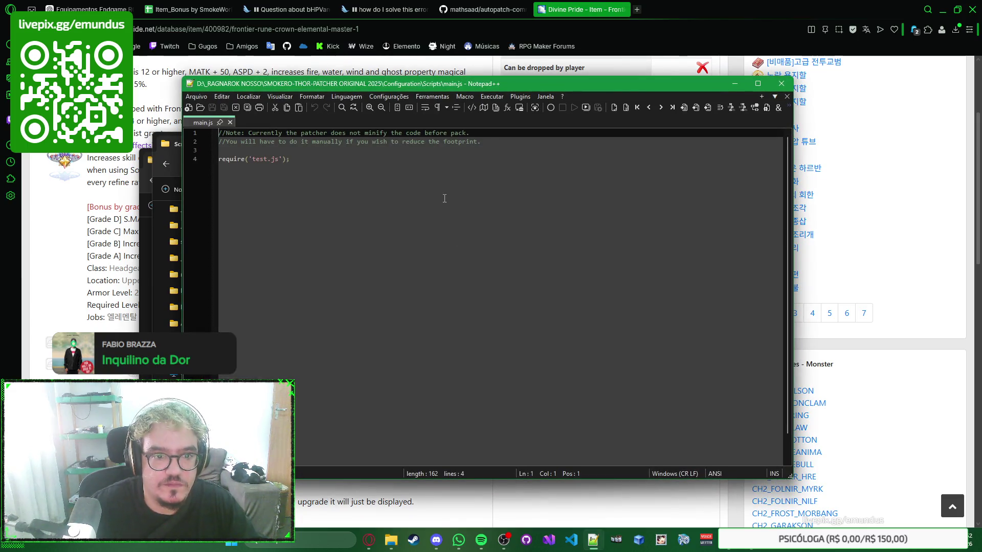
{"action": "key", "text": "ctrl+w"}
{"action": "key", "text": "alt+Tab"}
{"action": "left_click", "coordinate": [418, 239]}
{"action": "right_click", "coordinate": [418, 238]}
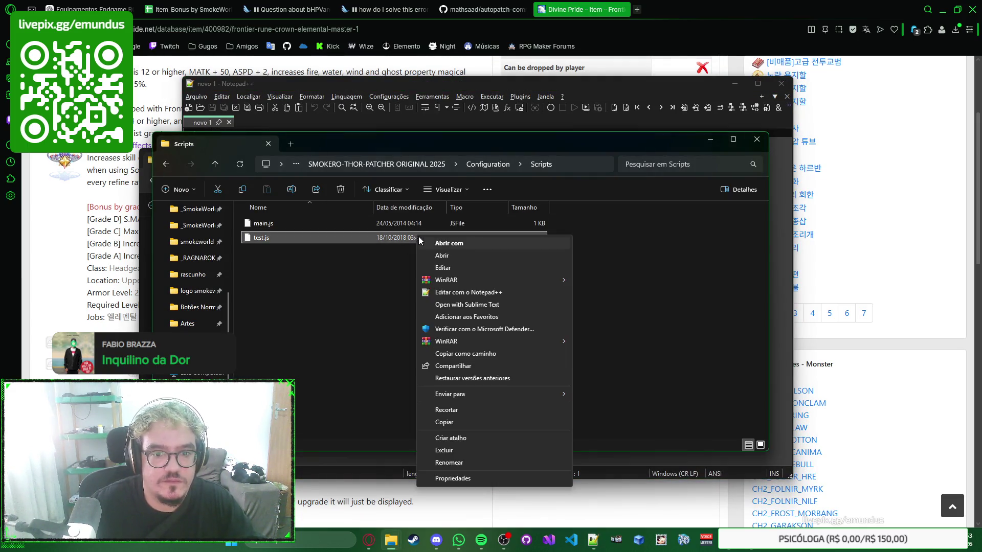
{"action": "left_click", "coordinate": [477, 292]}
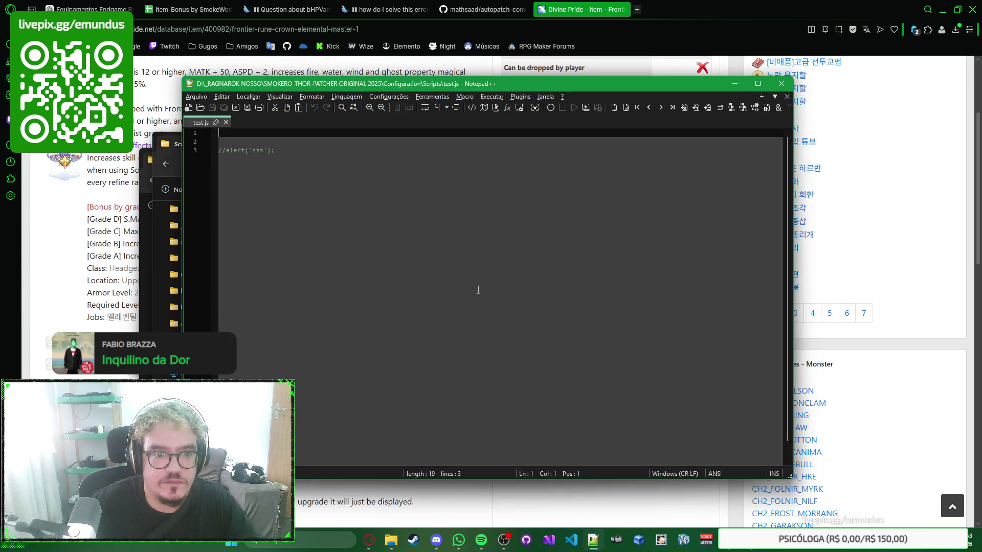
{"action": "key", "text": "alt+Tab"}
Step: View and close LanguageMap.ini from Configuration, then go up to SMOKERO-THOR-PATCHER ORIGINAL 2025
{"action": "key", "text": "BackSpace"}
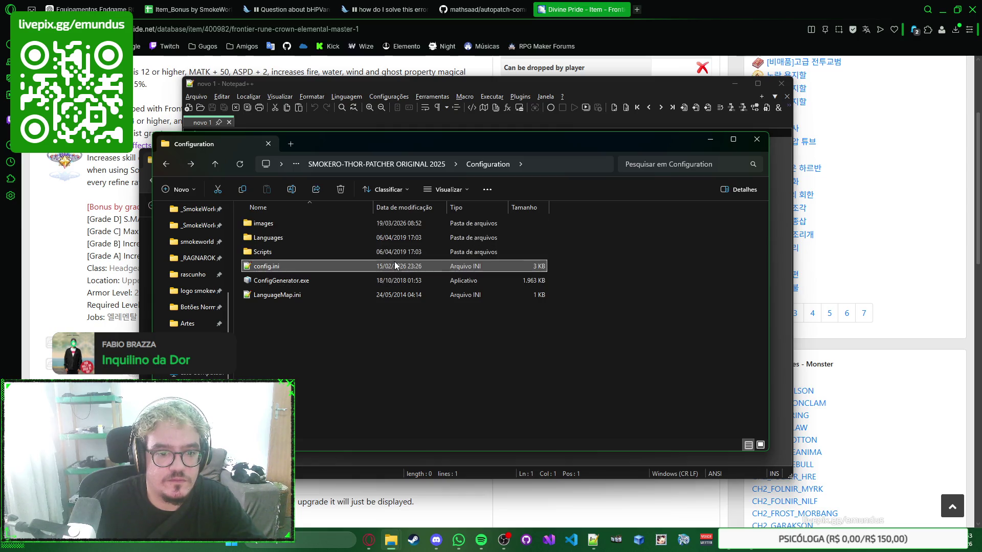
{"action": "double_click", "coordinate": [372, 293]}
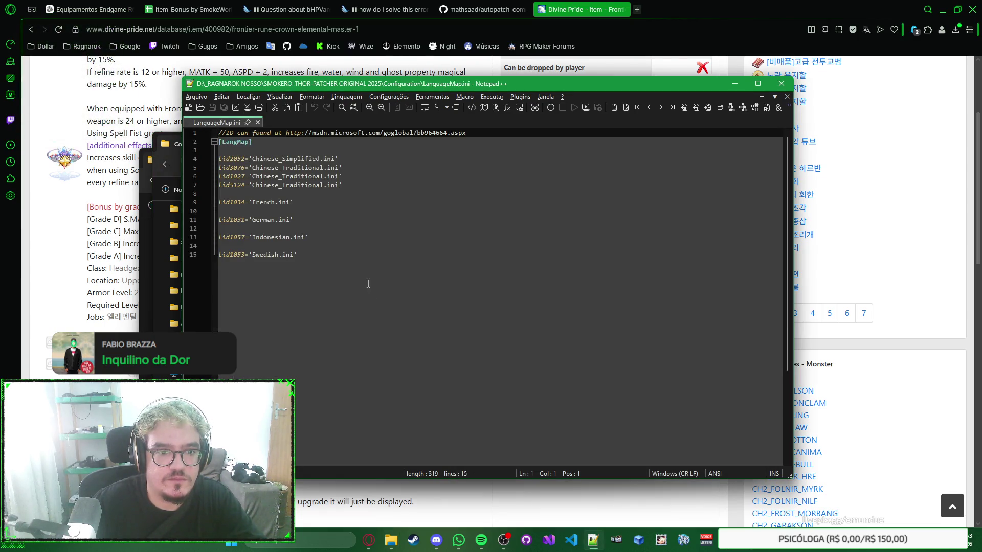
{"action": "key", "text": "ctrl+w"}
{"action": "key", "text": "alt+Tab"}
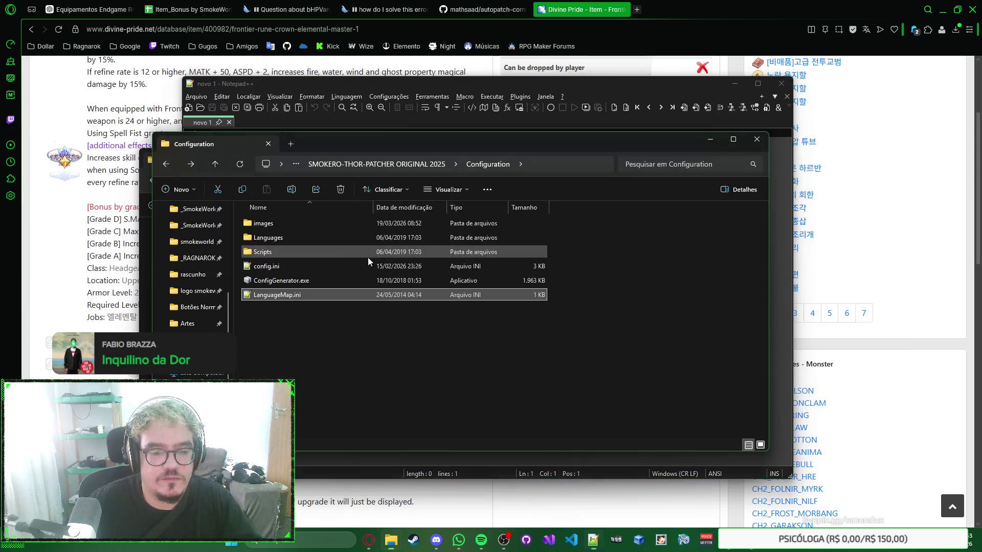
{"action": "right_click", "coordinate": [366, 278]}
{"action": "left_click", "coordinate": [347, 278]}
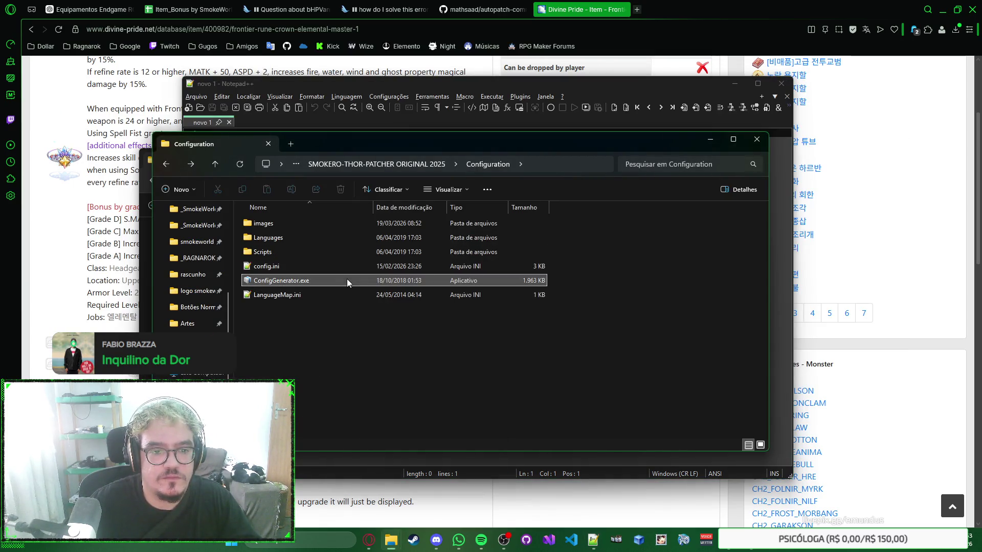
{"action": "left_click", "coordinate": [431, 161]}
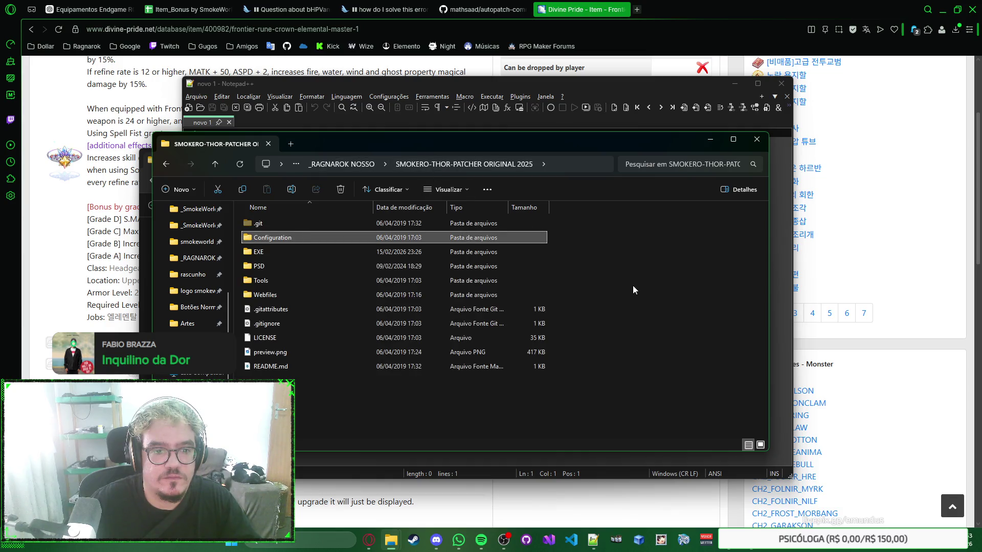
Step: Browse the PSD, Webfiles and Configuration folders, then open SOCEROPSD.psd from PSD in Photoshop
{"action": "double_click", "coordinate": [348, 264]}
{"action": "left_click", "coordinate": [166, 164]}
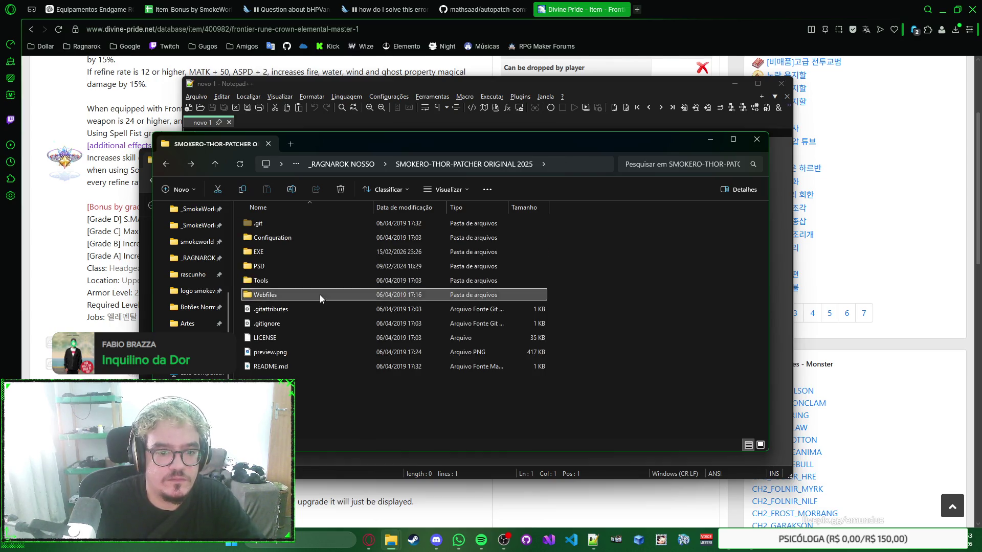
{"action": "double_click", "coordinate": [320, 294]}
{"action": "key", "text": "alt+Left"}
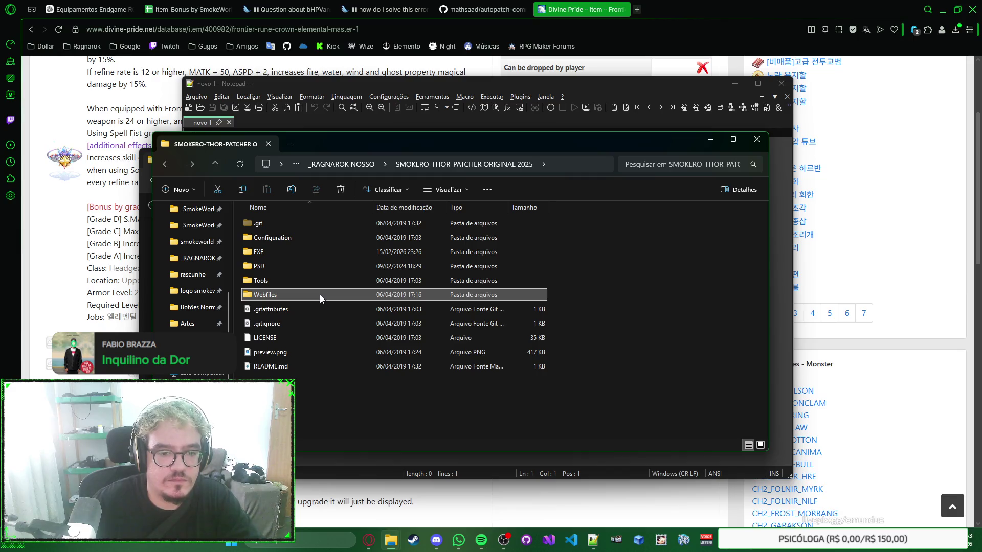
{"action": "double_click", "coordinate": [344, 238]}
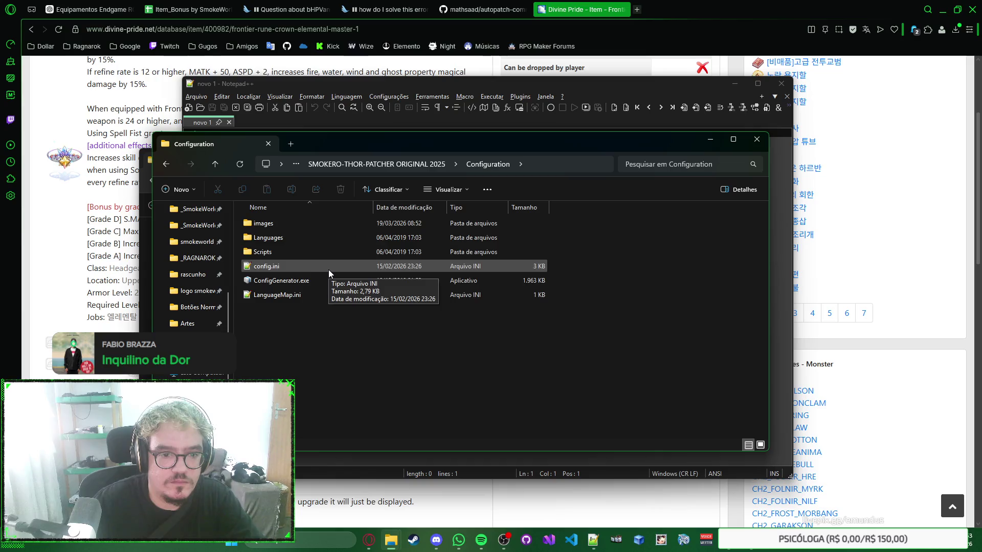
{"action": "key", "text": "alt+Left"}
{"action": "double_click", "coordinate": [331, 271]}
{"action": "double_click", "coordinate": [339, 223]}
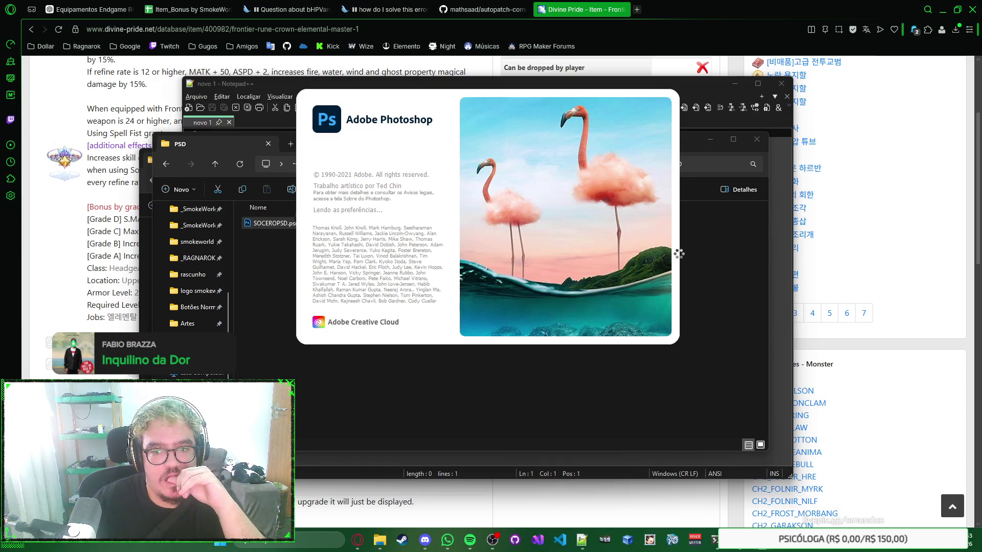
{"action": "left_click", "coordinate": [707, 258]}
Step: Open config.ini from the Configuration folder in Notepad++
{"action": "left_click", "coordinate": [404, 163]}
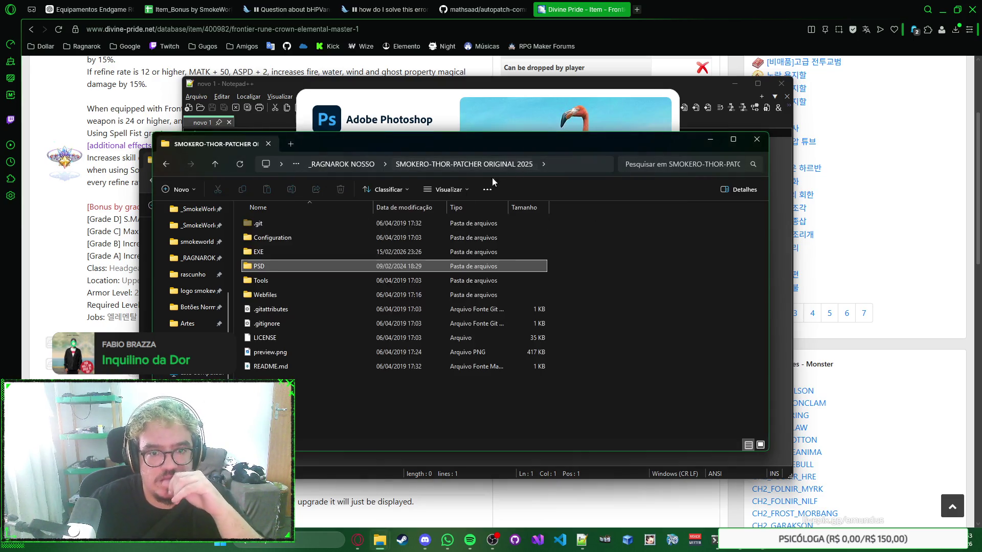
{"action": "double_click", "coordinate": [370, 241]}
{"action": "double_click", "coordinate": [360, 269]}
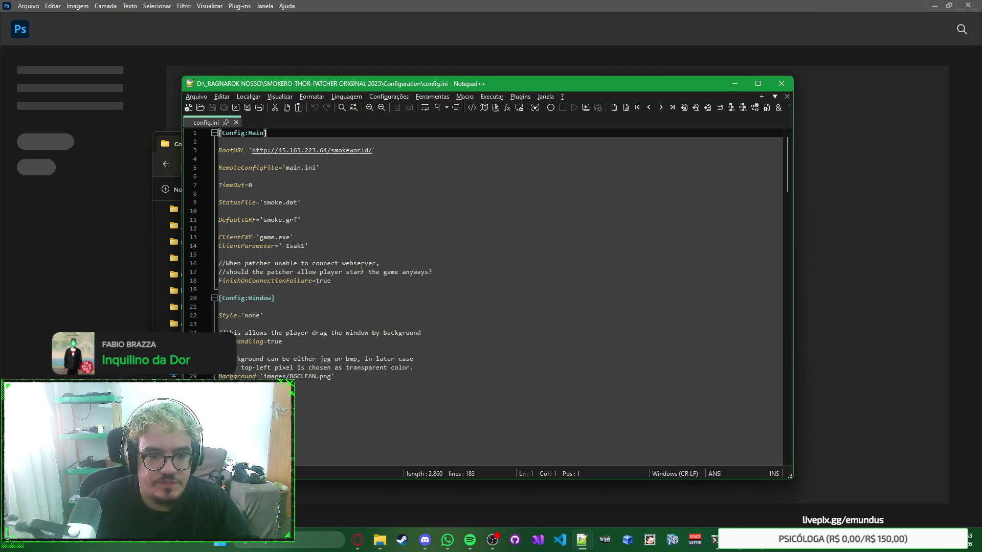
{"action": "scroll", "coordinate": [362, 269], "scroll_direction": "down", "scroll_amount": 8}
{"action": "scroll", "coordinate": [362, 269], "scroll_direction": "up", "scroll_amount": 8}
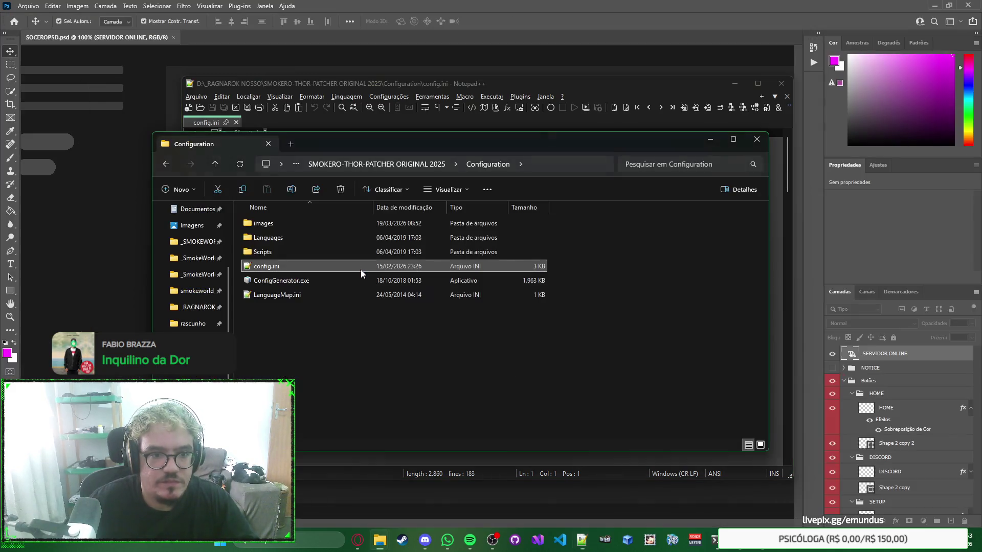
Step: Minimize the loaded SOCEROPSD.psd in Photoshop so config.ini is in front
{"action": "left_click", "coordinate": [604, 83]}
{"action": "left_click", "coordinate": [636, 34]}
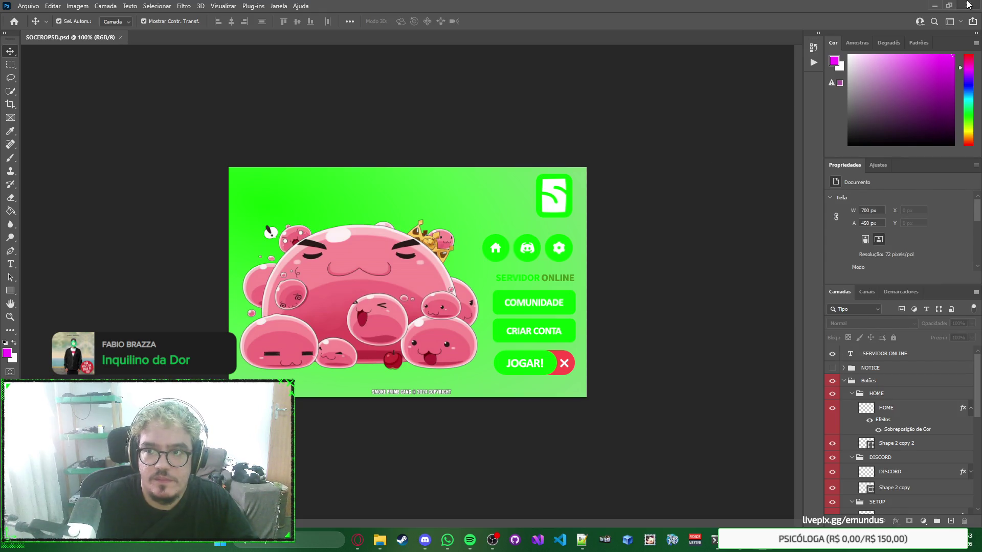
{"action": "left_click", "coordinate": [968, 5]}
{"action": "left_click", "coordinate": [648, 288]}
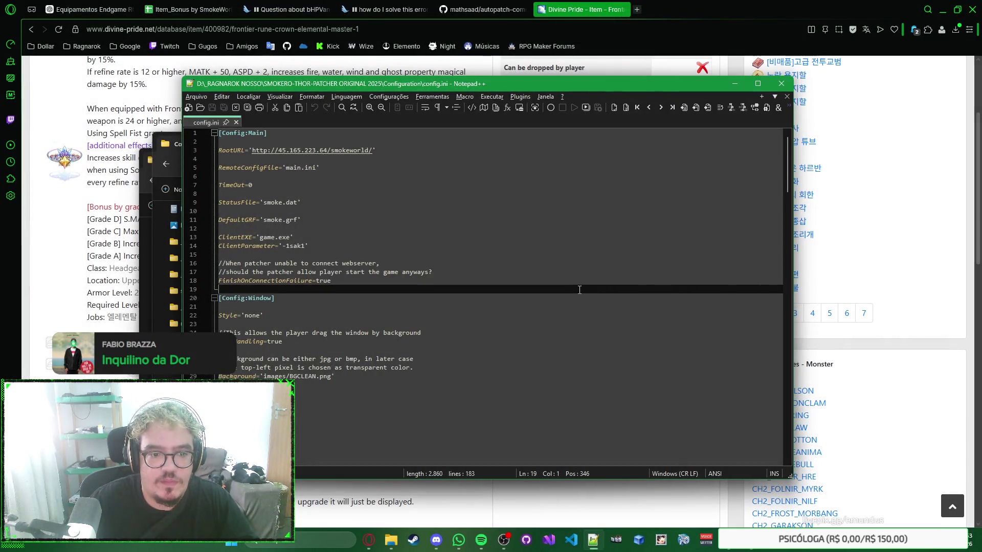
Step: Read through config.ini, checking the Left=1 and DefaultGRF='smoke.grf' lines
{"action": "scroll", "coordinate": [563, 249], "scroll_direction": "down", "scroll_amount": 4}
{"action": "left_click", "coordinate": [573, 245]}
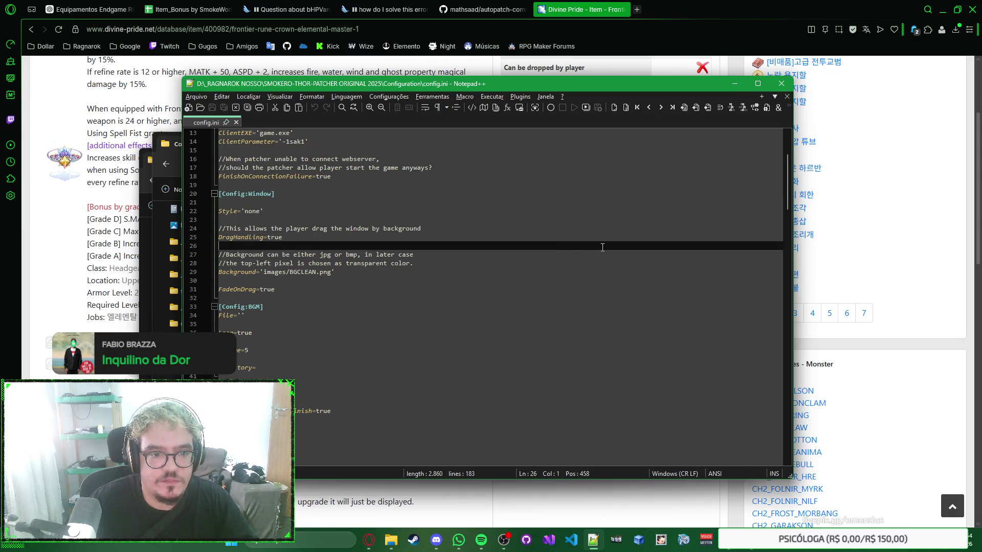
{"action": "scroll", "coordinate": [577, 244], "scroll_direction": "down", "scroll_amount": 3}
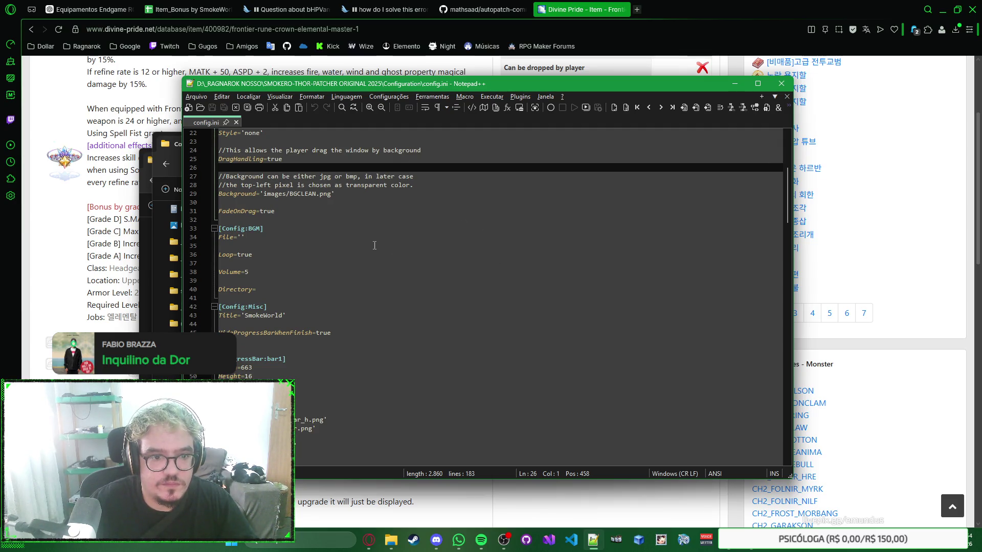
{"action": "scroll", "coordinate": [359, 248], "scroll_direction": "down", "scroll_amount": 5}
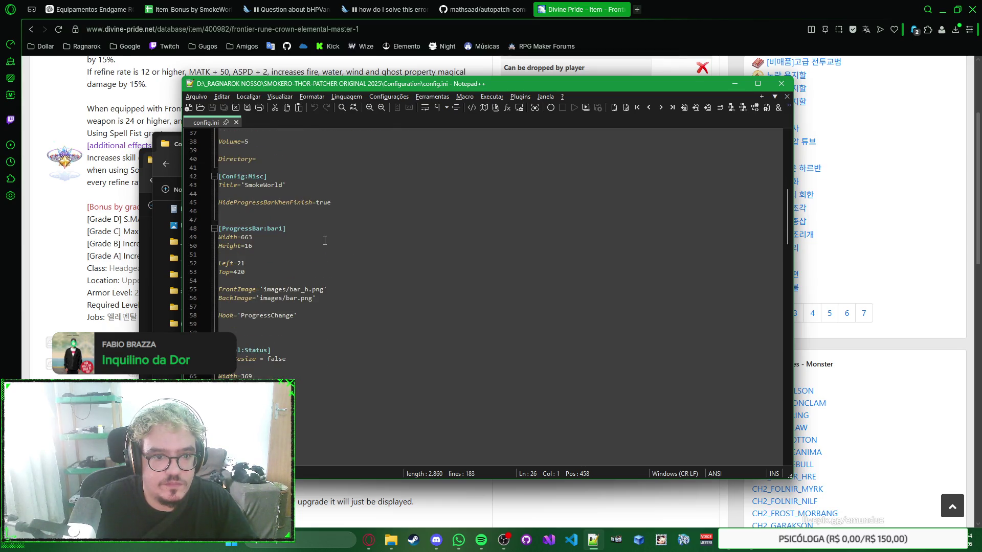
{"action": "scroll", "coordinate": [325, 240], "scroll_direction": "down", "scroll_amount": 1}
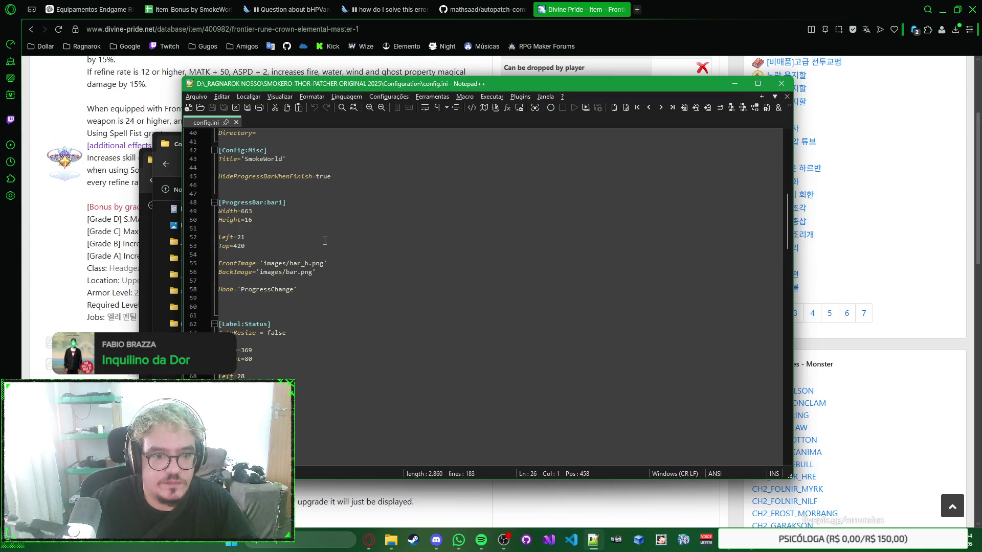
{"action": "scroll", "coordinate": [325, 240], "scroll_direction": "up", "scroll_amount": 1}
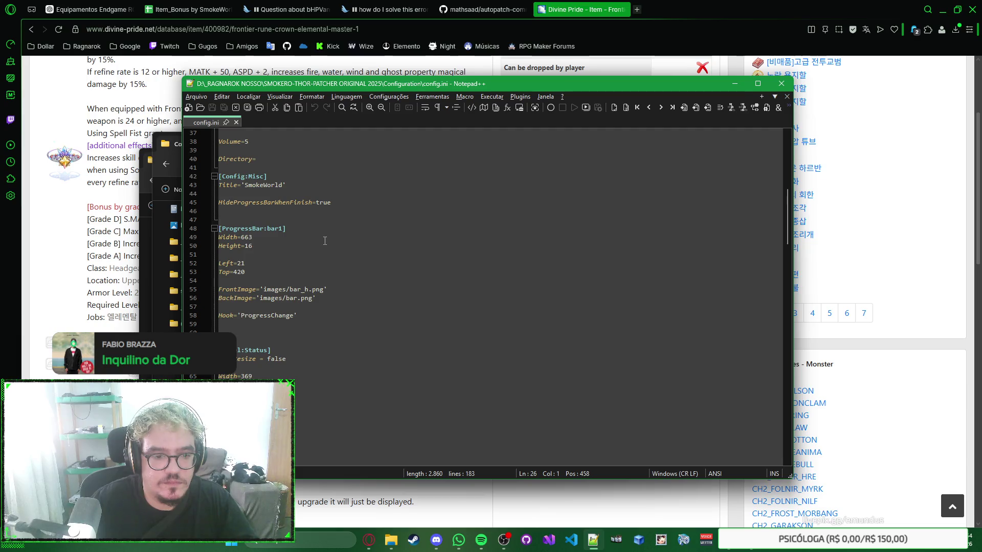
{"action": "scroll", "coordinate": [353, 260], "scroll_direction": "down", "scroll_amount": 13}
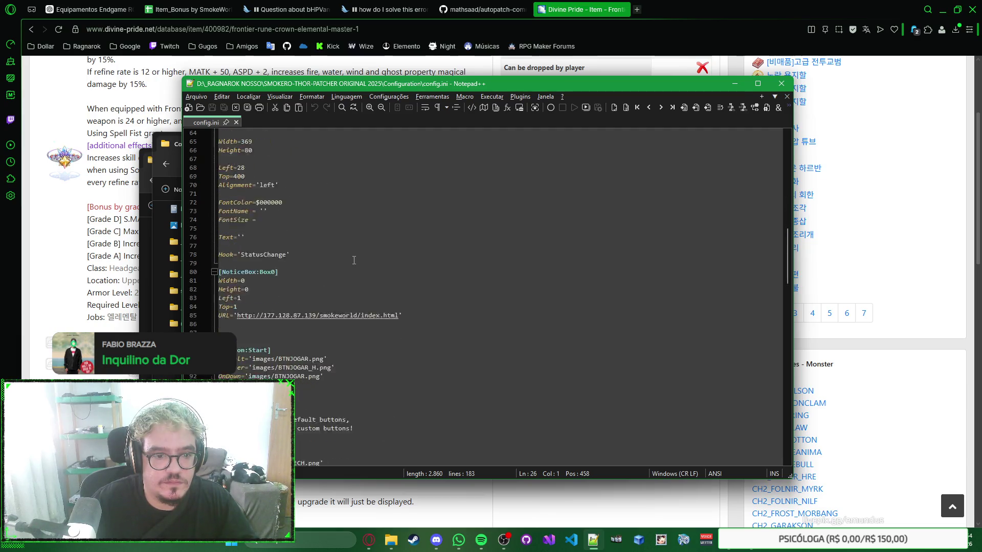
{"action": "scroll", "coordinate": [351, 260], "scroll_direction": "up", "scroll_amount": 2}
{"action": "scroll", "coordinate": [351, 260], "scroll_direction": "down", "scroll_amount": 1}
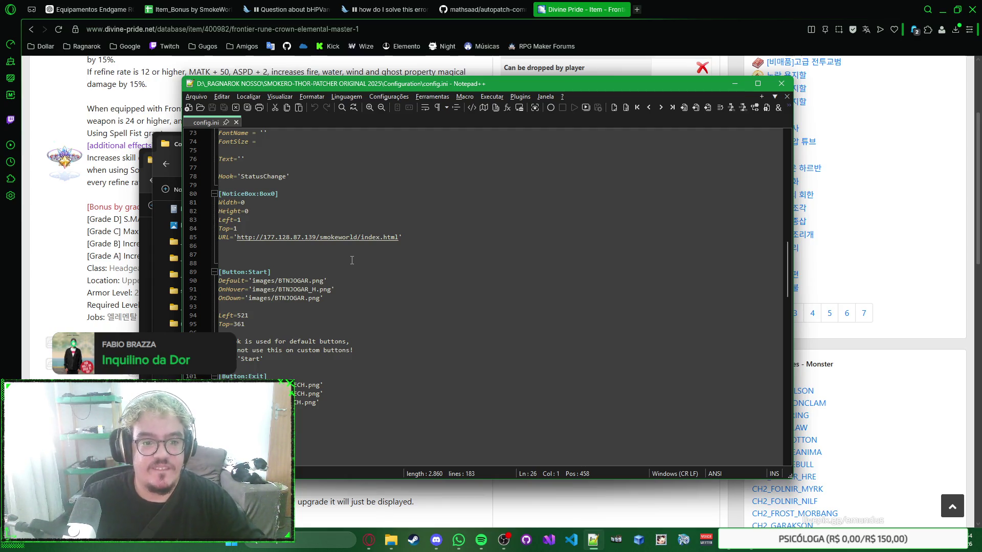
{"action": "left_click", "coordinate": [608, 219]}
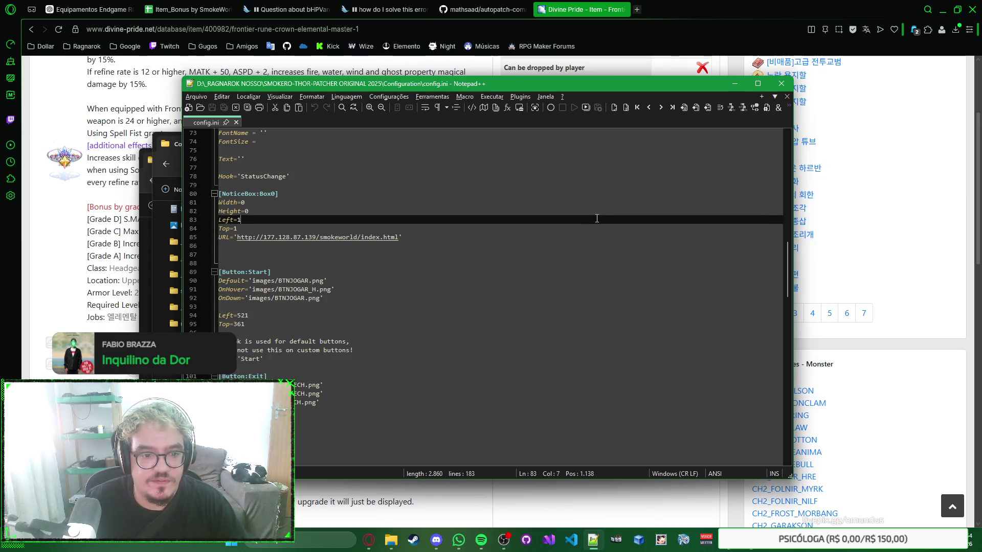
{"action": "scroll", "coordinate": [596, 218], "scroll_direction": "up", "scroll_amount": 20}
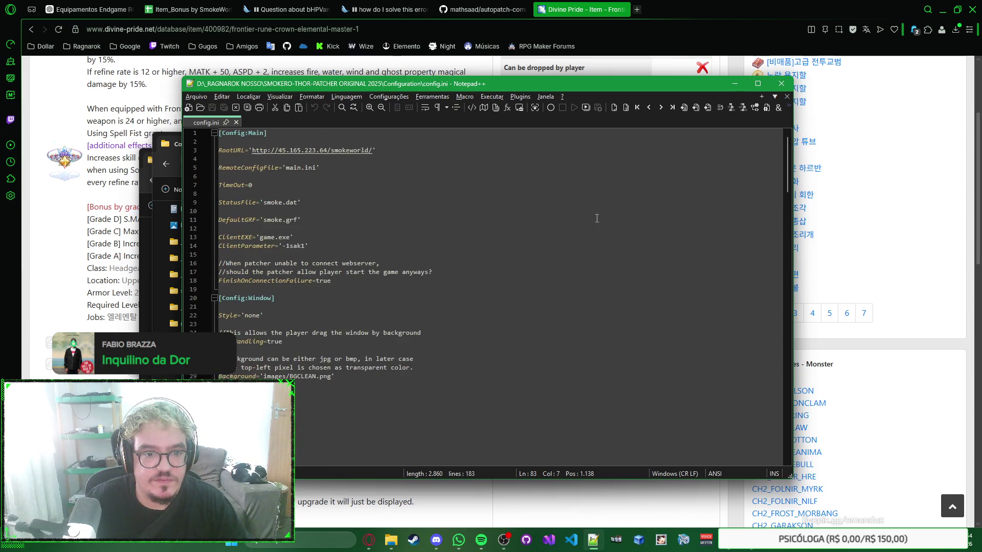
{"action": "left_click", "coordinate": [595, 218]}
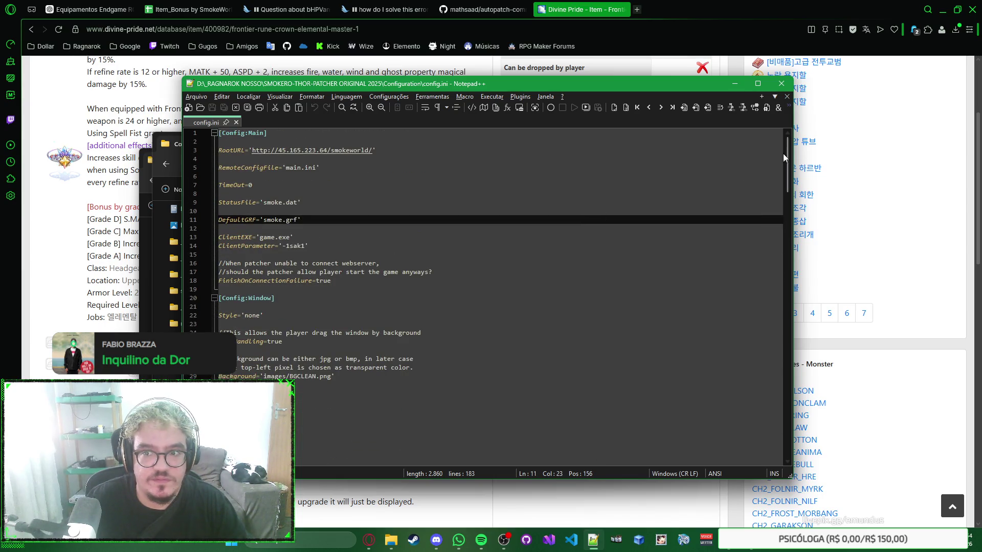
{"action": "mouse_move", "coordinate": [783, 155]}
{"action": "left_mouse_down"}
{"action": "mouse_move", "coordinate": [773, 282]}
{"action": "mouse_move", "coordinate": [765, 280]}
{"action": "left_mouse_up"}
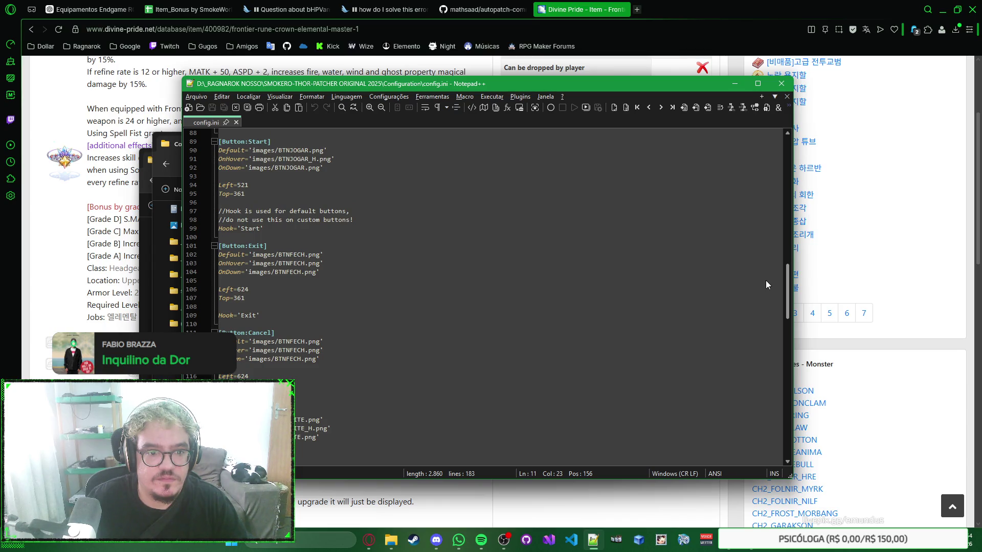
Step: Open LanguageMap.ini from the Configuration folder in Notepad++
{"action": "key", "text": "alt+Tab"}
{"action": "key", "text": "alt+Tab"}
{"action": "key", "text": "alt+Tab"}
{"action": "left_click", "coordinate": [482, 293]}
{"action": "double_click", "coordinate": [483, 294]}
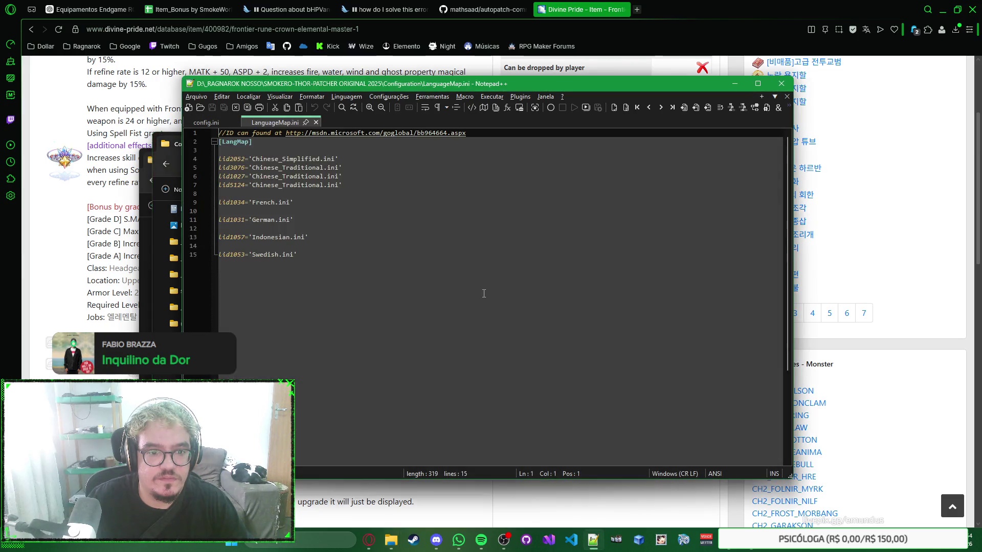
Step: Close the LanguageMap.ini tab with Ctrl+W and scroll down through config.ini
{"action": "key", "text": "ctrl+w"}
{"action": "scroll", "coordinate": [530, 268], "scroll_direction": "down", "scroll_amount": 17}
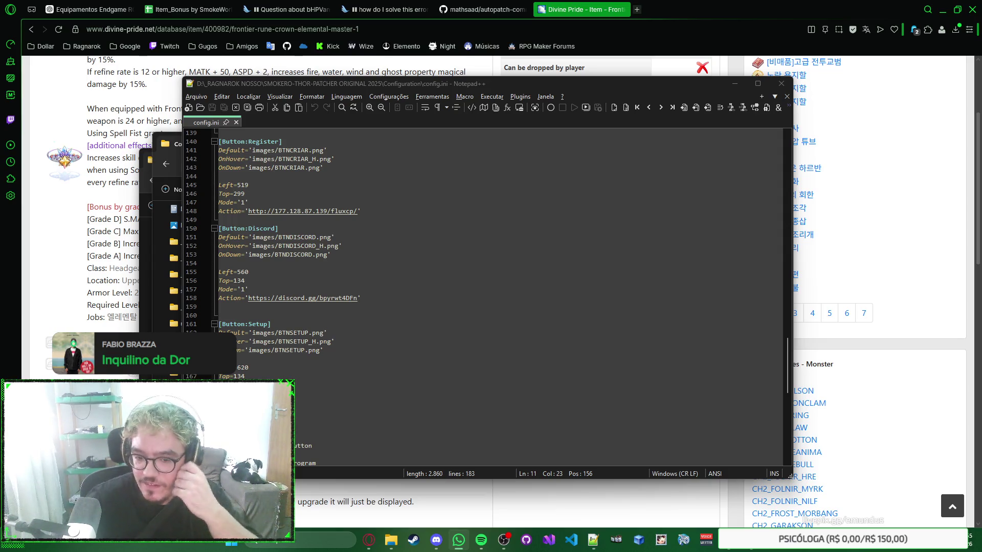
Step: Launch SmokeWorld_Patcher.exe from the logo smokeworld 2026 folder
{"action": "mouse_move", "coordinate": [392, 539]}
{"action": "mouse_move", "coordinate": [618, 488]}
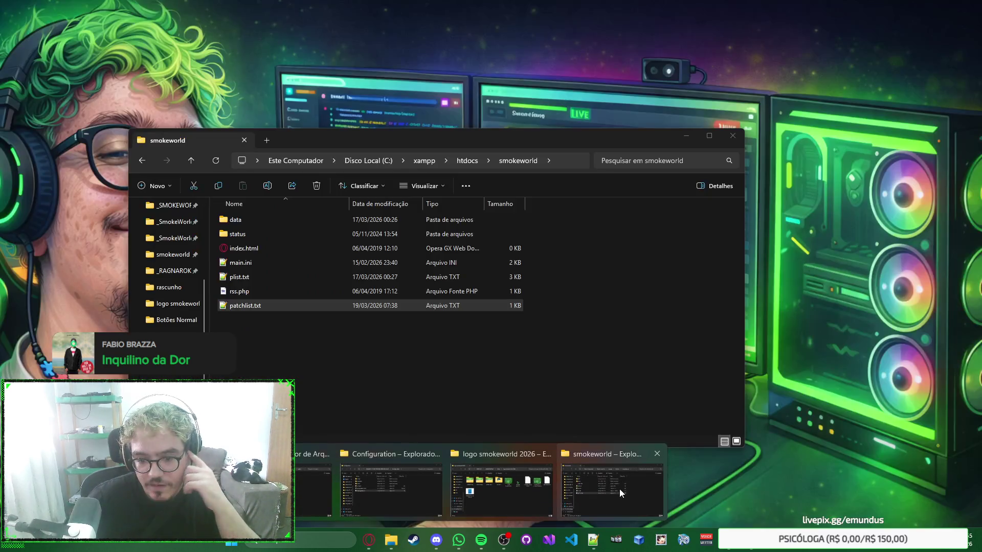
{"action": "left_click", "coordinate": [506, 480]}
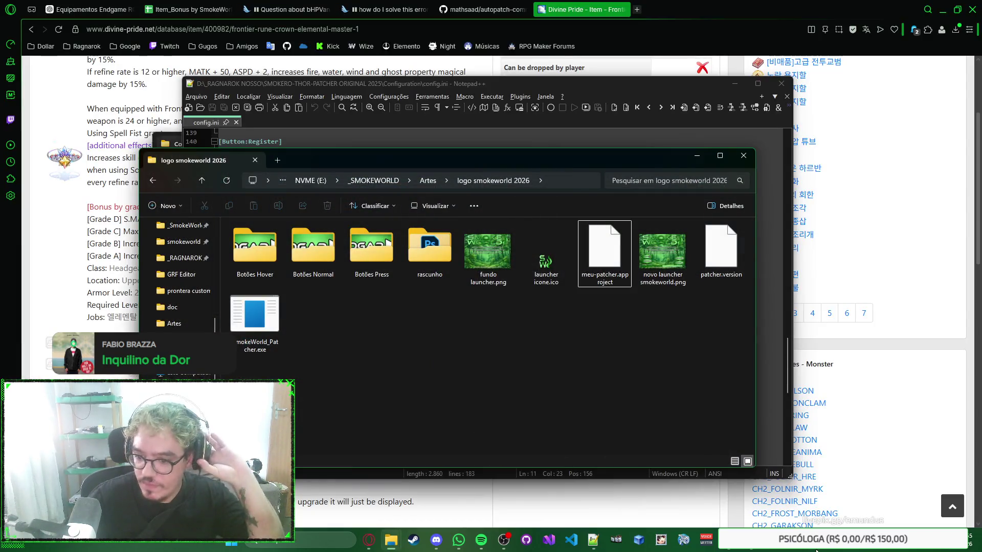
{"action": "key", "text": "super+shift+s"}
{"action": "key", "text": "Escape"}
{"action": "double_click", "coordinate": [263, 323]}
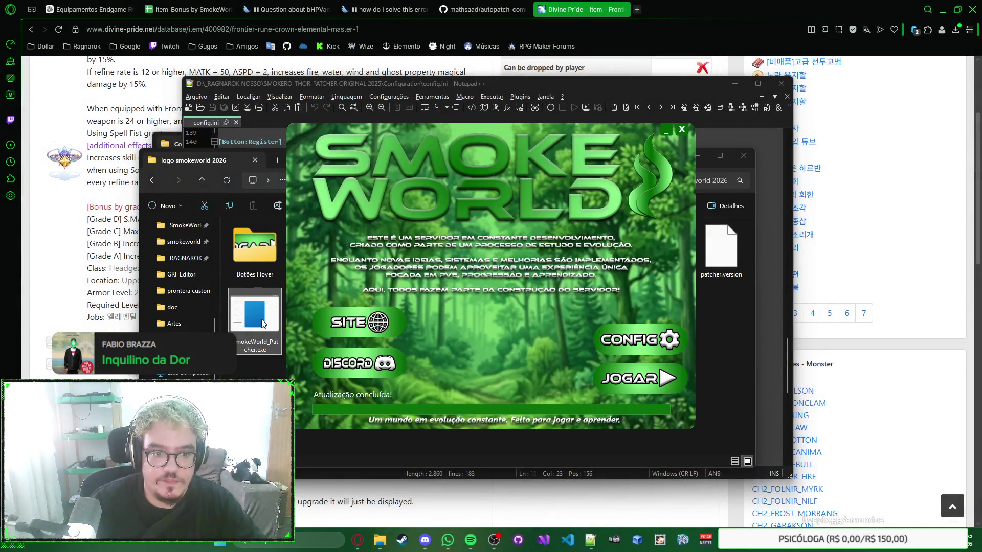
Step: Start a Snipping Tool video recording of the SmokeWorld launcher window
{"action": "key", "text": "super+shift+s"}
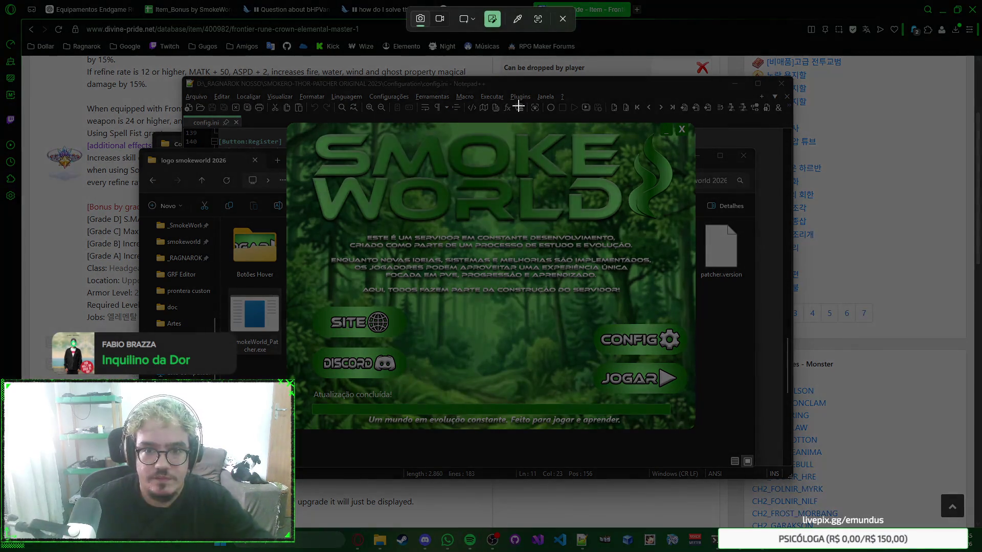
{"action": "left_click", "coordinate": [440, 19]}
{"action": "left_click", "coordinate": [486, 20]}
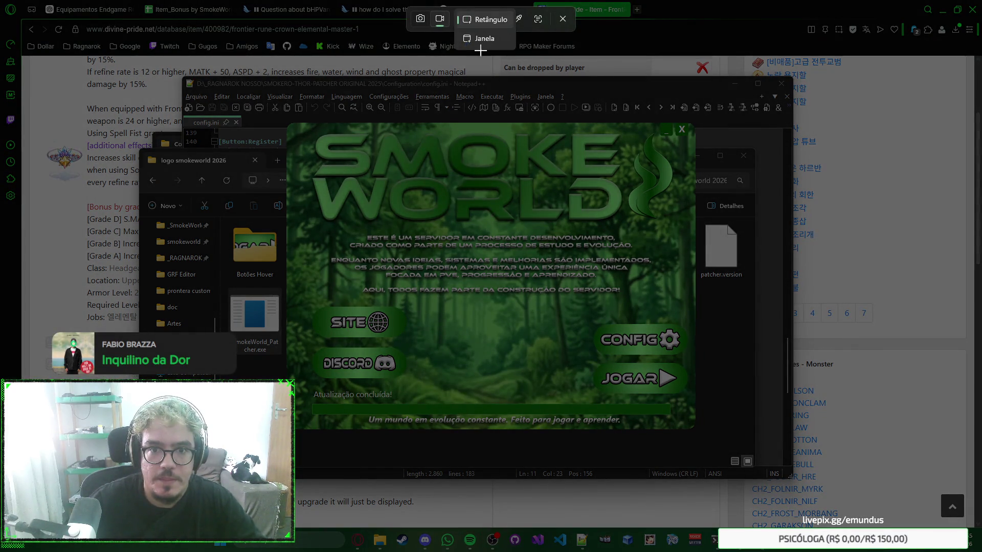
{"action": "left_click", "coordinate": [485, 38]}
{"action": "left_click", "coordinate": [480, 195]}
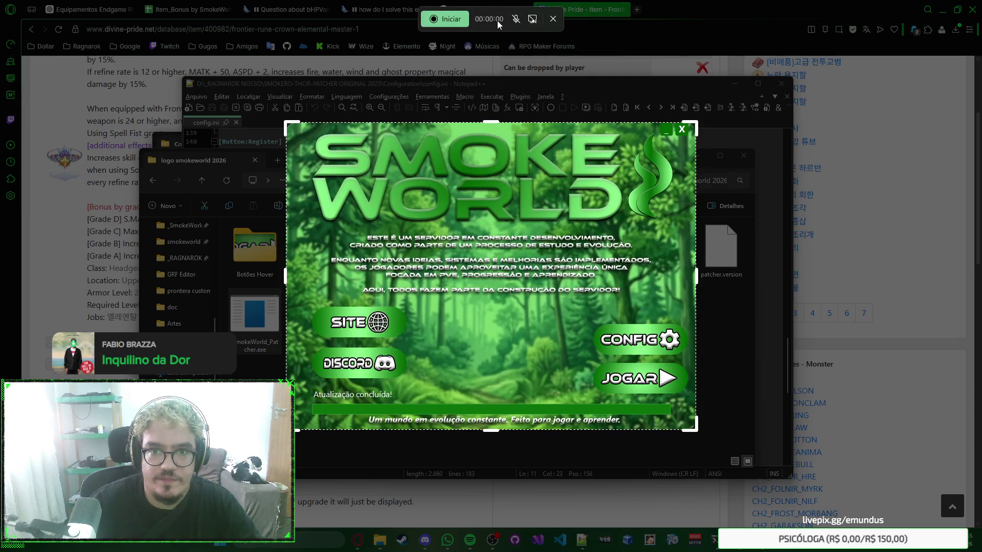
{"action": "left_click", "coordinate": [450, 20]}
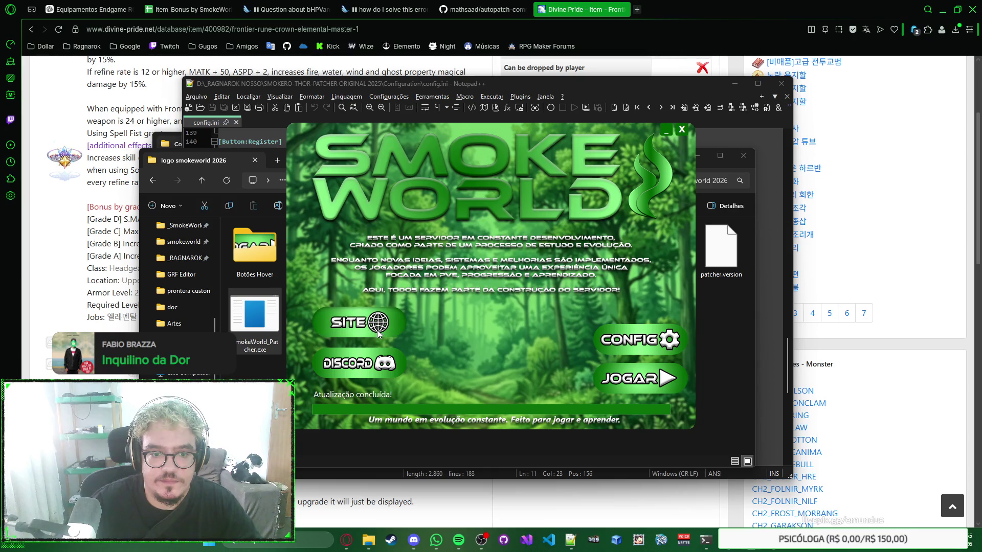
Step: Try JOGAR and CONFIG in the patcher, dismiss both notices, and stop the recording
{"action": "left_click", "coordinate": [609, 379]}
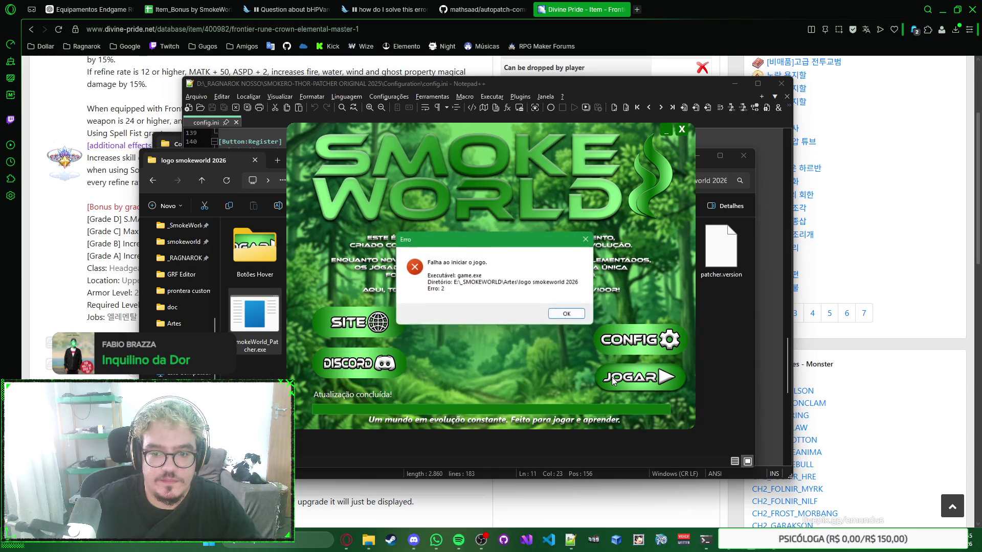
{"action": "left_click", "coordinate": [567, 314]}
{"action": "left_click", "coordinate": [624, 349]}
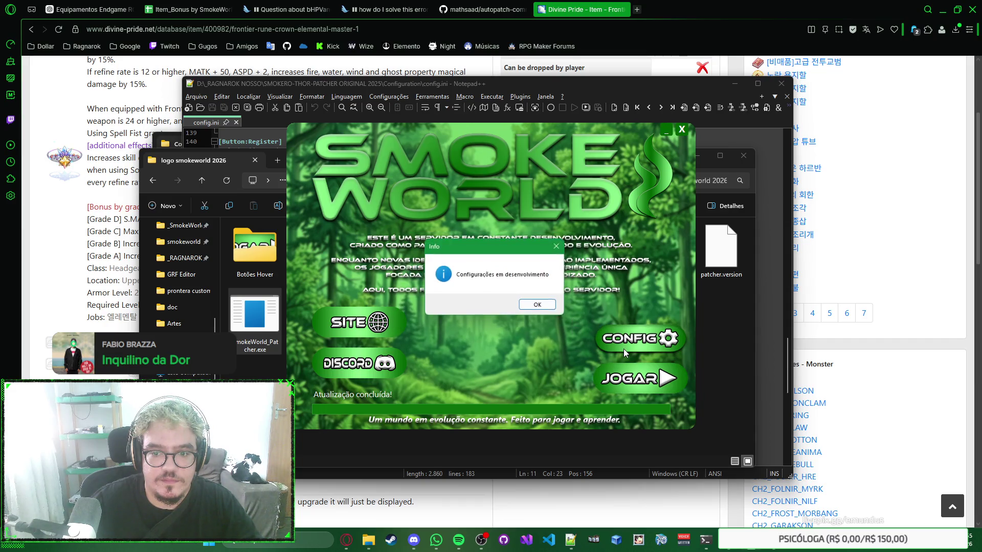
{"action": "left_click", "coordinate": [537, 304]}
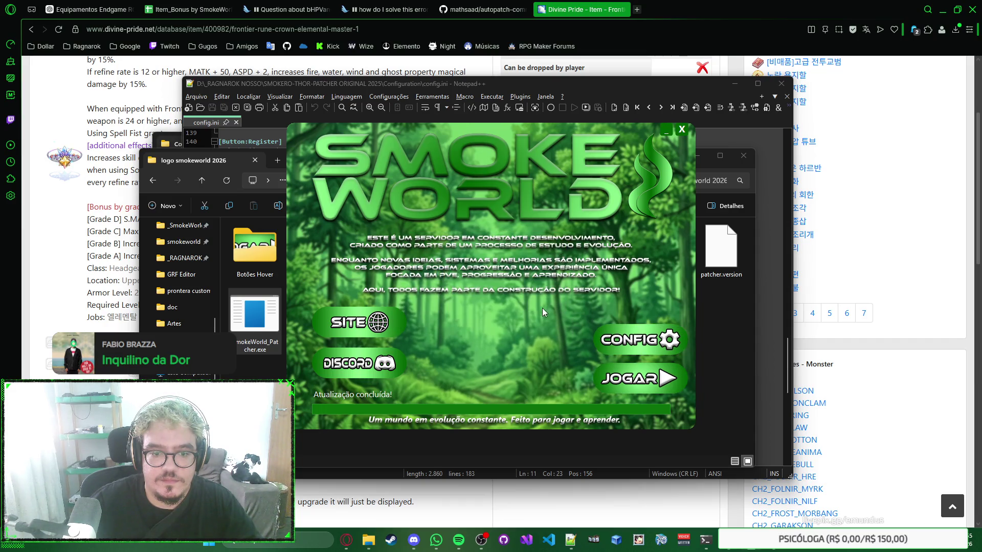
{"action": "left_click", "coordinate": [453, 11]}
{"action": "left_click", "coordinate": [640, 108]}
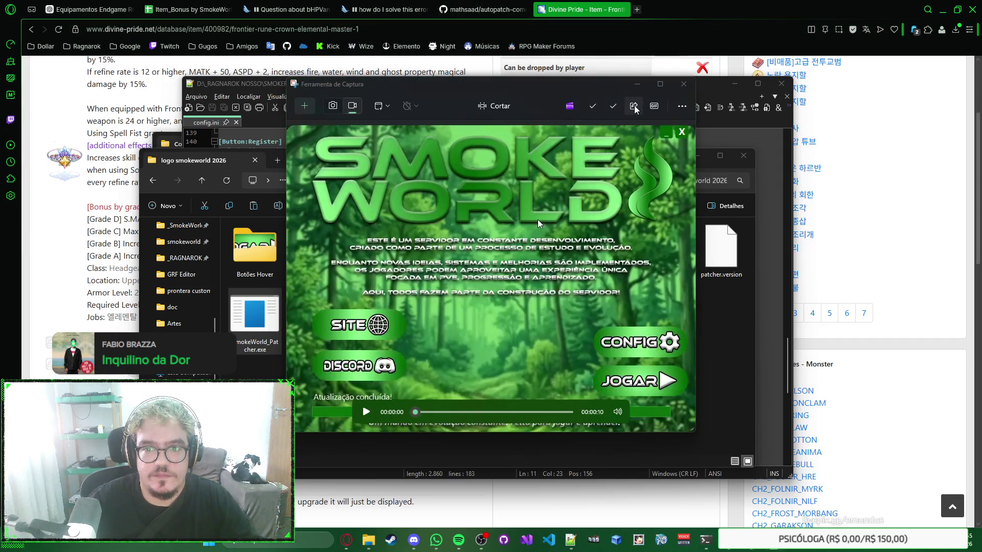
Step: Share the recorded launcher clip to WhatsApp and close the Snipping Tool window
{"action": "left_click", "coordinate": [456, 286]}
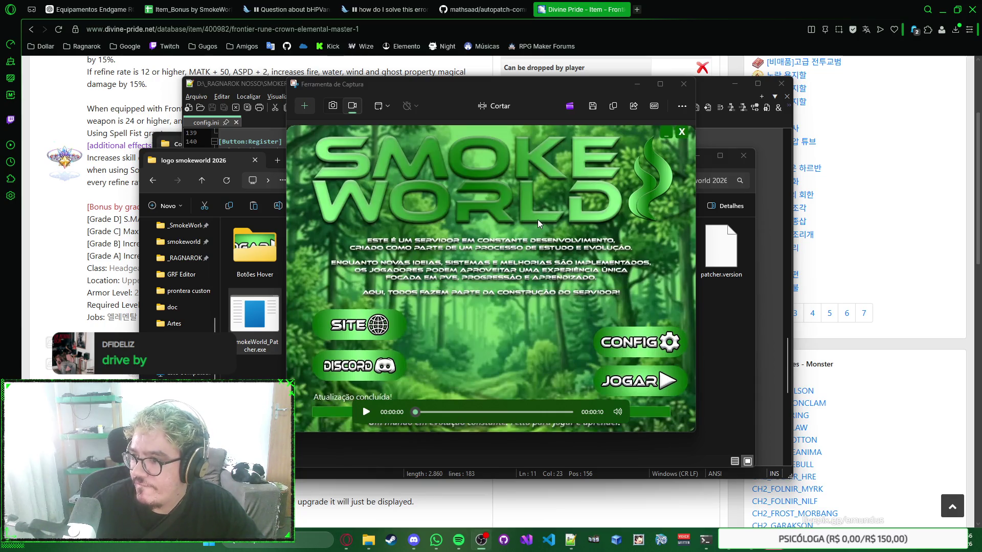
{"action": "left_click", "coordinate": [638, 180]}
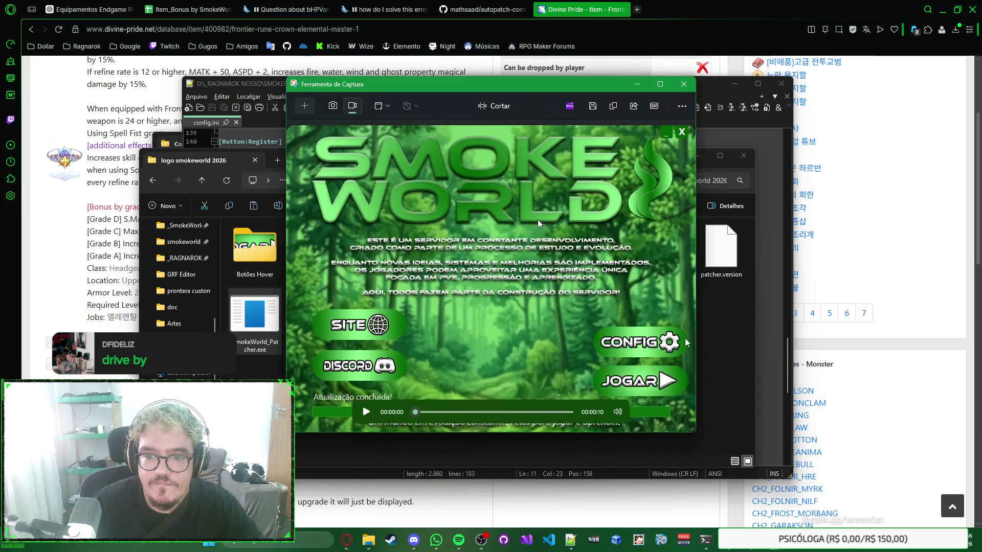
{"action": "left_click", "coordinate": [683, 84]}
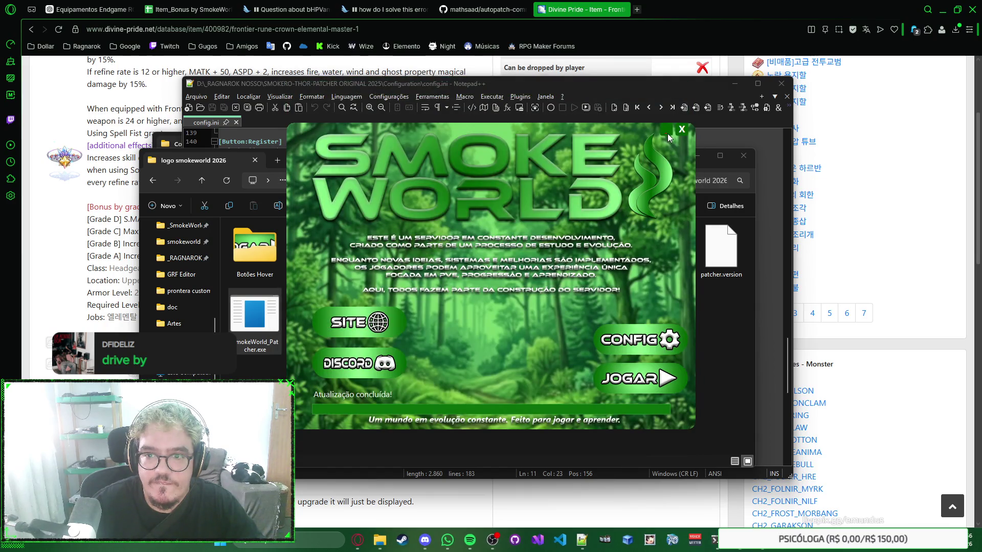
Step: Close the SmokeWorld launcher, then view launcher icone.ico in Photos and close it
{"action": "left_click", "coordinate": [492, 539]}
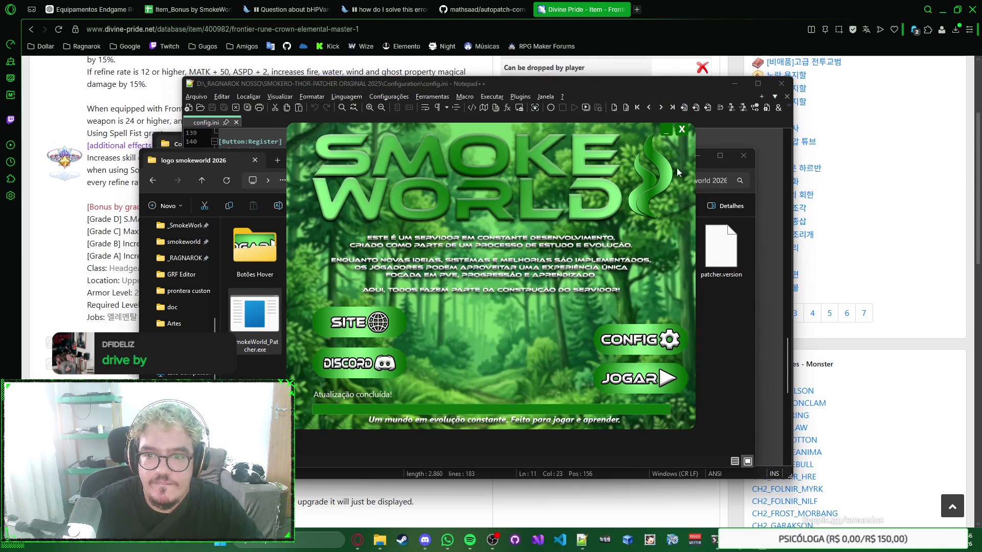
{"action": "left_click", "coordinate": [683, 131]}
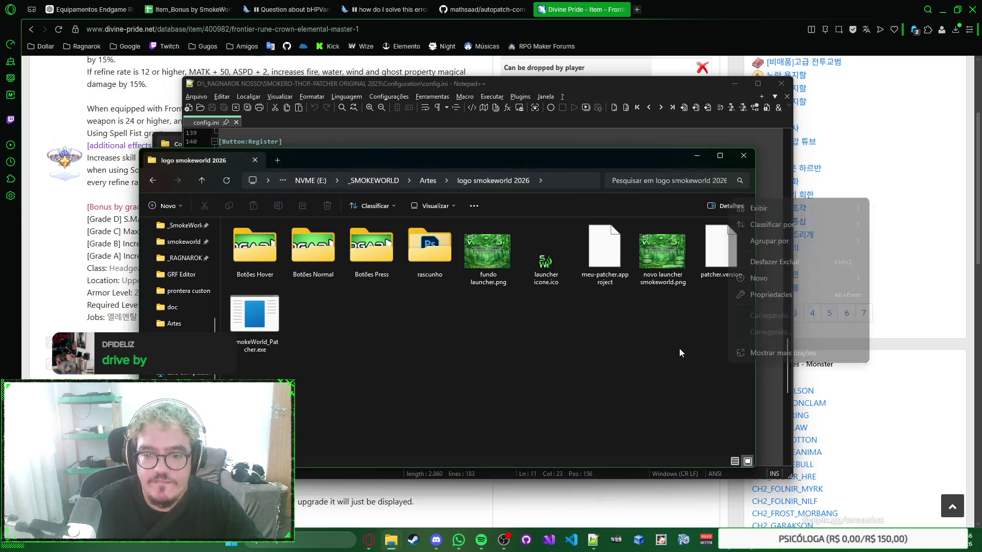
{"action": "left_click", "coordinate": [543, 269]}
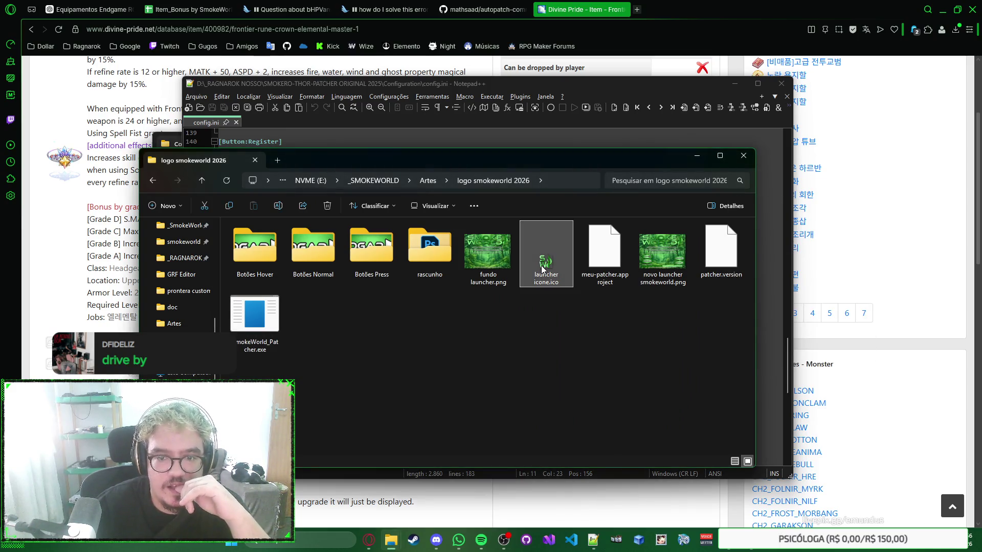
{"action": "double_click", "coordinate": [543, 269]}
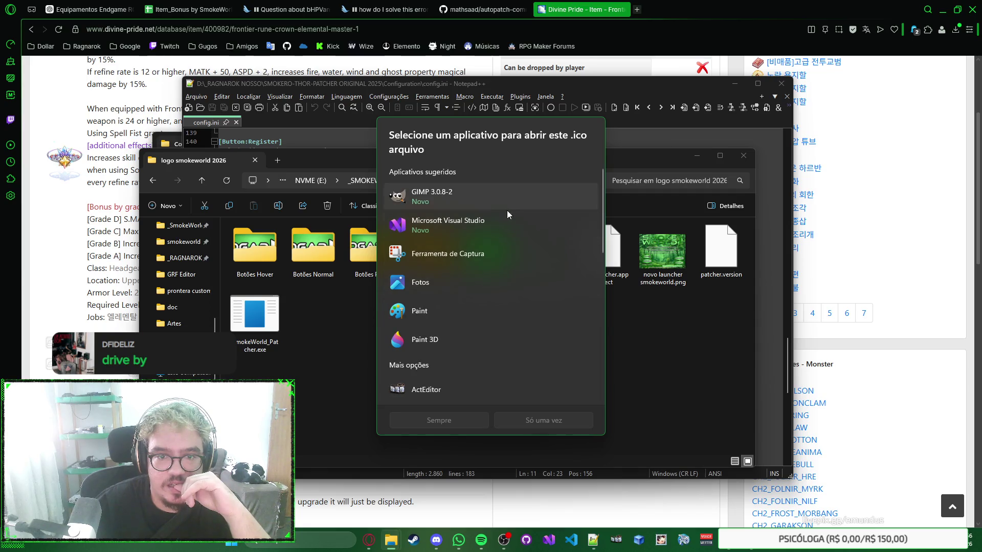
{"action": "double_click", "coordinate": [470, 280]}
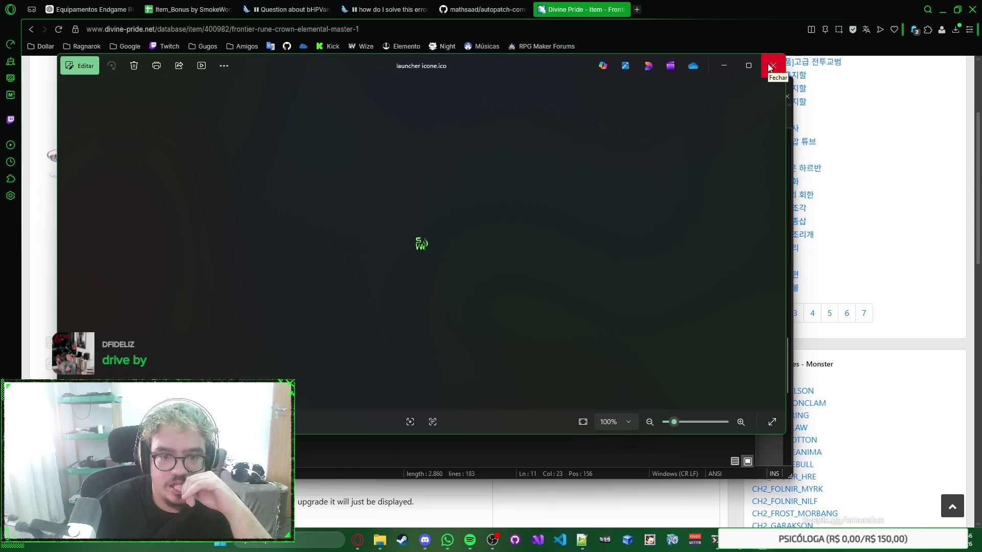
{"action": "left_click", "coordinate": [770, 68]}
{"action": "right_click", "coordinate": [673, 326]}
{"action": "key", "text": "Escape"}
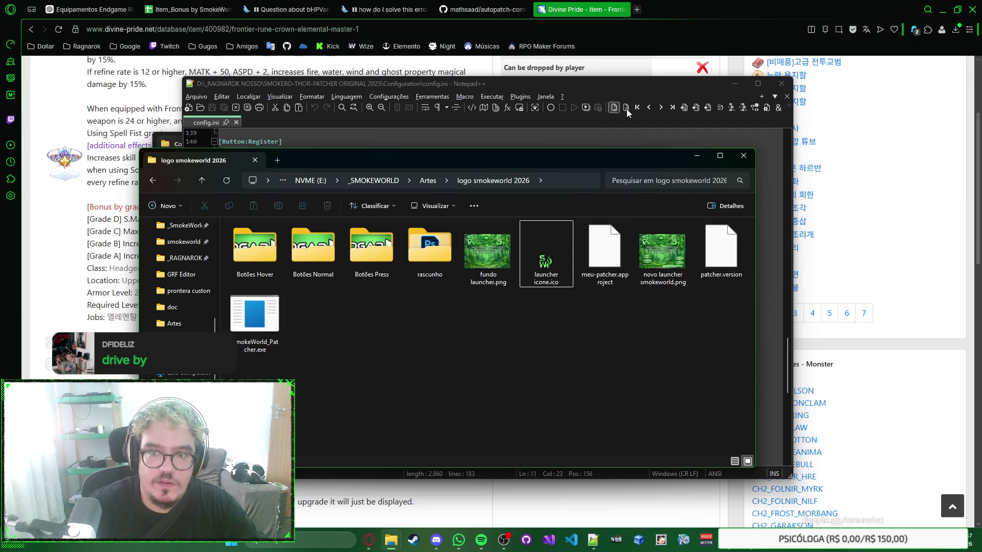
Step: Review config.ini's Discord hover-image line against the running SmokeWorld launcher's buttons
{"action": "left_click", "coordinate": [678, 87]}
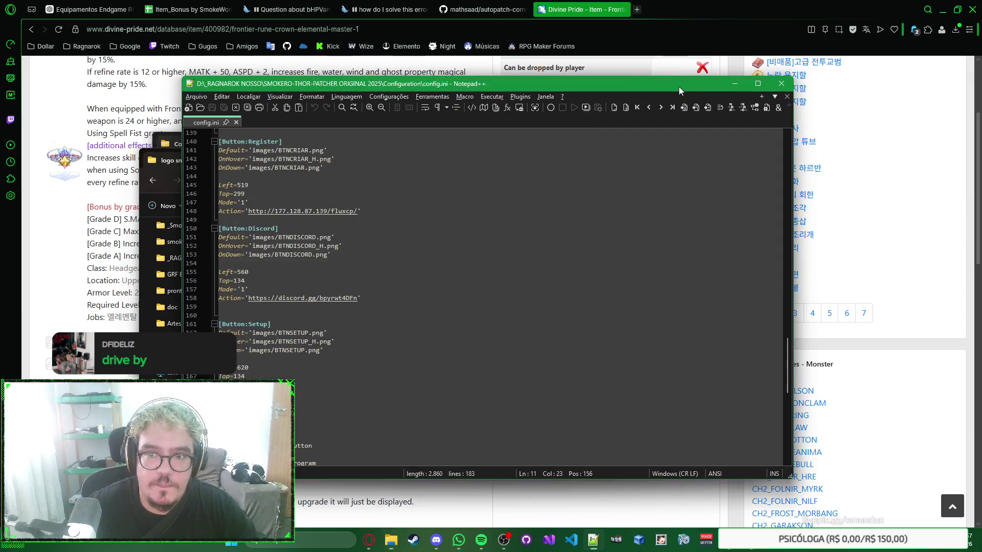
{"action": "left_click", "coordinate": [661, 246]}
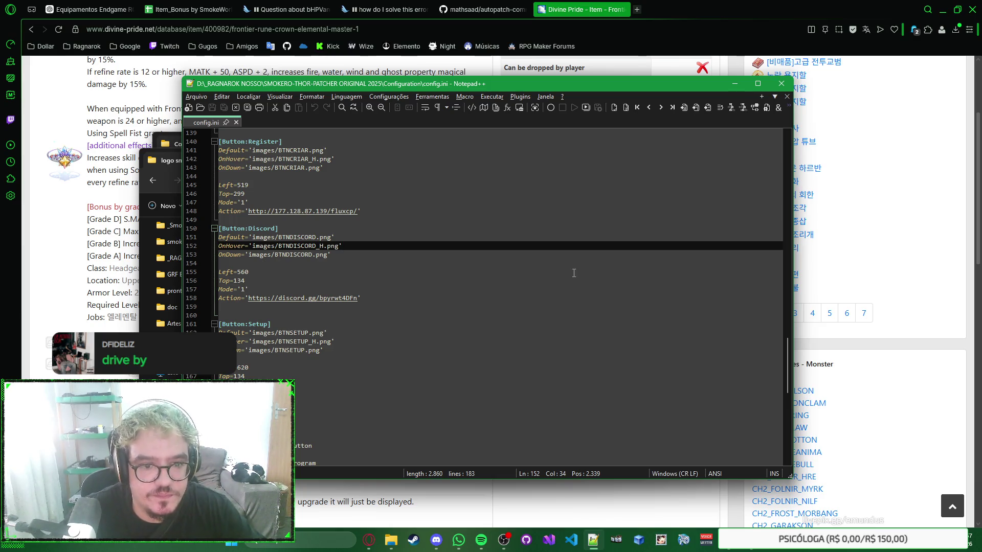
{"action": "right_click", "coordinate": [639, 245]}
{"action": "left_click", "coordinate": [642, 248]}
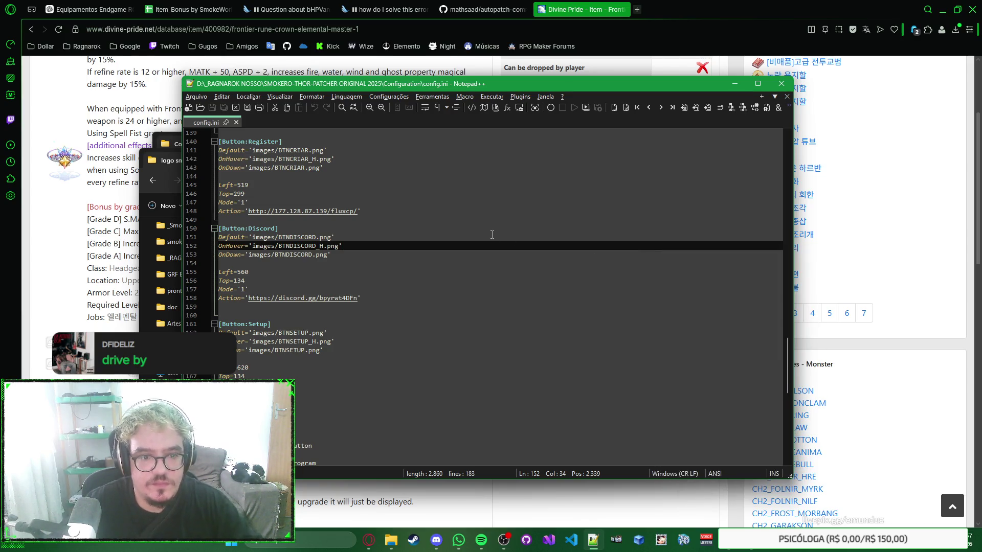
{"action": "left_click", "coordinate": [654, 546]}
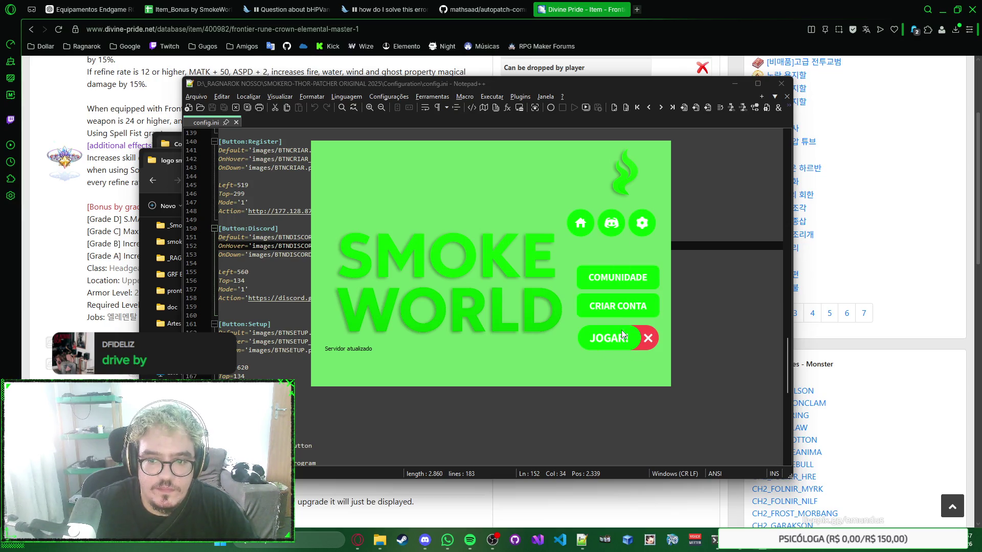
{"action": "left_click", "coordinate": [657, 335]}
Step: Check the Discord button's Left=560 entry, then bring the Configuration folder window forward
{"action": "left_click", "coordinate": [670, 271]}
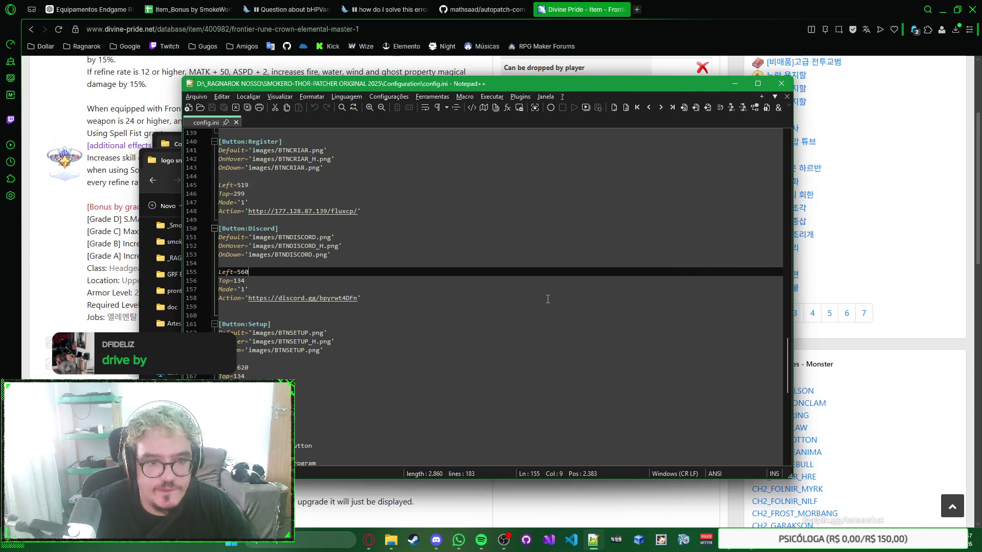
{"action": "scroll", "coordinate": [548, 299], "scroll_direction": "up", "scroll_amount": 3}
{"action": "scroll", "coordinate": [546, 277], "scroll_direction": "down", "scroll_amount": 4}
{"action": "right_click", "coordinate": [671, 247]}
{"action": "left_click", "coordinate": [391, 539]}
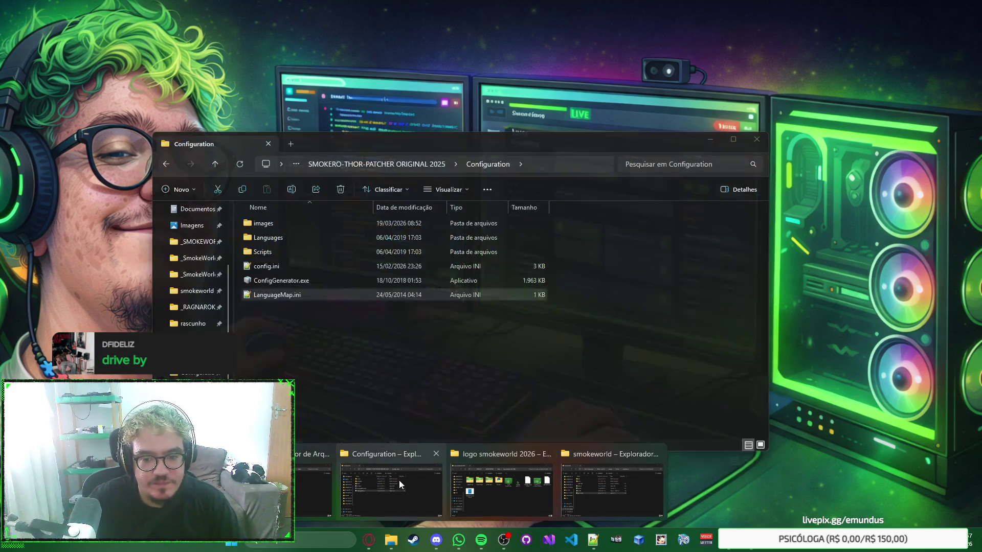
{"action": "left_click", "coordinate": [399, 483]}
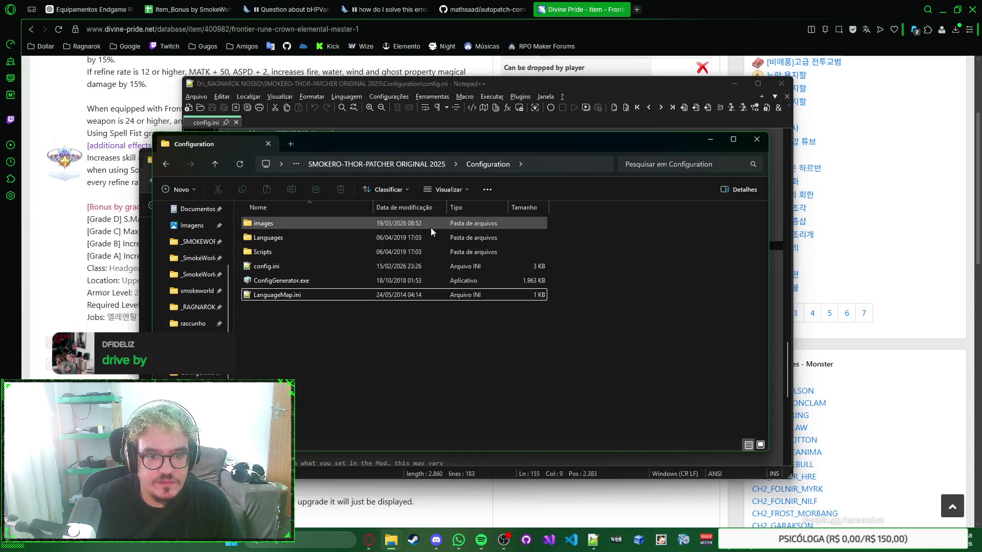
Step: Browse the Configuration images folder with BGCLEAN.png, then return to config.ini
{"action": "left_click", "coordinate": [372, 242]}
{"action": "left_click", "coordinate": [583, 366]}
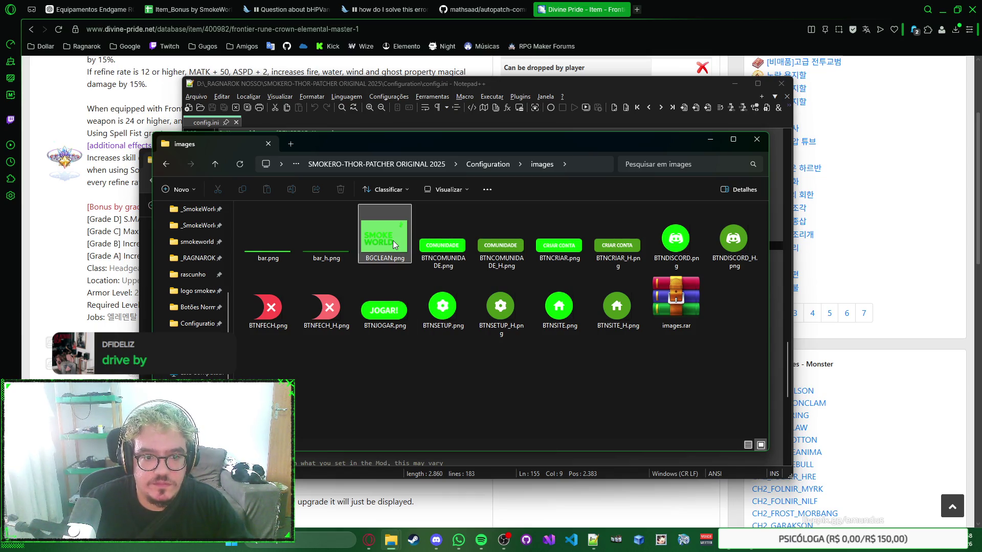
{"action": "key", "text": "alt+Tab"}
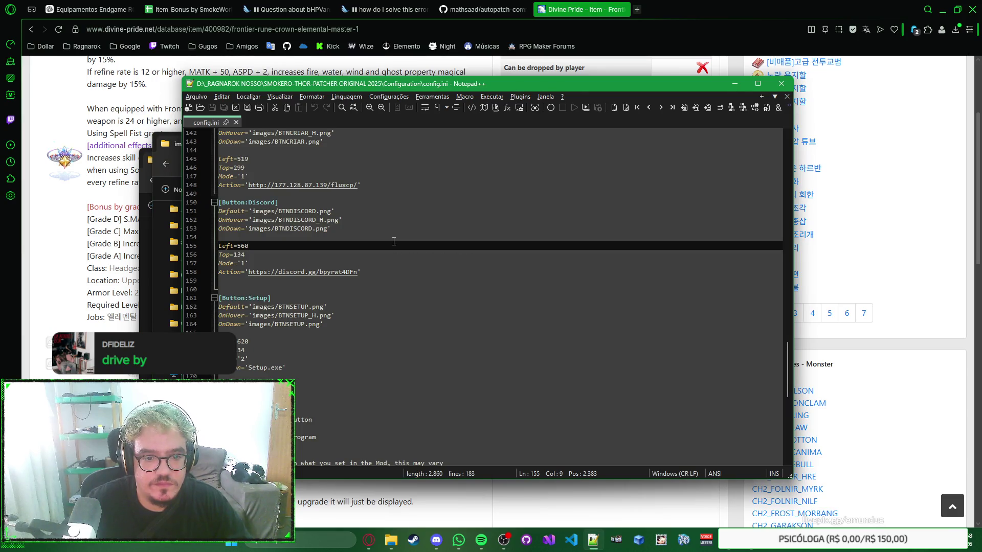
Step: Read config.ini's button sections up to the Discord entry (Left=560, Top=134), then return to images
{"action": "scroll", "coordinate": [393, 242], "scroll_direction": "down", "scroll_amount": 4}
{"action": "scroll", "coordinate": [394, 241], "scroll_direction": "up", "scroll_amount": 6}
{"action": "scroll", "coordinate": [393, 242], "scroll_direction": "up", "scroll_amount": 3}
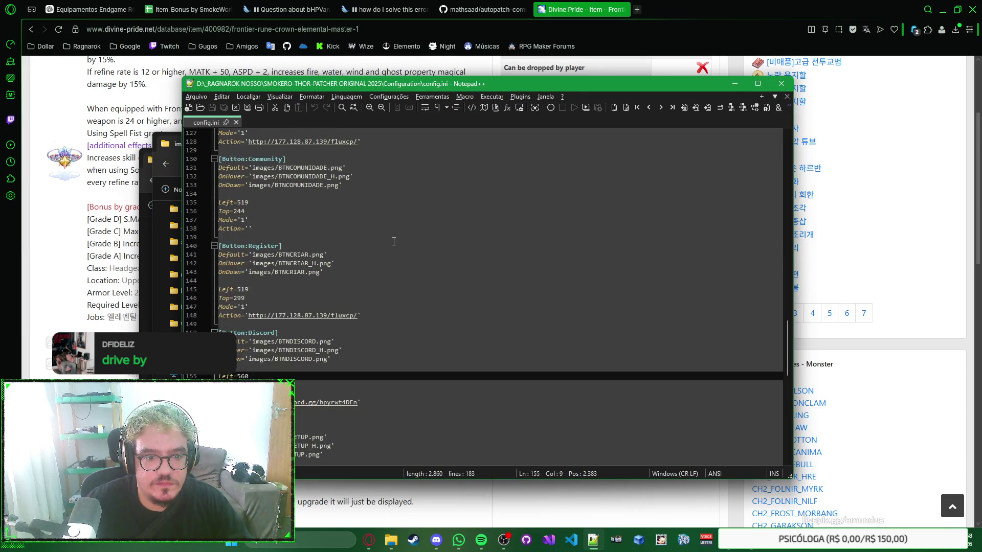
{"action": "scroll", "coordinate": [394, 241], "scroll_direction": "up", "scroll_amount": 1}
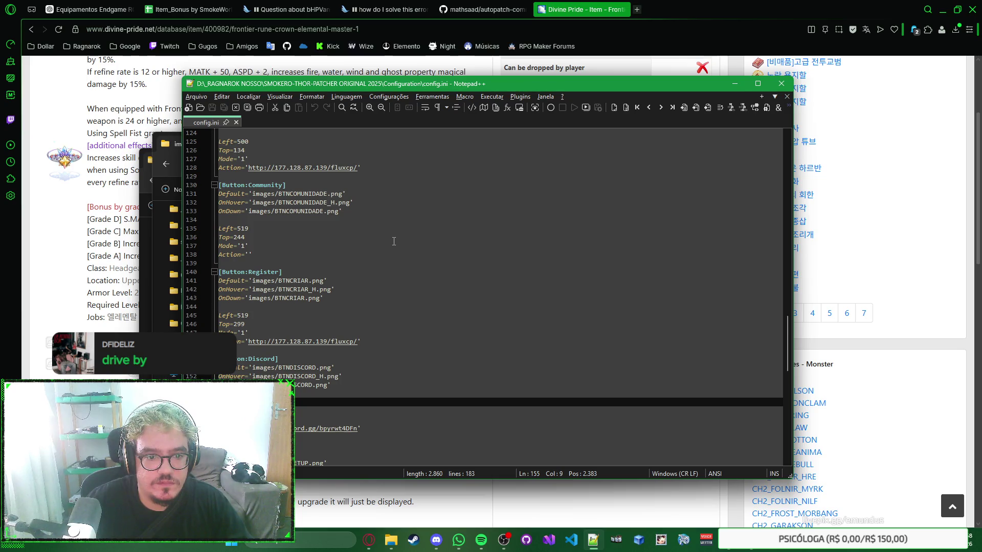
{"action": "scroll", "coordinate": [393, 241], "scroll_direction": "up", "scroll_amount": 5}
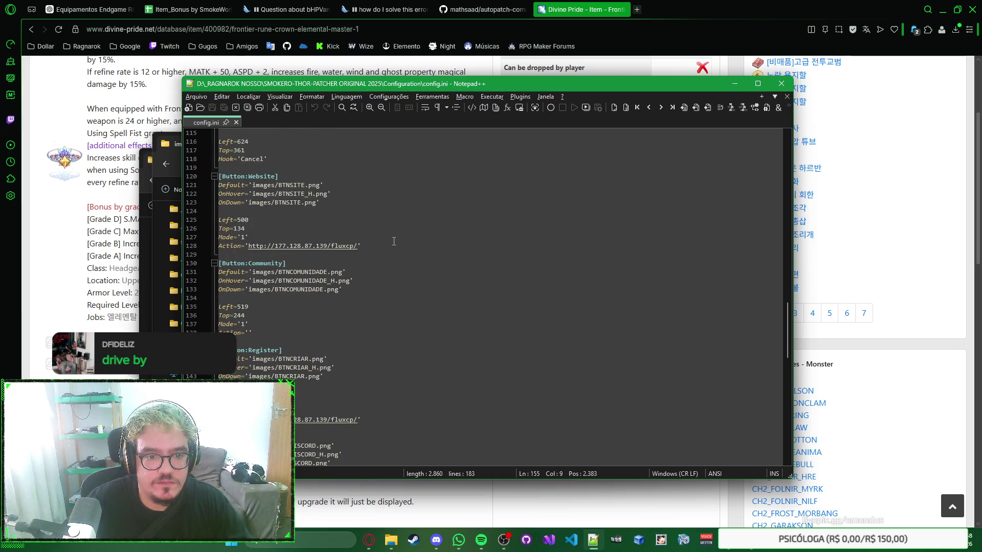
{"action": "scroll", "coordinate": [394, 241], "scroll_direction": "up", "scroll_amount": 4}
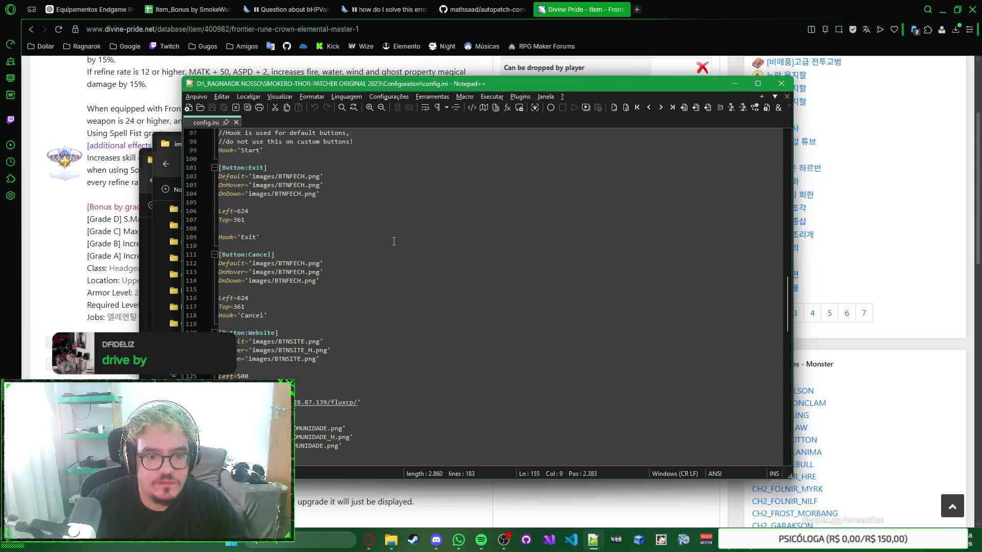
{"action": "scroll", "coordinate": [393, 242], "scroll_direction": "down", "scroll_amount": 8}
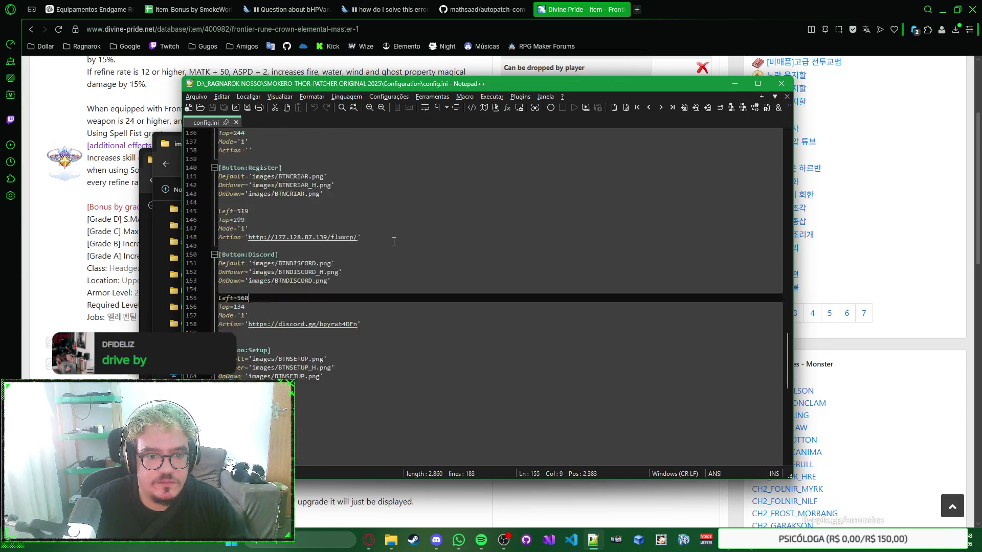
{"action": "key", "text": "alt+Tab"}
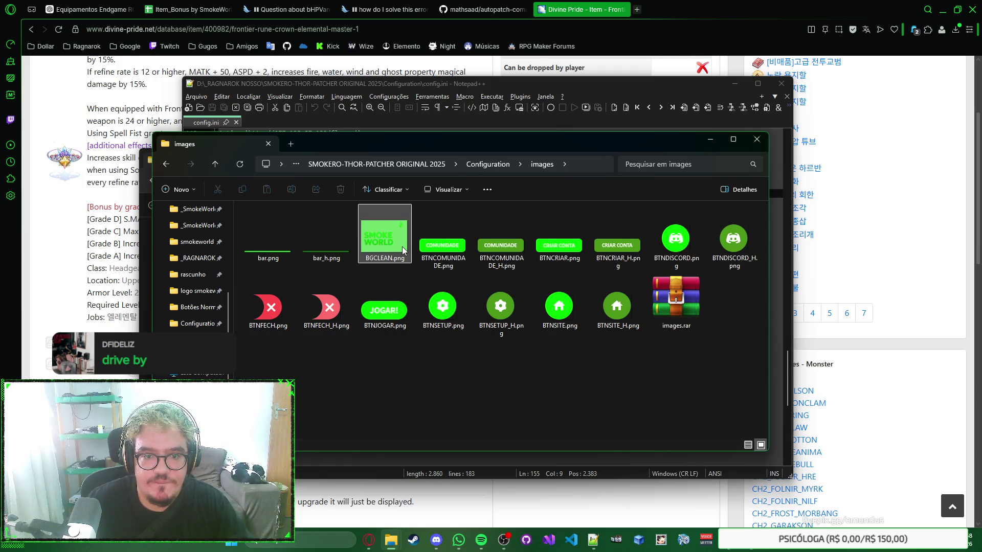
Step: Check BGCLEAN.png's image details in Properties, confirming its 704×481 size
{"action": "mouse_move", "coordinate": [404, 251]}
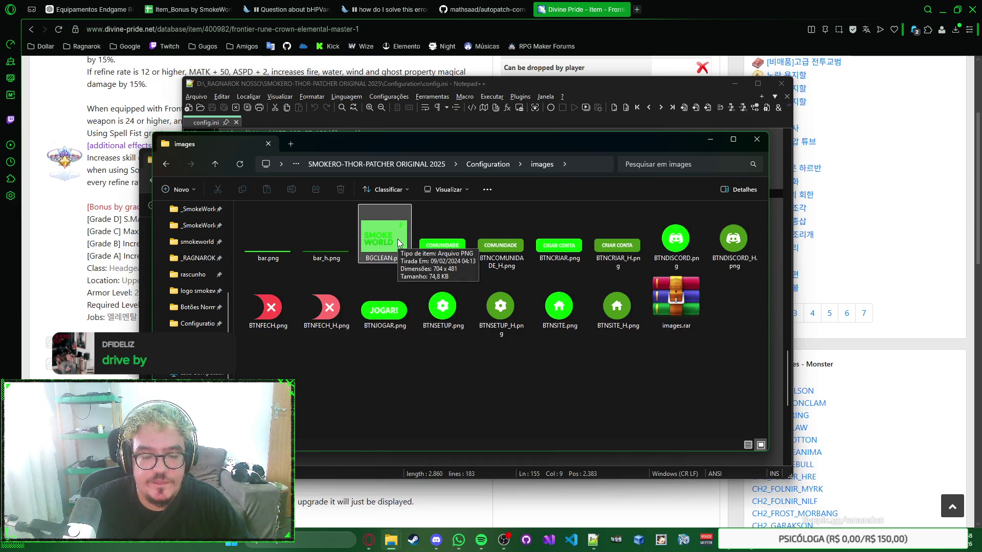
{"action": "left_click", "coordinate": [398, 243]}
{"action": "right_click", "coordinate": [399, 243]}
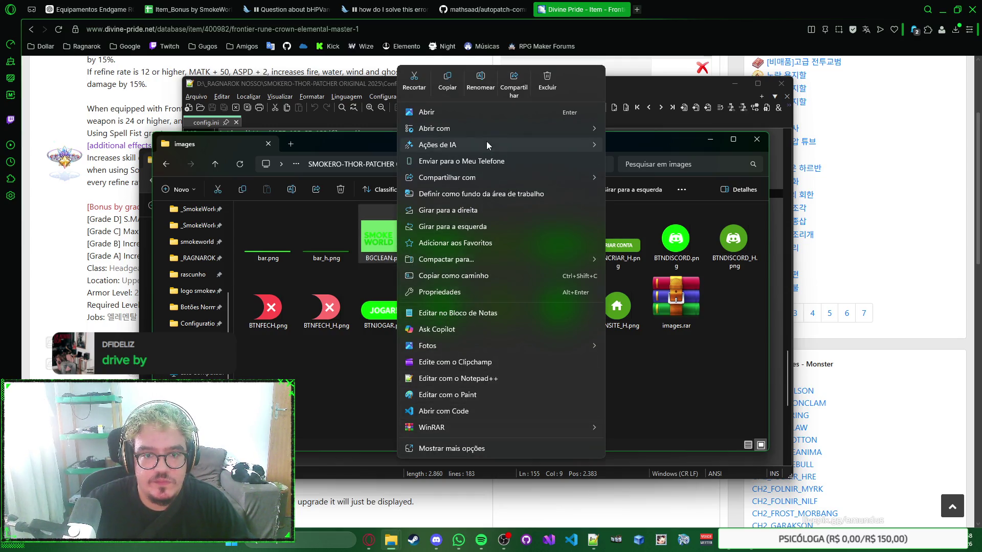
{"action": "left_click", "coordinate": [472, 293]}
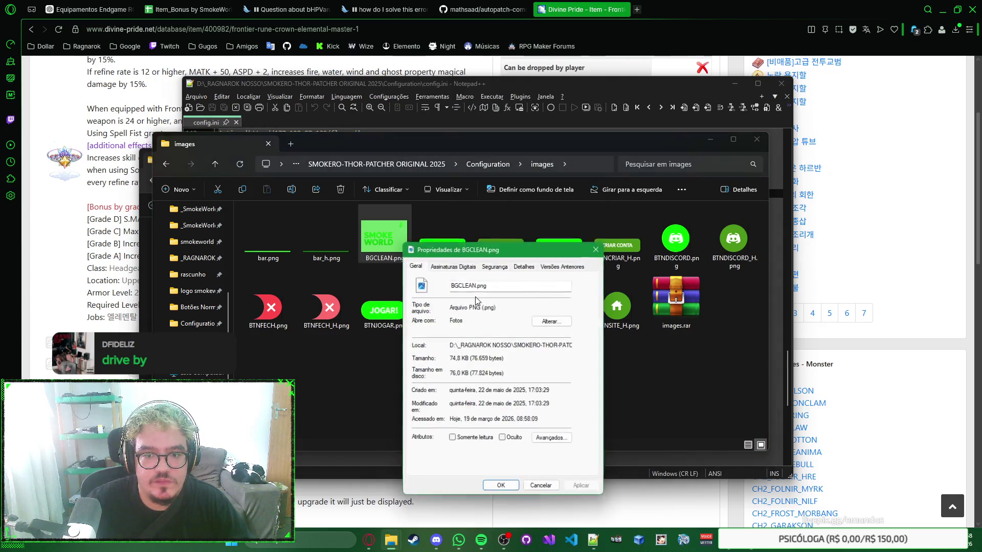
{"action": "left_click", "coordinate": [526, 266]}
{"action": "scroll", "coordinate": [555, 280], "scroll_direction": "down", "scroll_amount": 3}
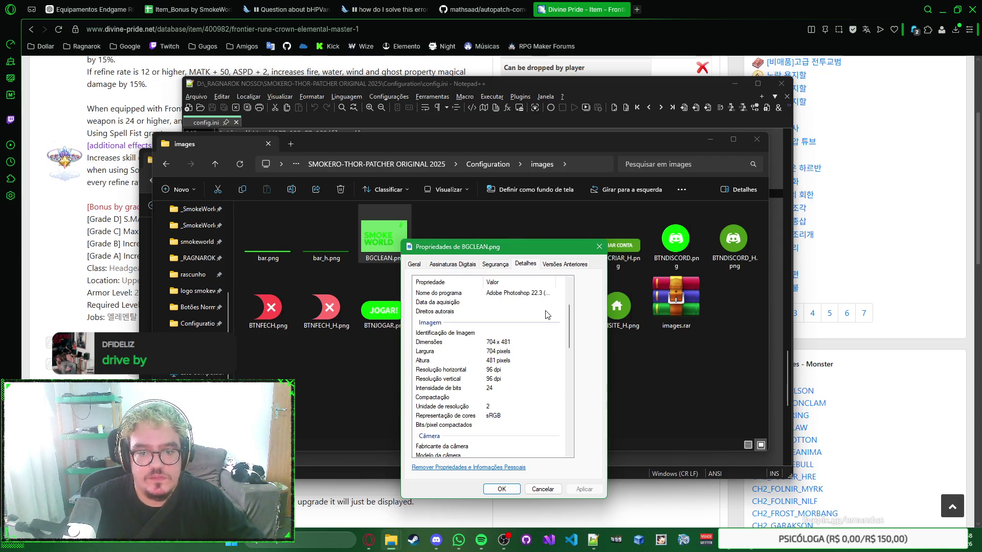
{"action": "key", "text": "Escape"}
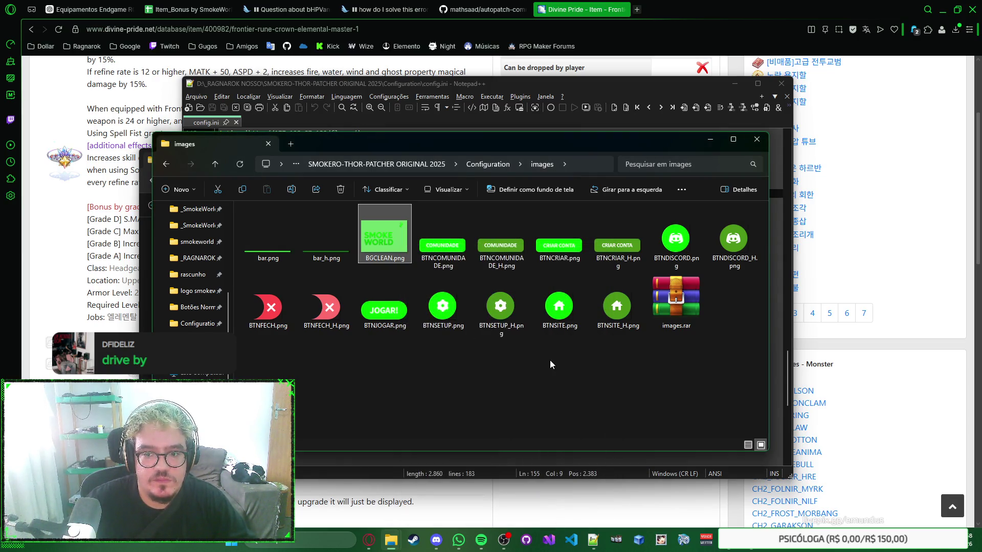
{"action": "left_click", "coordinate": [550, 360]}
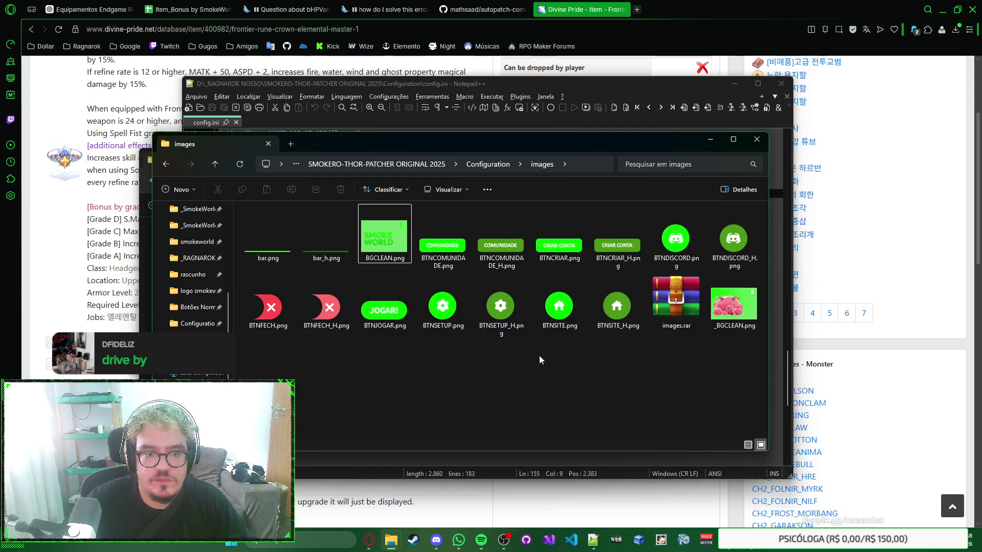
Step: Check _BGCLEAN.png's pixel dimensions, then delete it from the images folder
{"action": "left_click", "coordinate": [746, 301]}
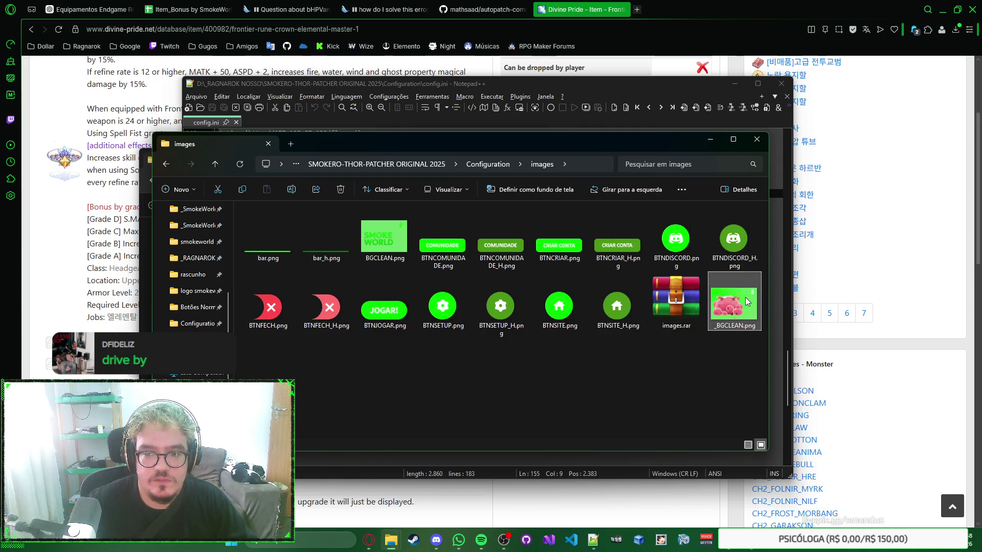
{"action": "key", "text": "alt+Return"}
{"action": "left_click", "coordinate": [873, 287]}
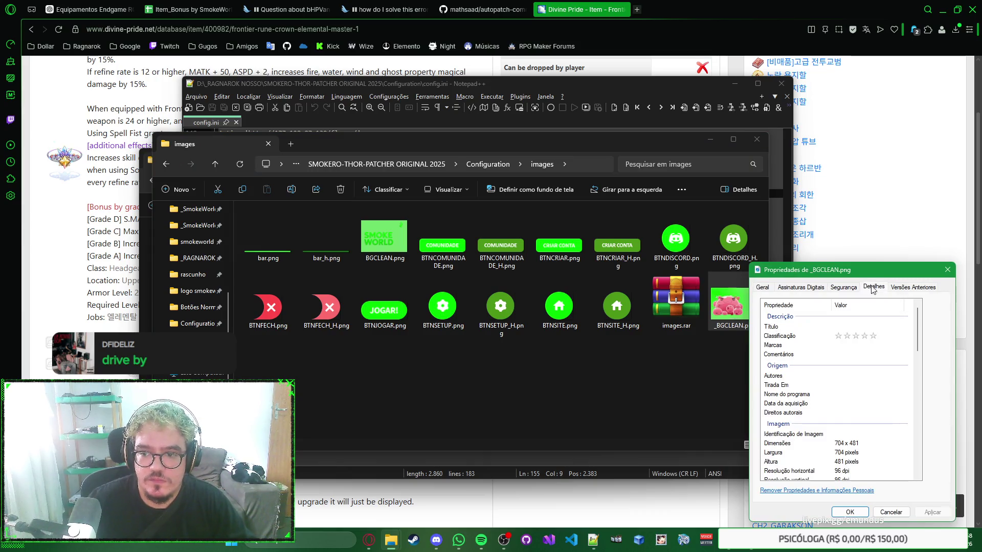
{"action": "scroll", "coordinate": [916, 311], "scroll_direction": "down", "scroll_amount": 2}
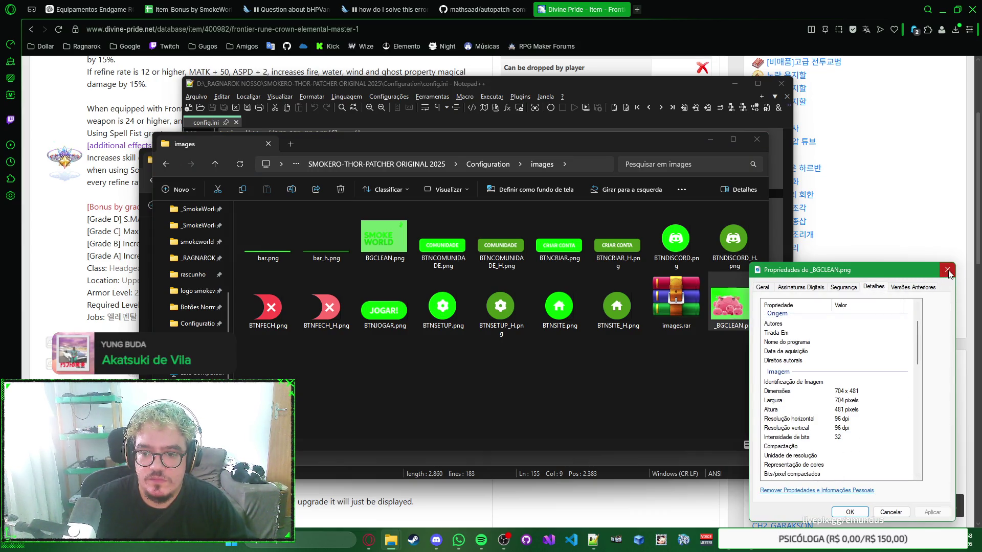
{"action": "left_click", "coordinate": [947, 270]}
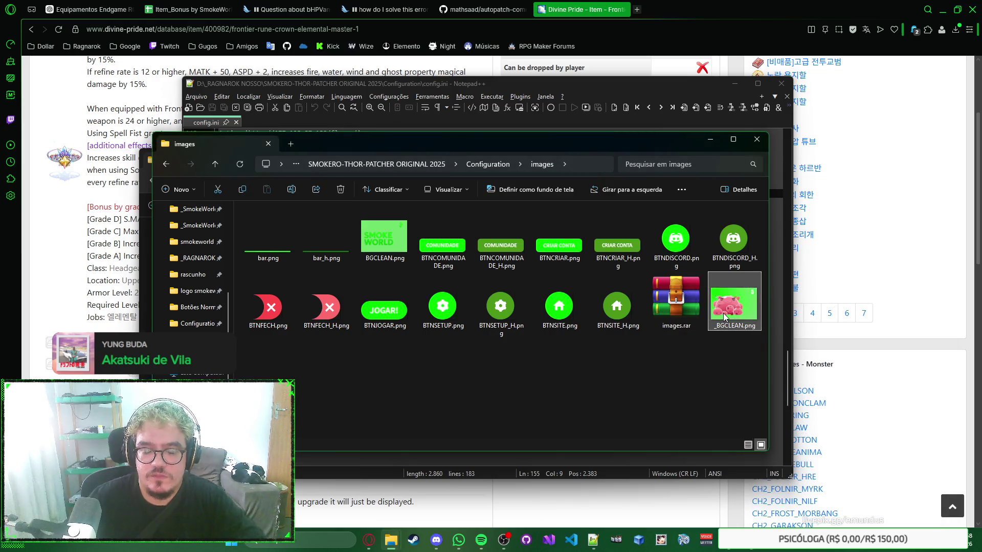
{"action": "key", "text": "Delete"}
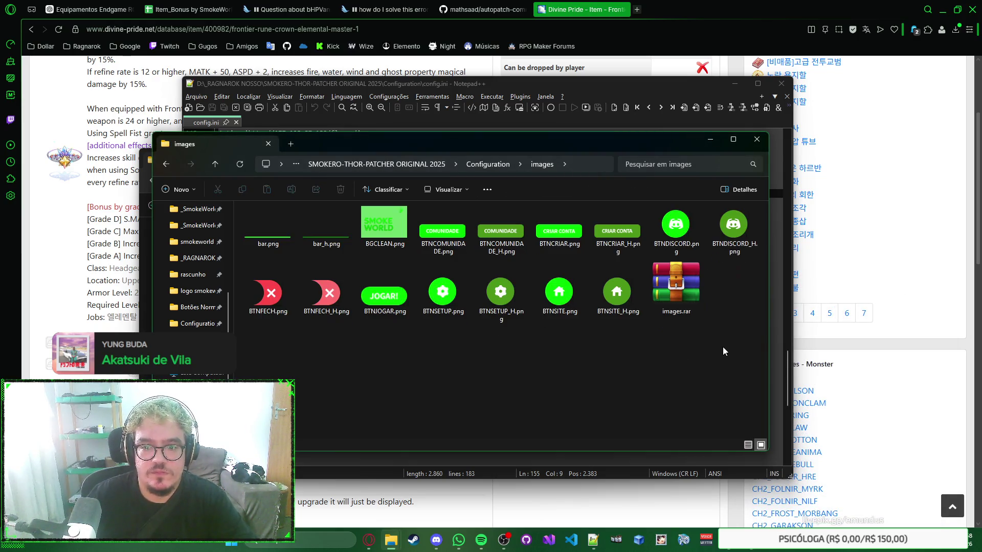
Step: Undo the deletion to restore _BGCLEAN.png and launch Adobe Photoshop 2021 from Start search
{"action": "key", "text": "ctrl+z"}
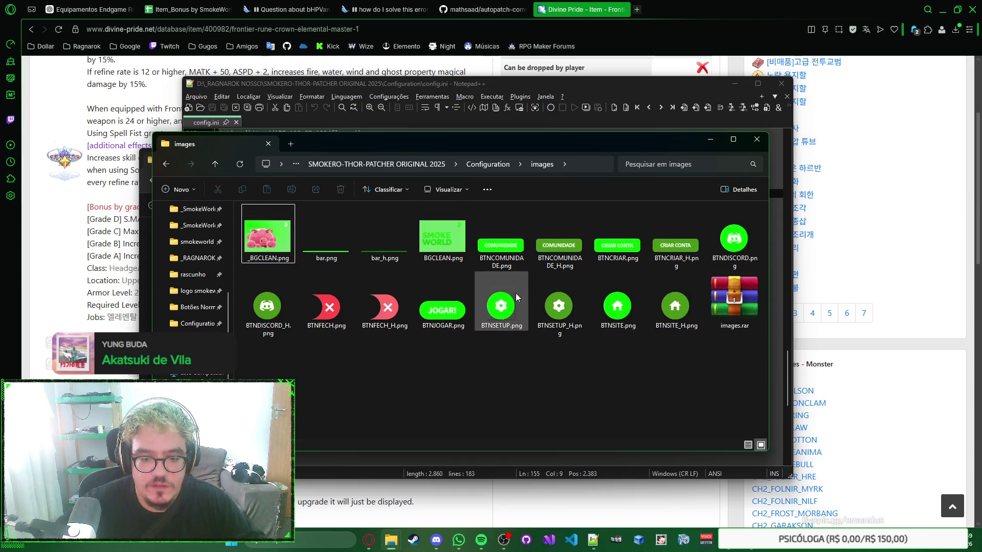
{"action": "key", "text": "super"}
{"action": "type", "text": "adobe"}
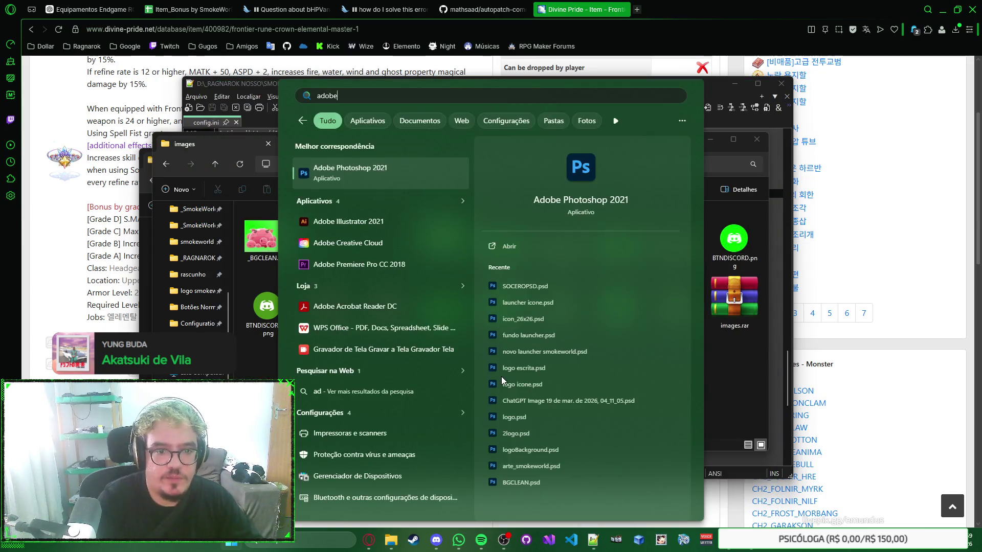
{"action": "key", "text": "Return"}
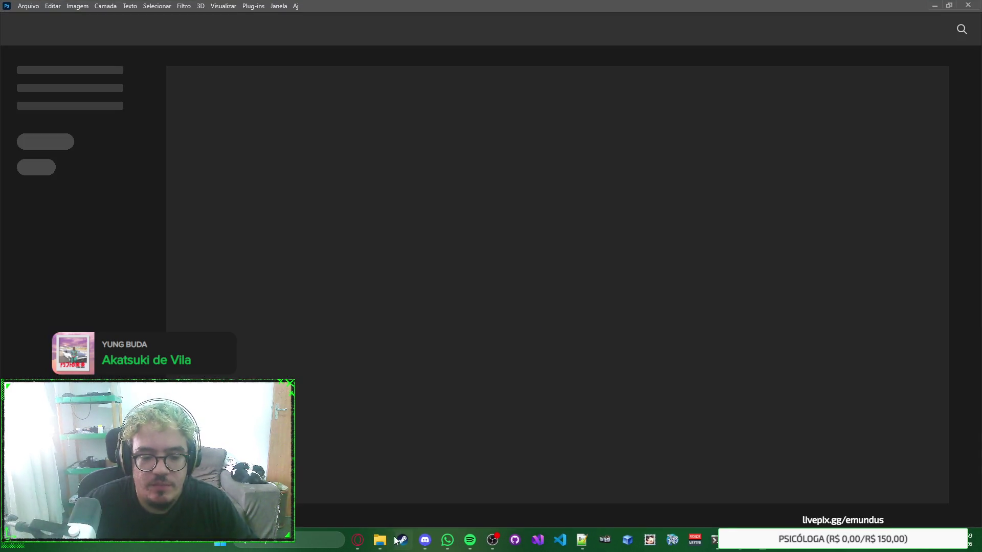
Step: Look inside images.rar in WinRAR, then close it and the Smoke World launcher preview
{"action": "mouse_move", "coordinate": [380, 540]}
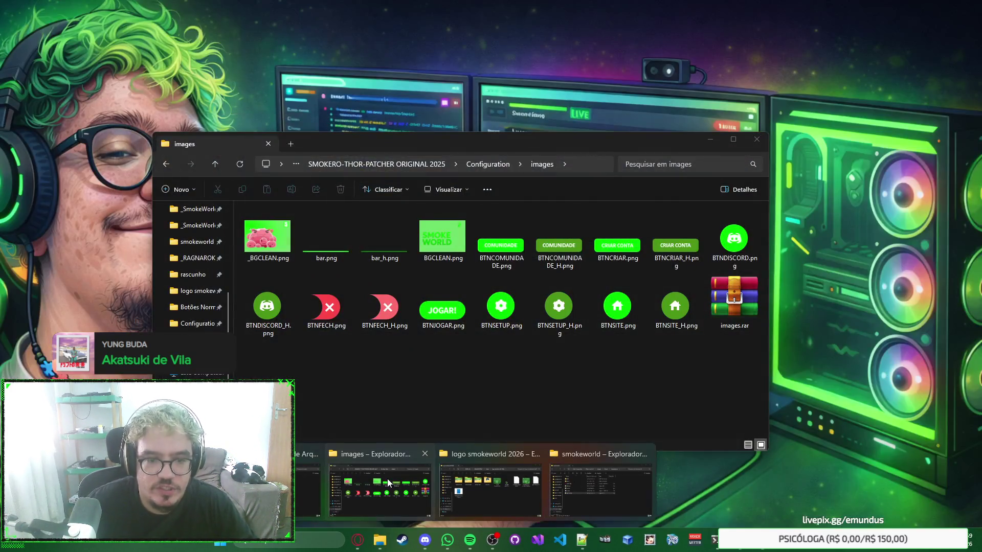
{"action": "left_click", "coordinate": [387, 478]}
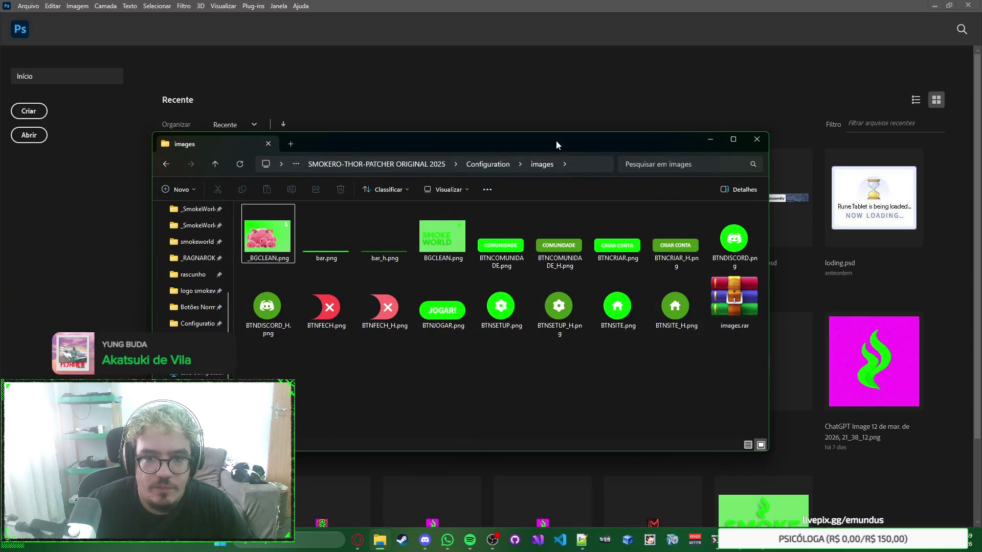
{"action": "left_click_drag", "start_coordinate": [557, 145], "coordinate": [520, 153]}
{"action": "double_click", "coordinate": [703, 308]}
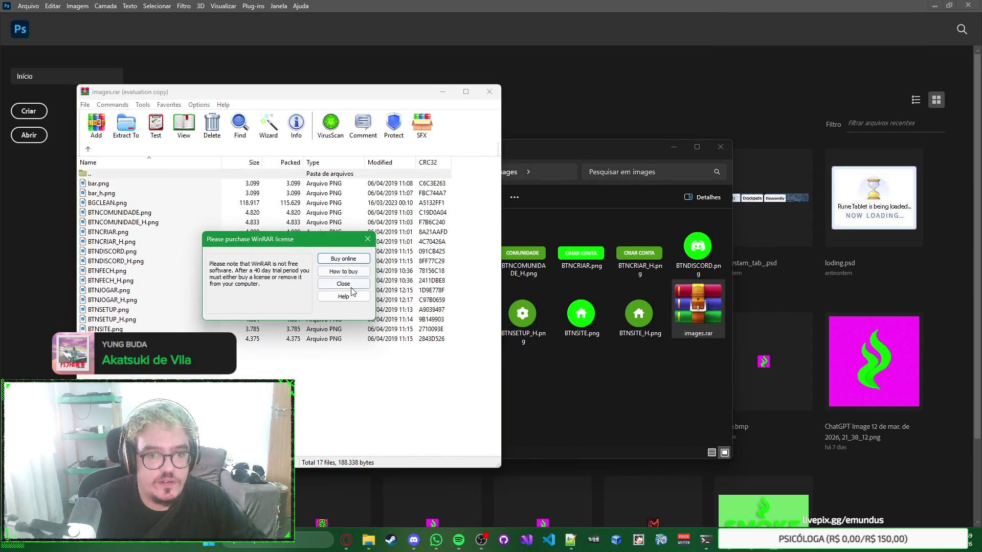
{"action": "left_click", "coordinate": [351, 287]}
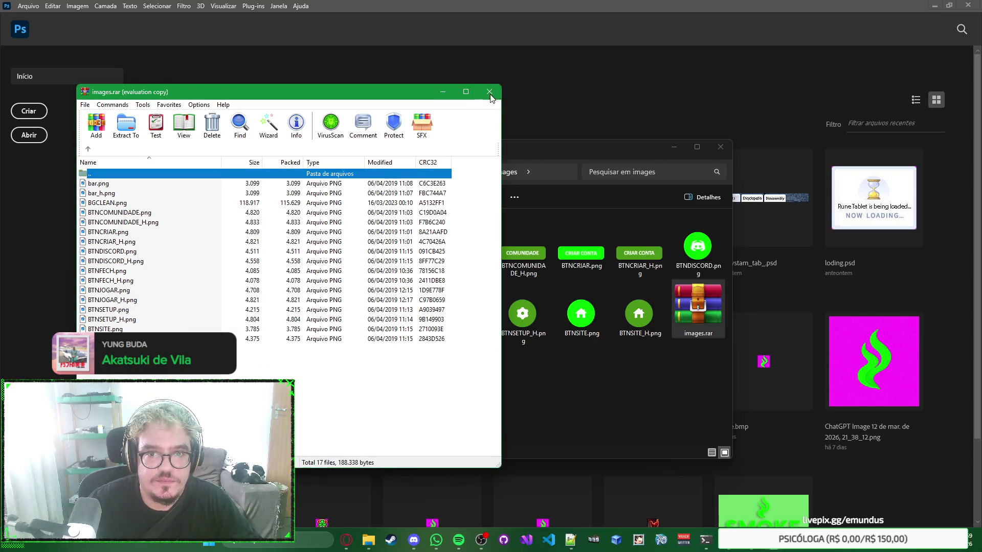
{"action": "left_click", "coordinate": [489, 92]}
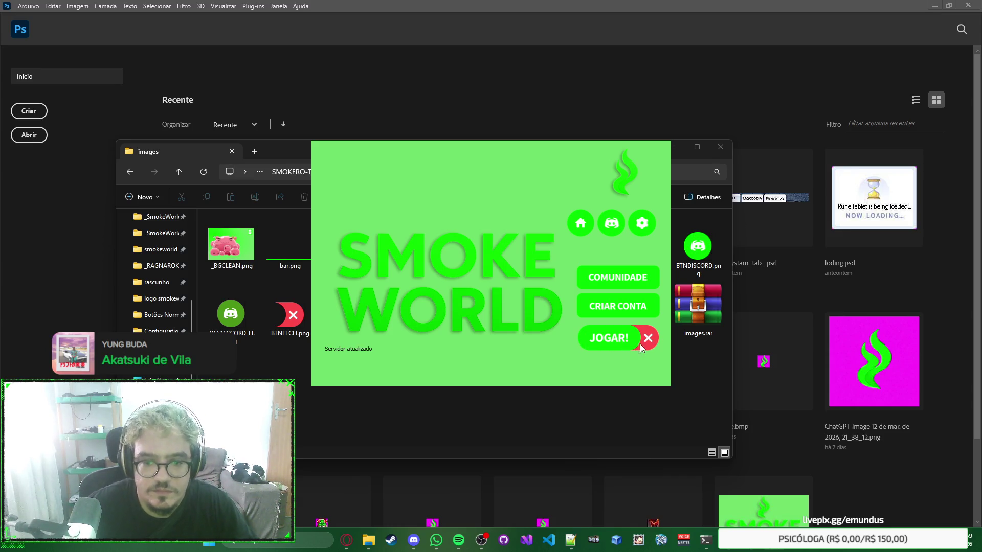
{"action": "left_click", "coordinate": [653, 340]}
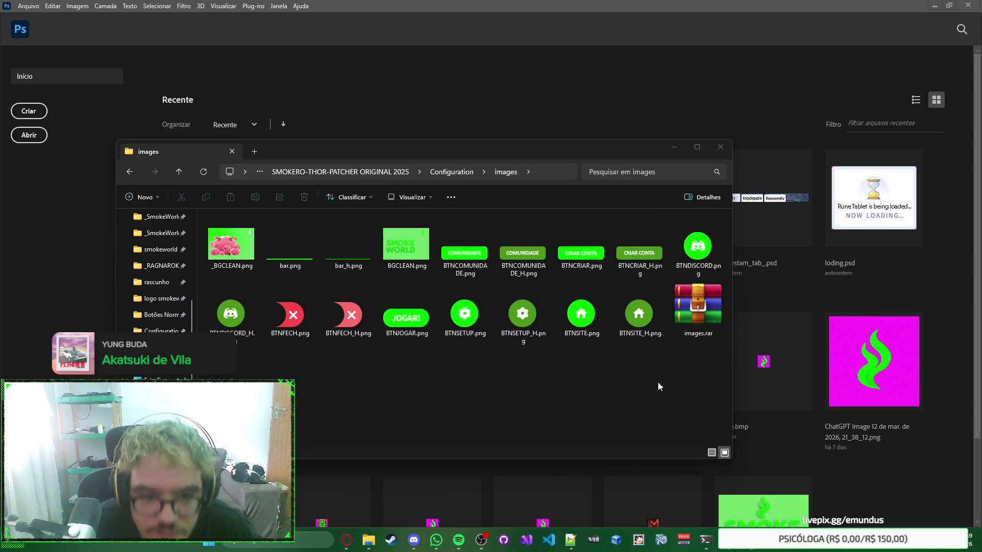
Step: Go up to SMOKERO-THOR-PATCHER ORIGINAL 2025's PSD folder and open SOCEROPSD.psd in Photoshop
{"action": "left_click", "coordinate": [618, 115]}
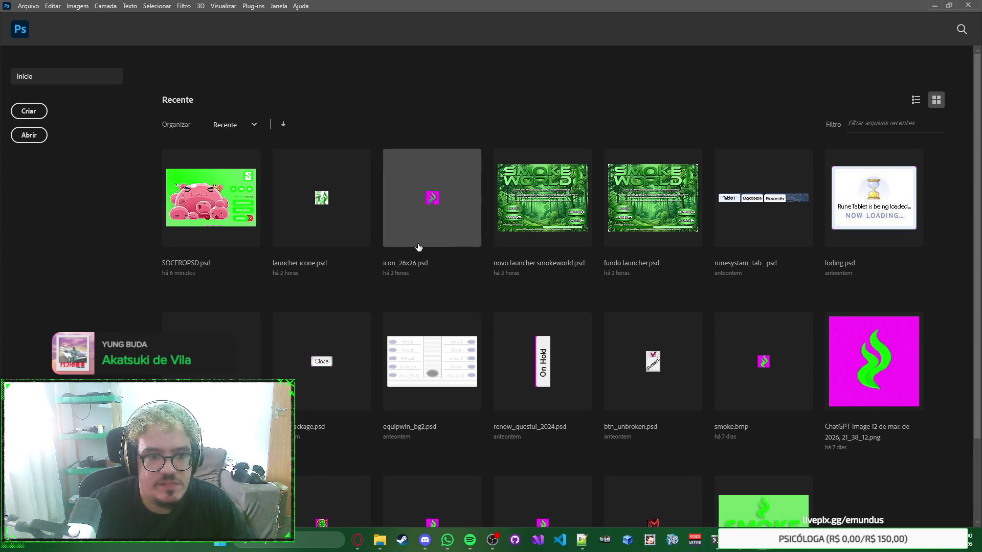
{"action": "key", "text": "alt+Tab"}
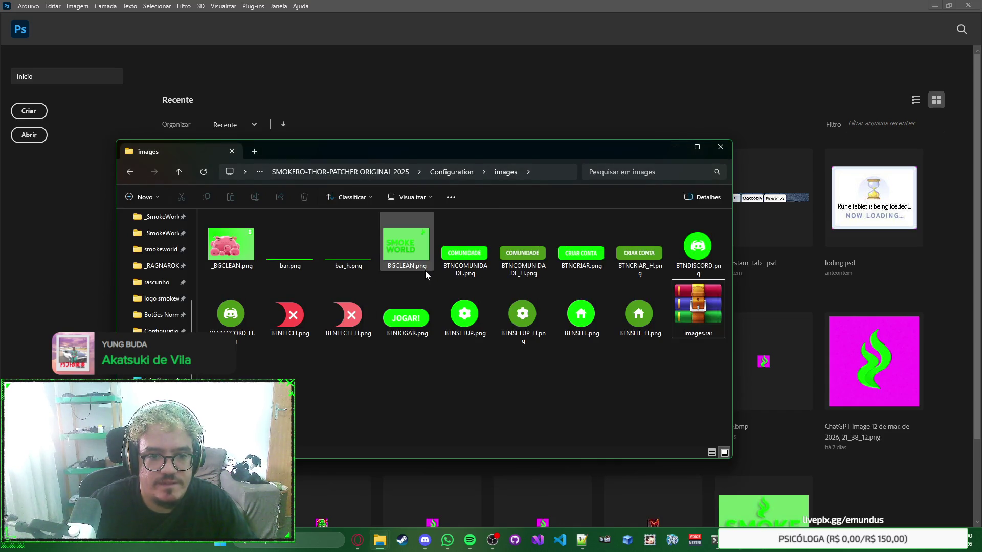
{"action": "left_click", "coordinate": [462, 173]}
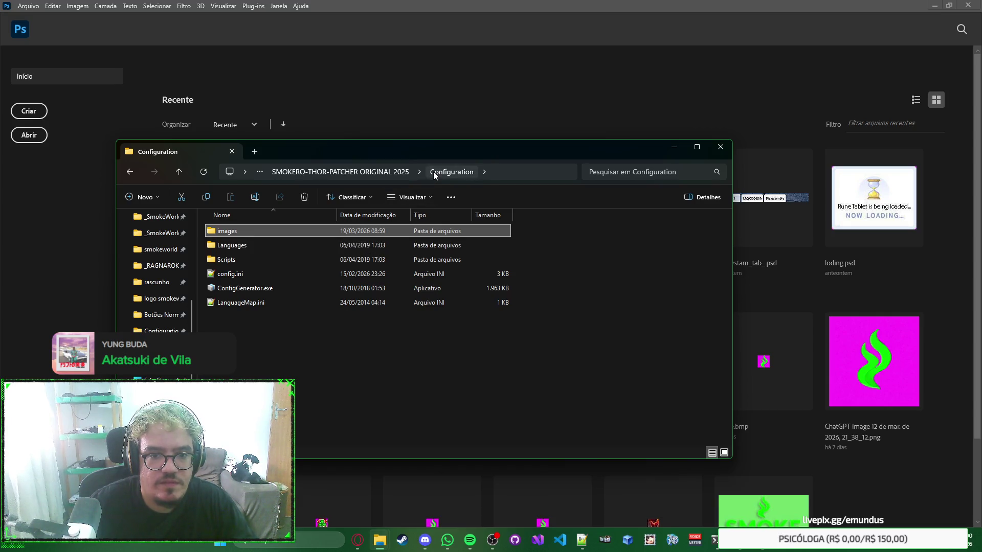
{"action": "left_click", "coordinate": [399, 171]}
{"action": "double_click", "coordinate": [340, 272]}
{"action": "double_click", "coordinate": [287, 231]}
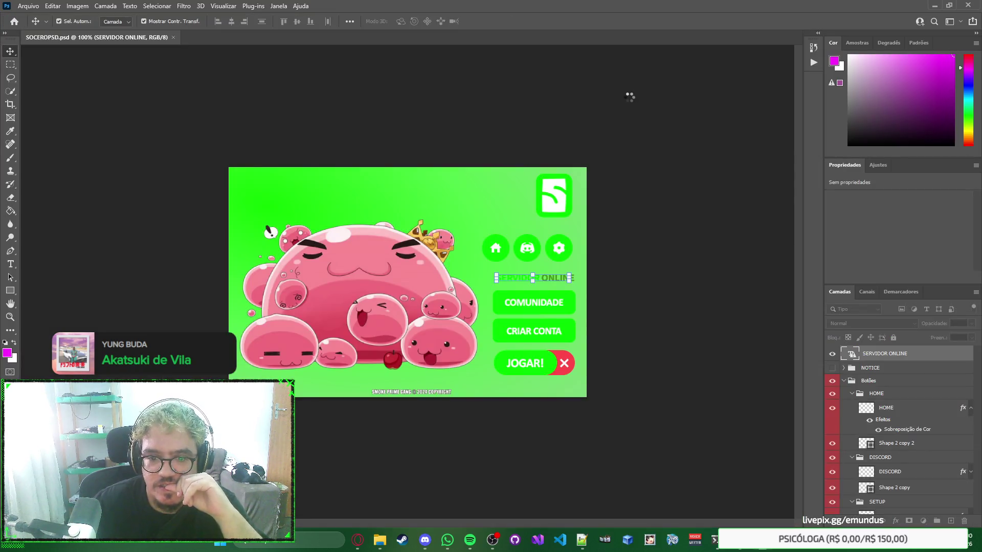
{"action": "left_click", "coordinate": [630, 97]}
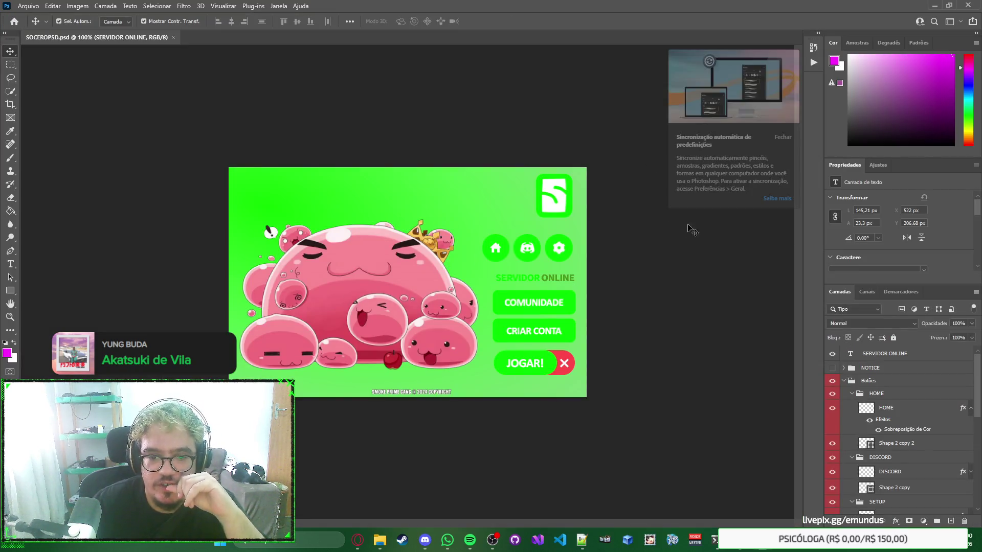
Step: Dismiss the preset sync notice and inspect the gear button's Shape 2 layer
{"action": "left_click", "coordinate": [782, 135]}
{"action": "right_click", "coordinate": [761, 190]}
{"action": "left_click", "coordinate": [710, 160]}
{"action": "right_click", "coordinate": [731, 200]}
{"action": "left_click", "coordinate": [747, 203]}
{"action": "right_click", "coordinate": [742, 195]}
{"action": "left_click", "coordinate": [704, 181]}
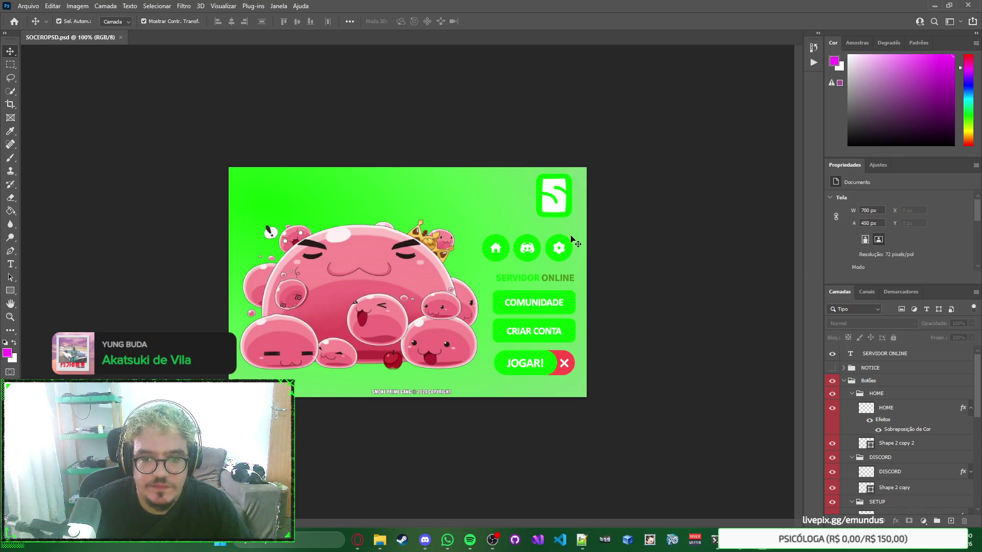
{"action": "left_click", "coordinate": [562, 250]}
{"action": "left_click", "coordinate": [578, 248]}
{"action": "left_click", "coordinate": [570, 248]}
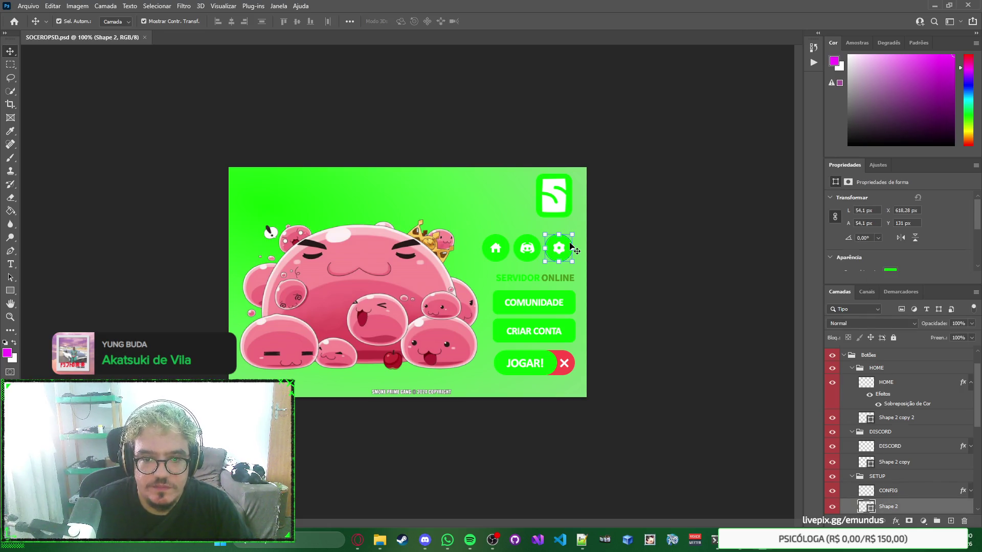
{"action": "left_click", "coordinate": [741, 303]}
Step: Compare the NOTICE changelog group and SERVIDOR ONLINE text on canvas, leaving both hidden
{"action": "scroll", "coordinate": [898, 404], "scroll_direction": "down", "scroll_amount": 5}
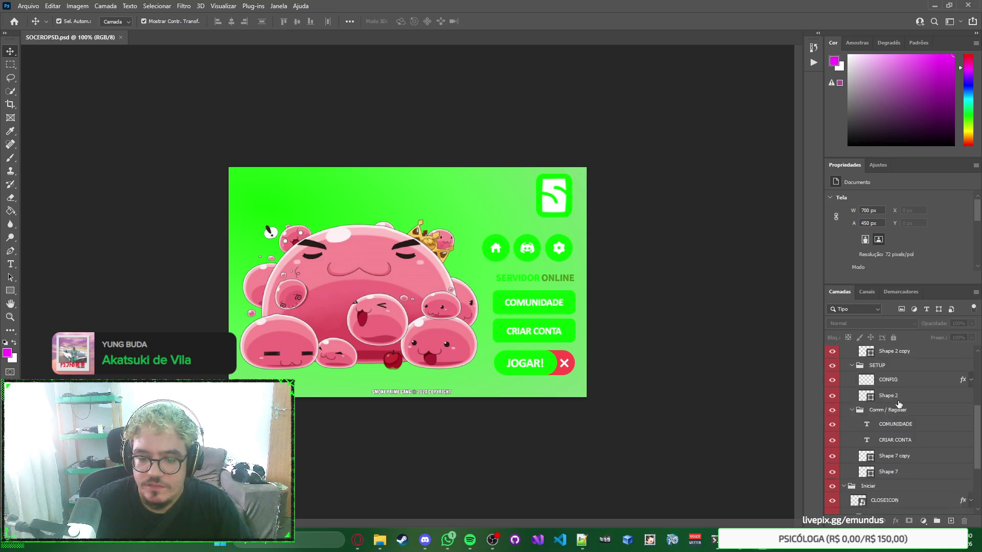
{"action": "scroll", "coordinate": [899, 404], "scroll_direction": "down", "scroll_amount": 3}
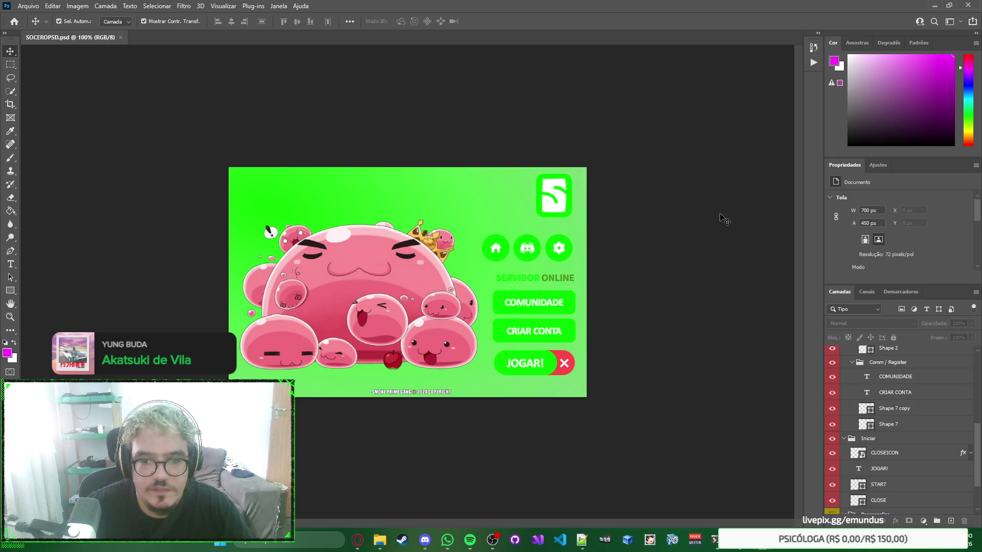
{"action": "scroll", "coordinate": [902, 356], "scroll_direction": "up", "scroll_amount": 4}
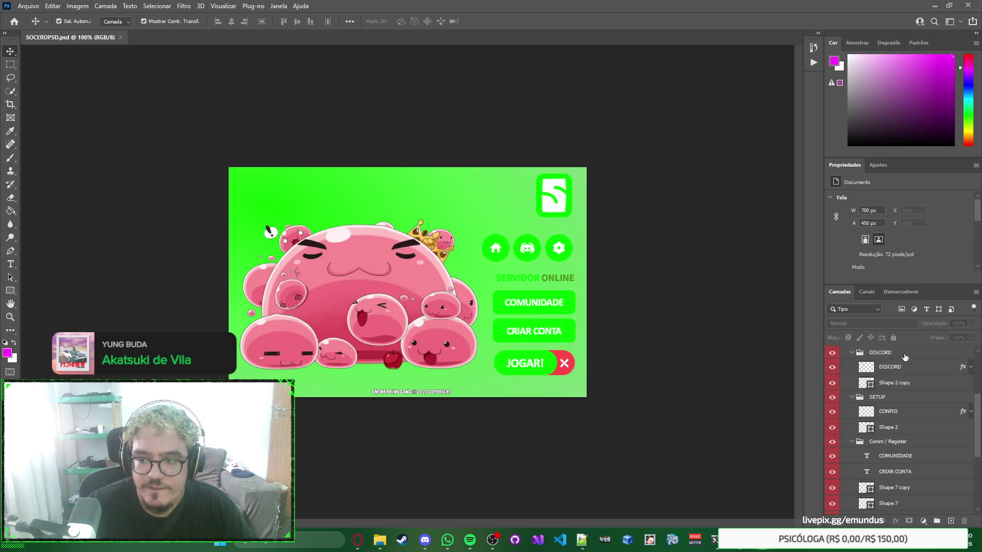
{"action": "scroll", "coordinate": [904, 356], "scroll_direction": "up", "scroll_amount": 3}
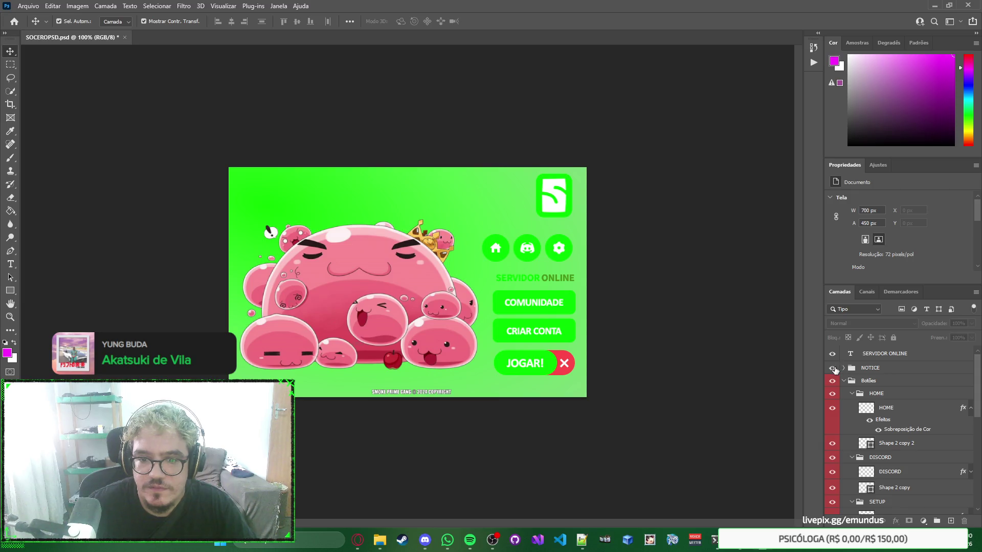
{"action": "left_click", "coordinate": [833, 368]}
{"action": "left_click", "coordinate": [832, 368]}
{"action": "left_click", "coordinate": [832, 368]}
{"action": "left_click", "coordinate": [832, 369]}
{"action": "left_click", "coordinate": [832, 354]}
{"action": "left_click", "coordinate": [835, 356]}
{"action": "left_click", "coordinate": [835, 356]}
{"action": "left_click", "coordinate": [835, 356]}
{"action": "left_click", "coordinate": [832, 354]}
Step: Hide the fundoo, SOCERO logo and NOLOGO layers, show fundo, and open its smart-object contents
{"action": "left_click", "coordinate": [463, 299]}
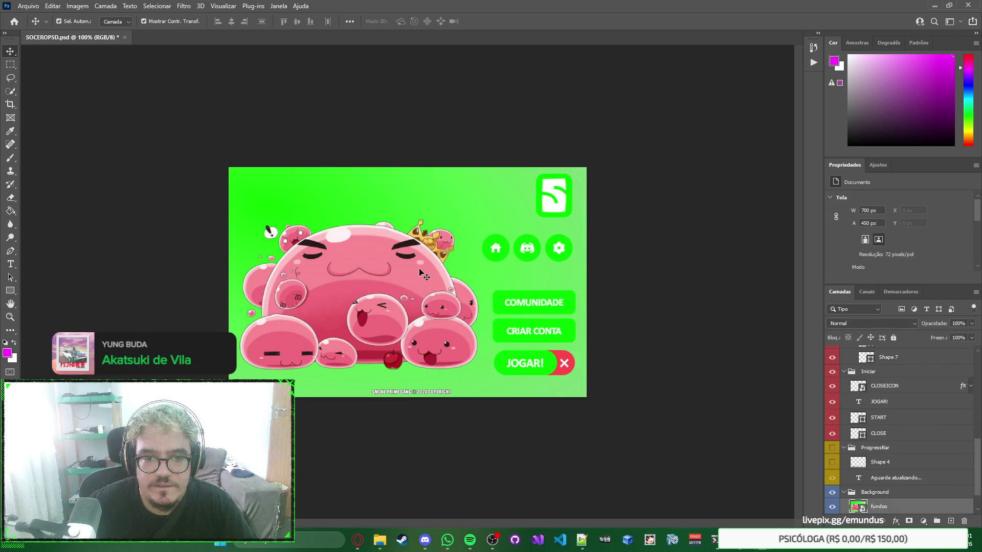
{"action": "scroll", "coordinate": [896, 392], "scroll_direction": "down", "scroll_amount": 2}
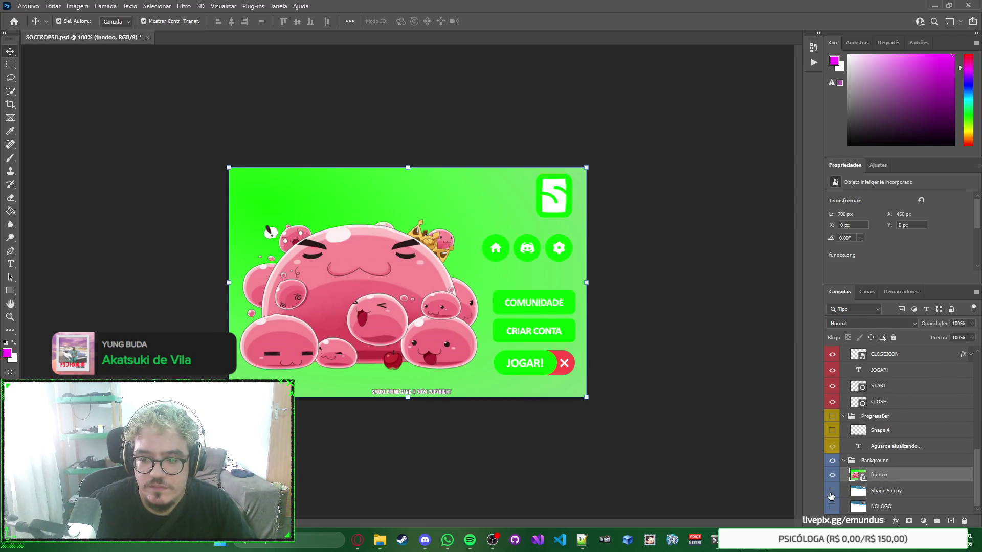
{"action": "left_click", "coordinate": [833, 475]}
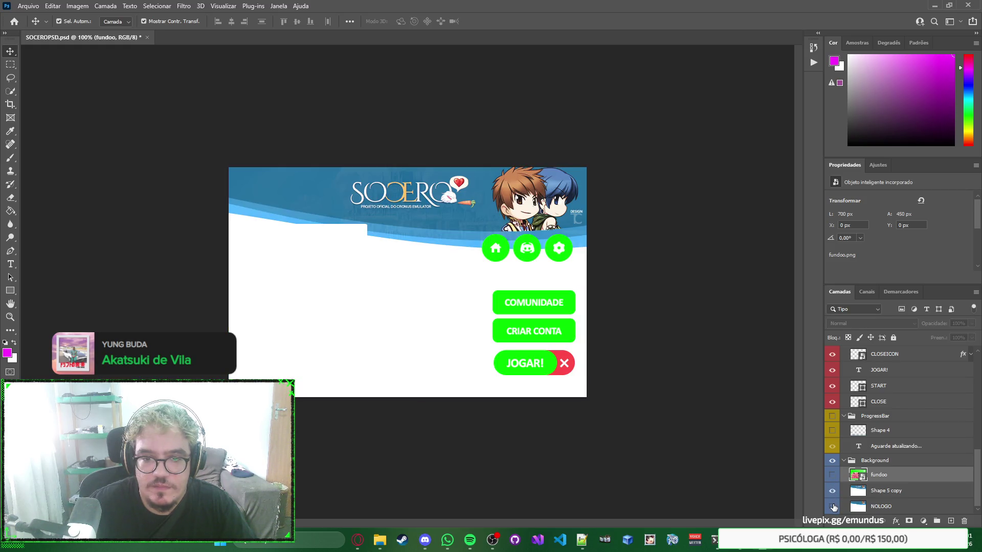
{"action": "left_click", "coordinate": [834, 491]}
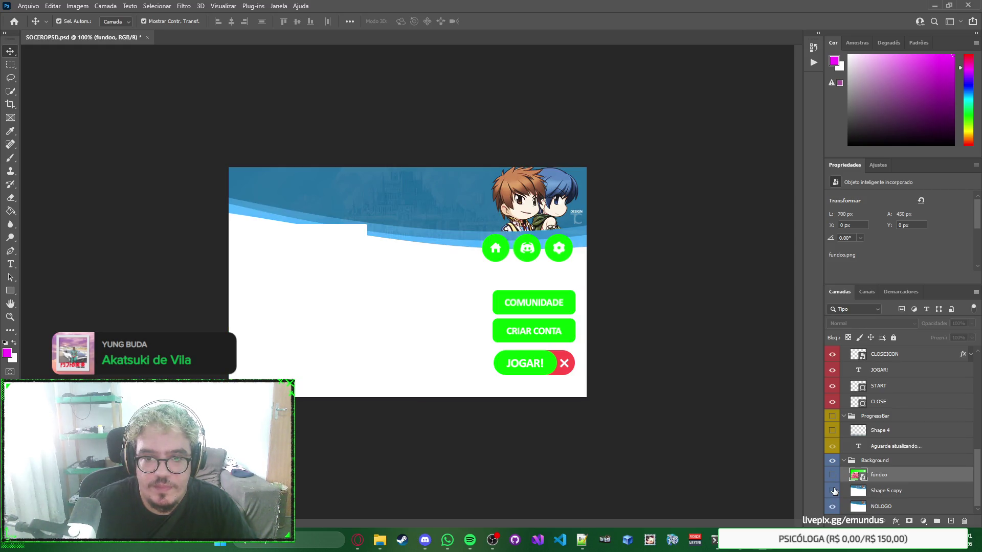
{"action": "left_click", "coordinate": [833, 491]}
{"action": "left_click", "coordinate": [834, 490]}
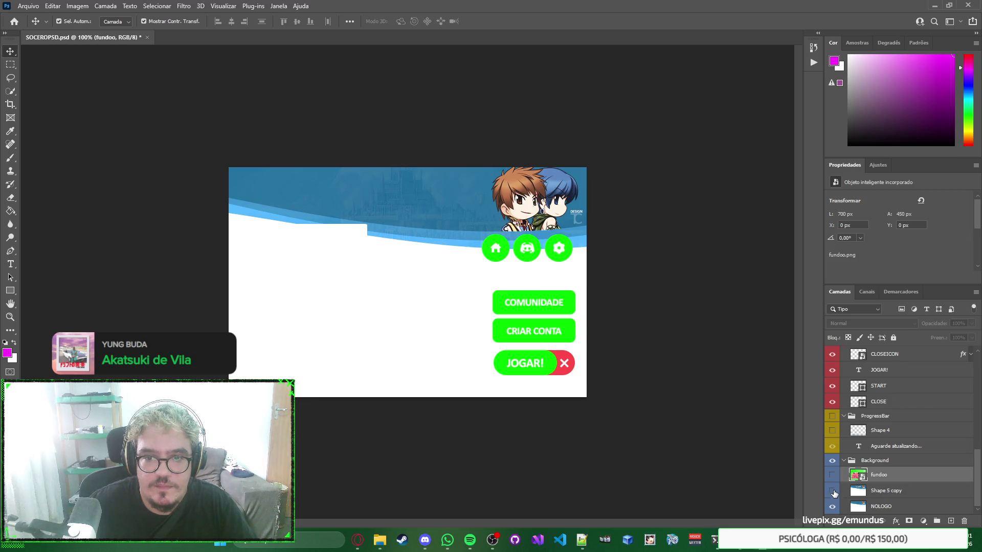
{"action": "left_click", "coordinate": [832, 507]}
{"action": "left_click", "coordinate": [832, 474]}
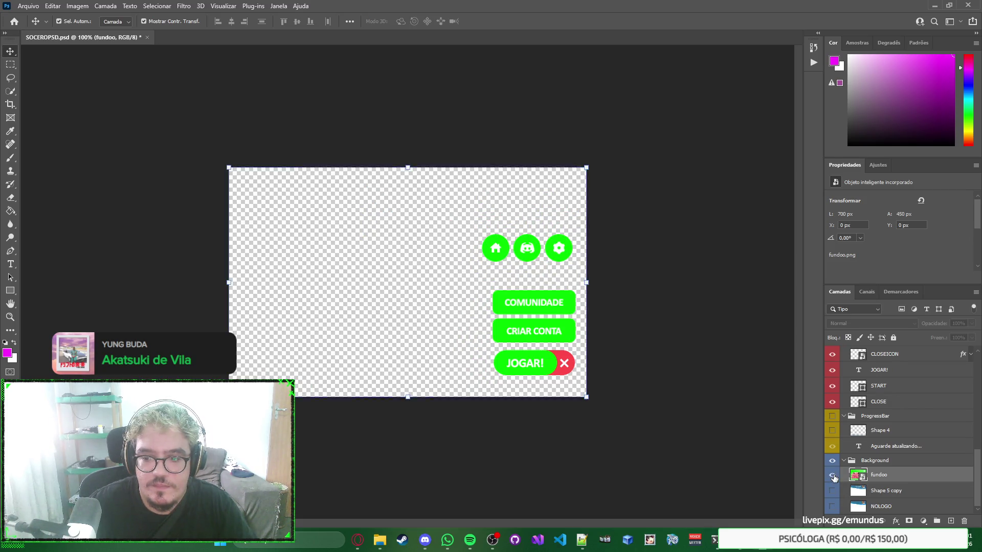
{"action": "double_click", "coordinate": [862, 476]}
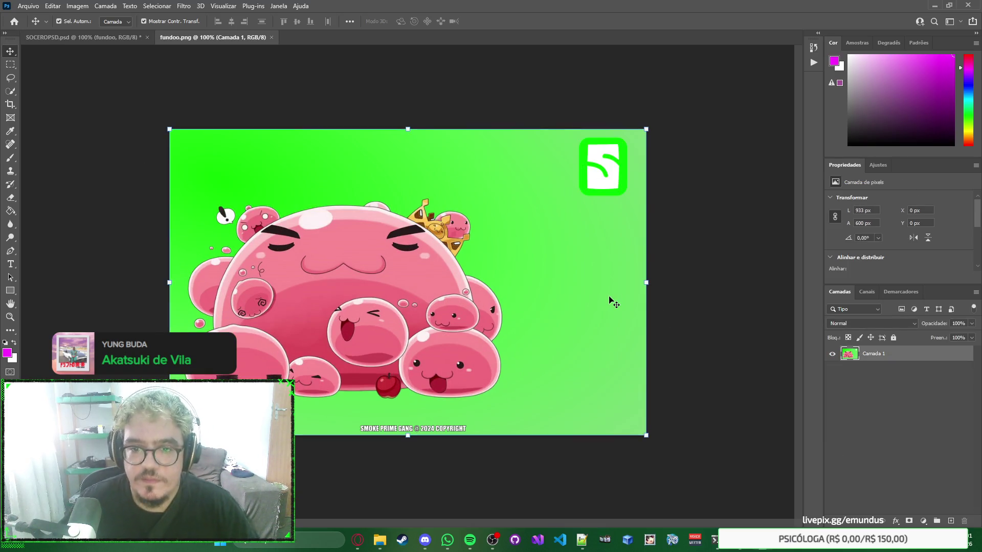
Step: Place fundo launcher.png from the logo smokeworld 2026 folder into fundoo.png
{"action": "left_click", "coordinate": [113, 39]}
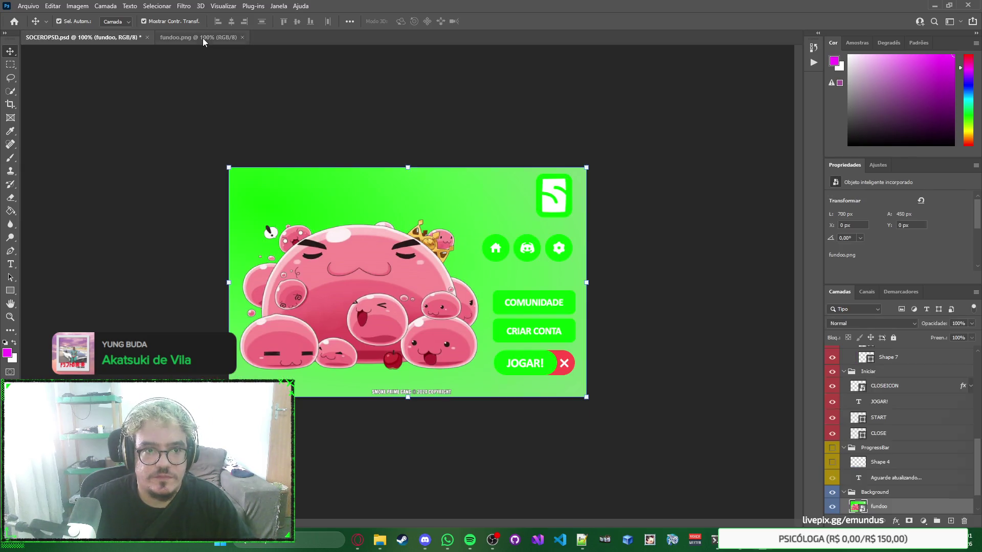
{"action": "left_click", "coordinate": [200, 38]}
{"action": "mouse_move", "coordinate": [381, 536]}
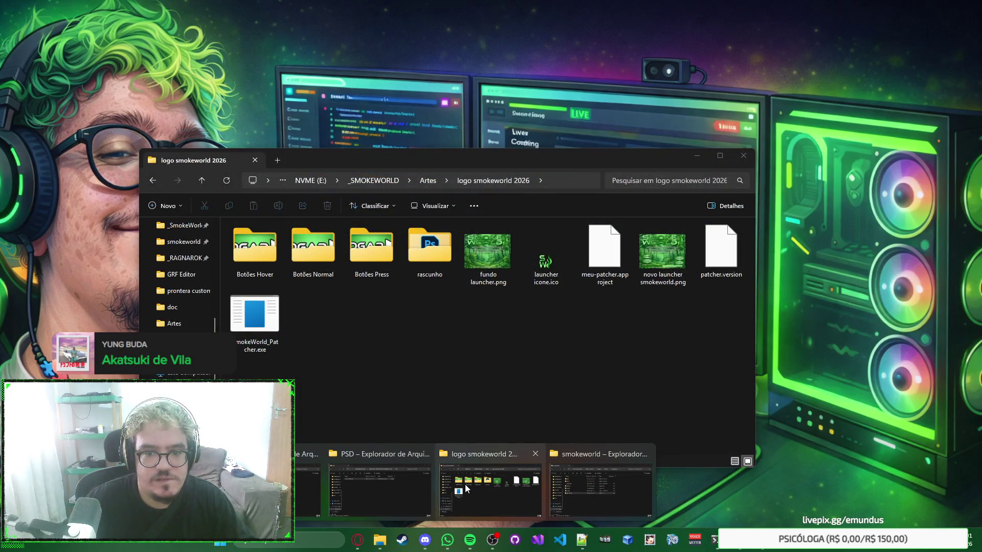
{"action": "left_click", "coordinate": [464, 484]}
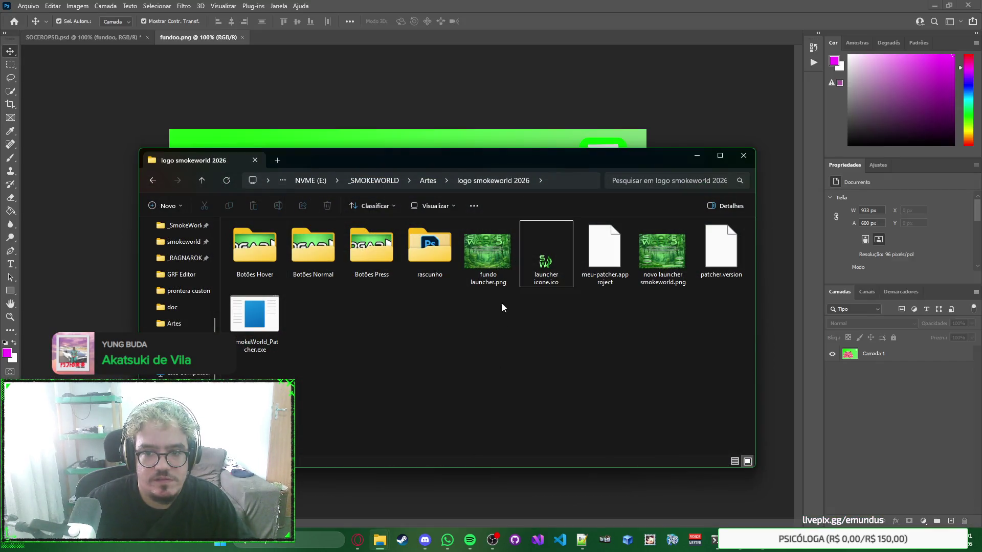
{"action": "left_click", "coordinate": [486, 264]}
{"action": "left_click_drag", "start_coordinate": [486, 264], "coordinate": [473, 119]}
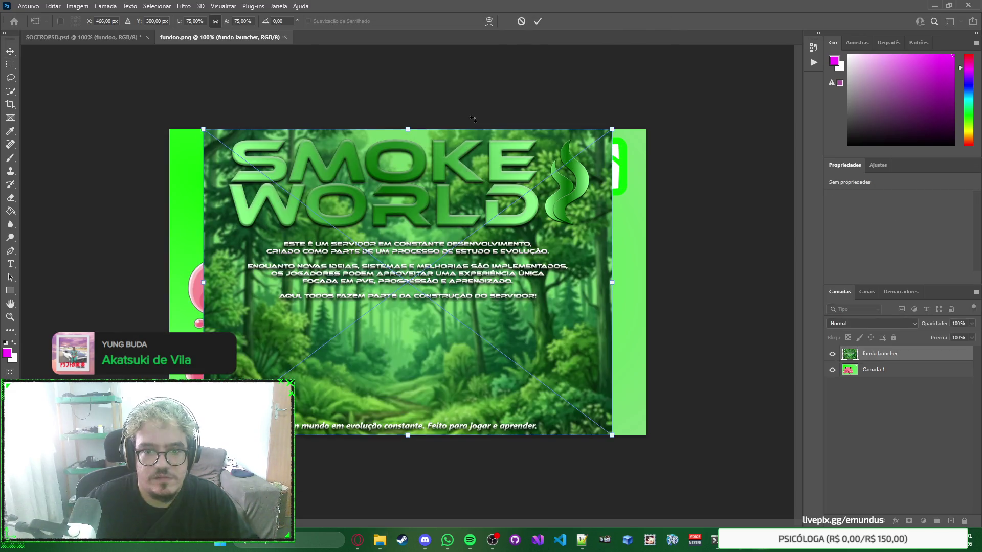
{"action": "key", "text": "Return"}
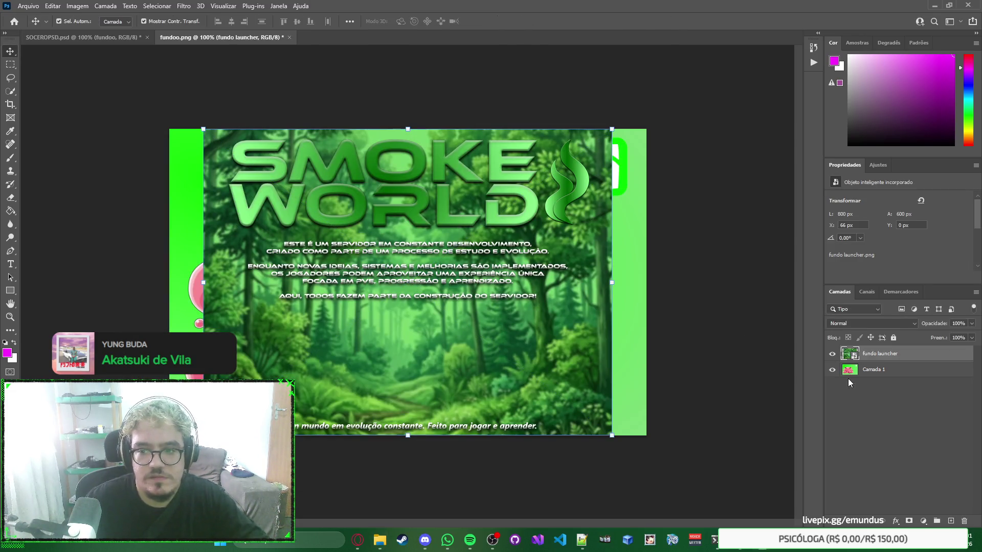
Step: Open the fundo launcher layer's contents as fundo launcher.png and compare it with fundoo.png
{"action": "double_click", "coordinate": [857, 358]}
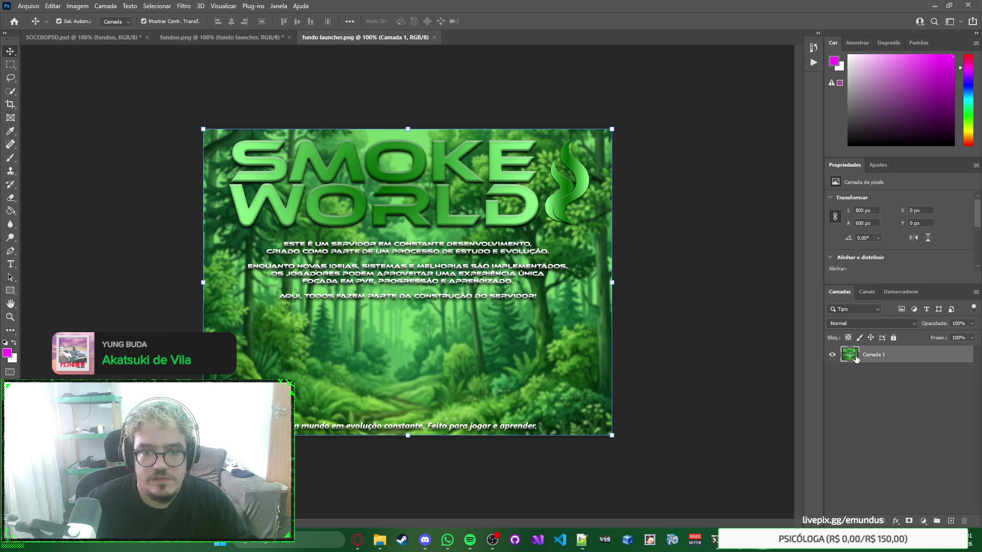
{"action": "left_click", "coordinate": [259, 38]}
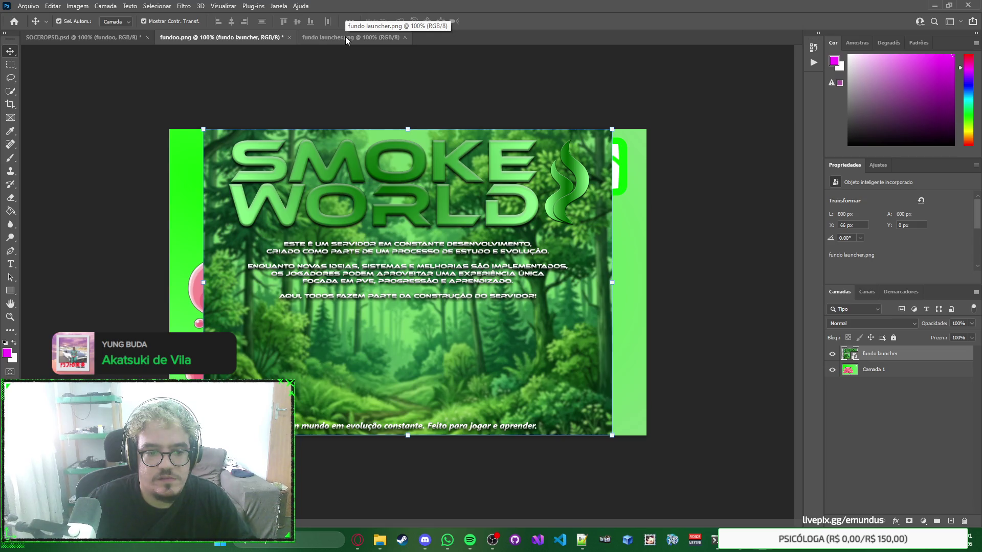
{"action": "left_click", "coordinate": [345, 35]}
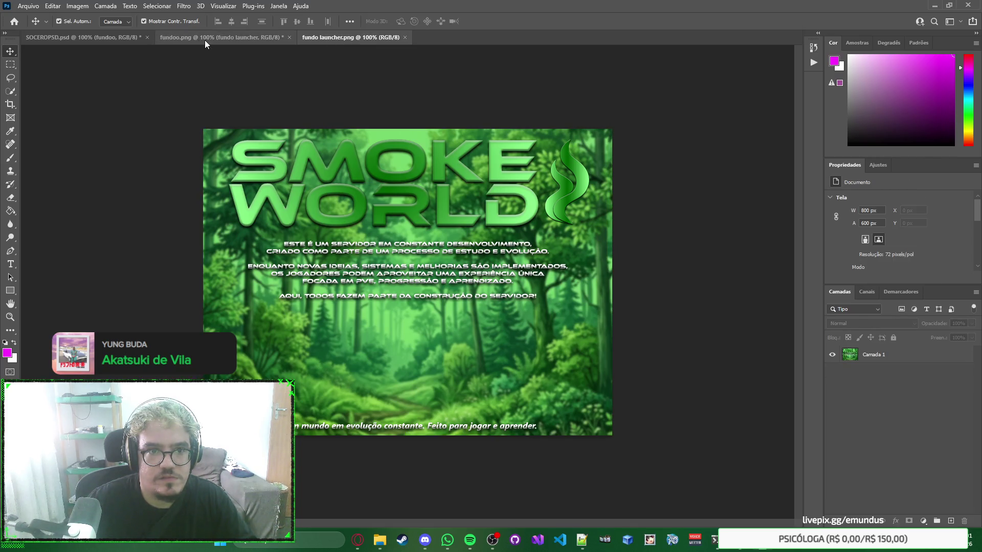
{"action": "left_click", "coordinate": [204, 40]}
{"action": "left_click", "coordinate": [327, 41]}
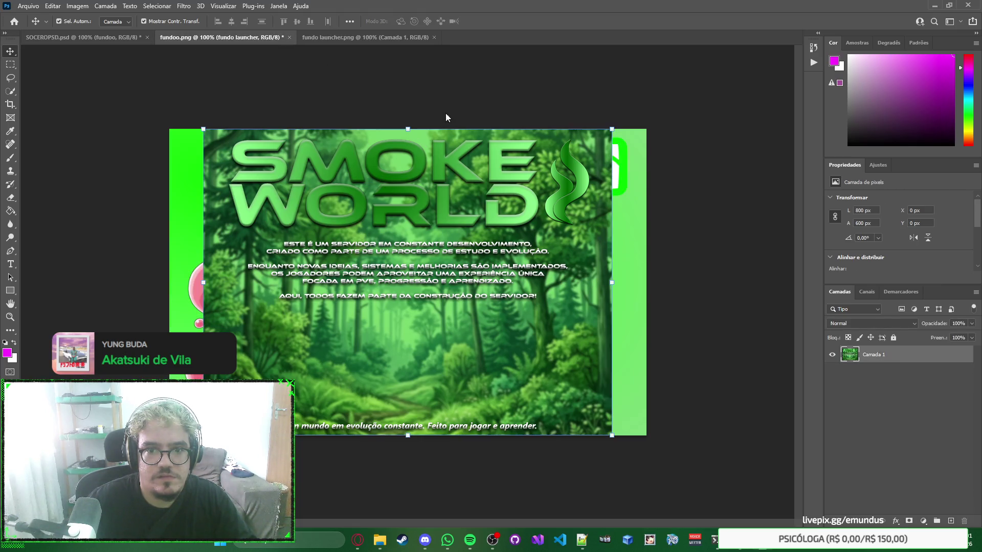
Step: Check fundoo.png's Image Size without changing it
{"action": "left_click", "coordinate": [77, 5]}
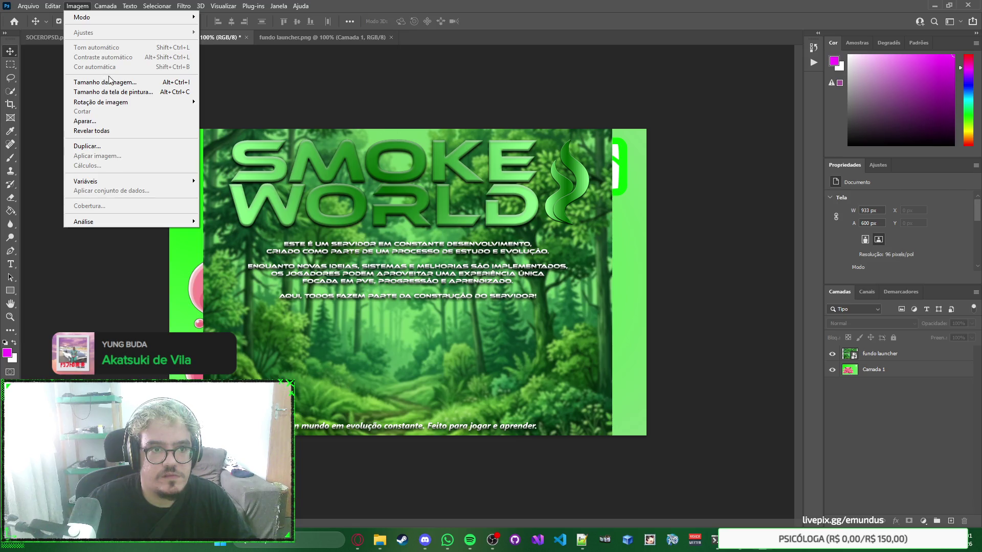
{"action": "left_click", "coordinate": [109, 81]}
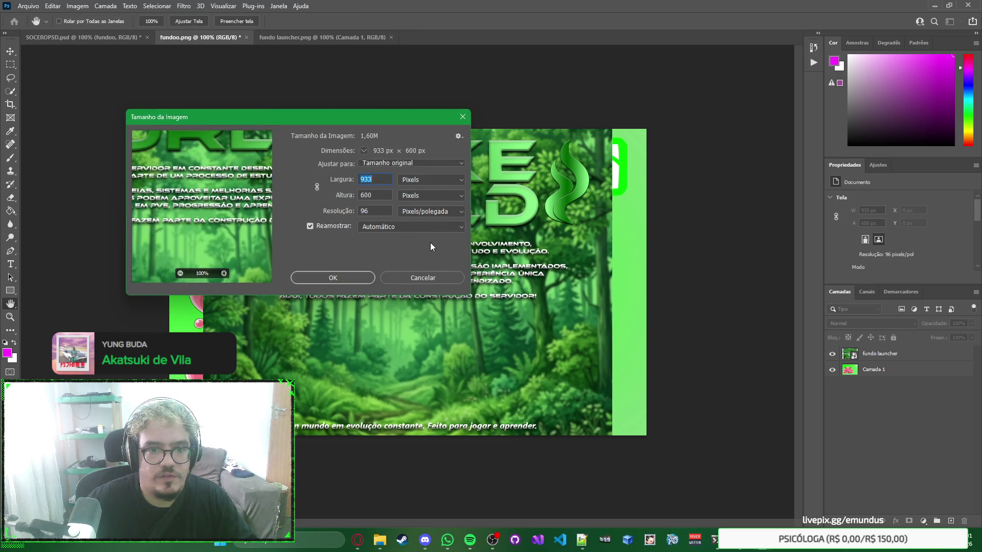
{"action": "key", "text": "Escape"}
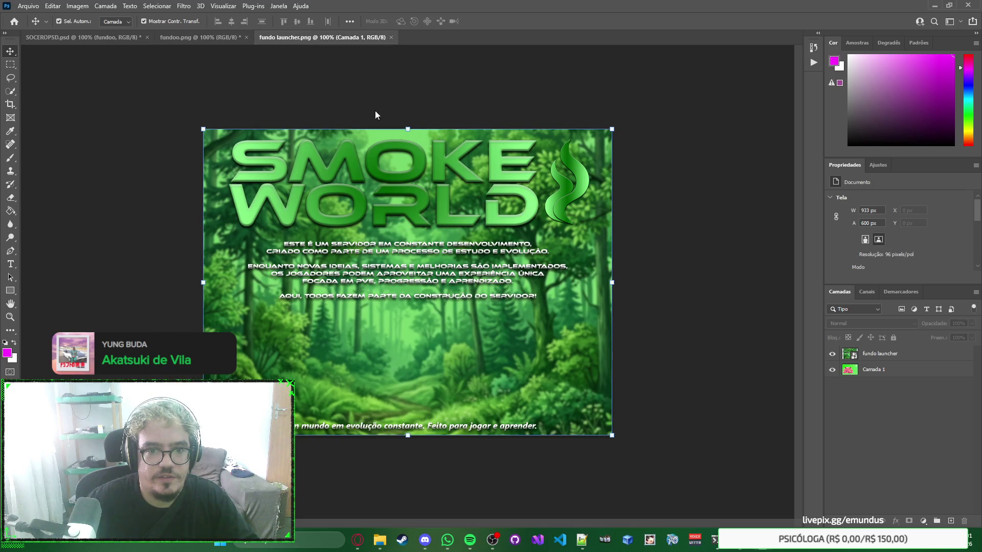
{"action": "key", "text": "ctrl+e"}
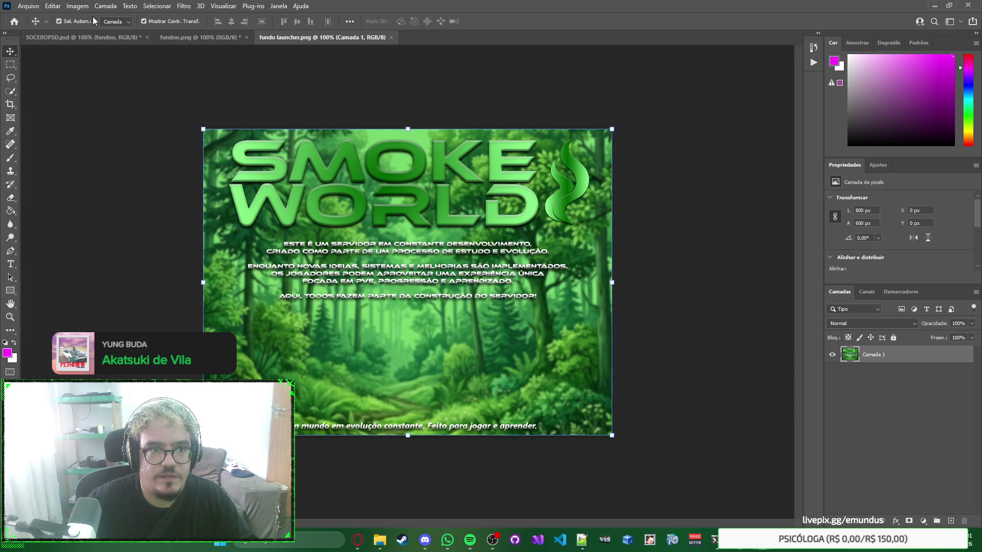
Step: Check SOCEROPSD's canvas size without changes, then close the SOCEROPSD document
{"action": "left_click", "coordinate": [77, 38]}
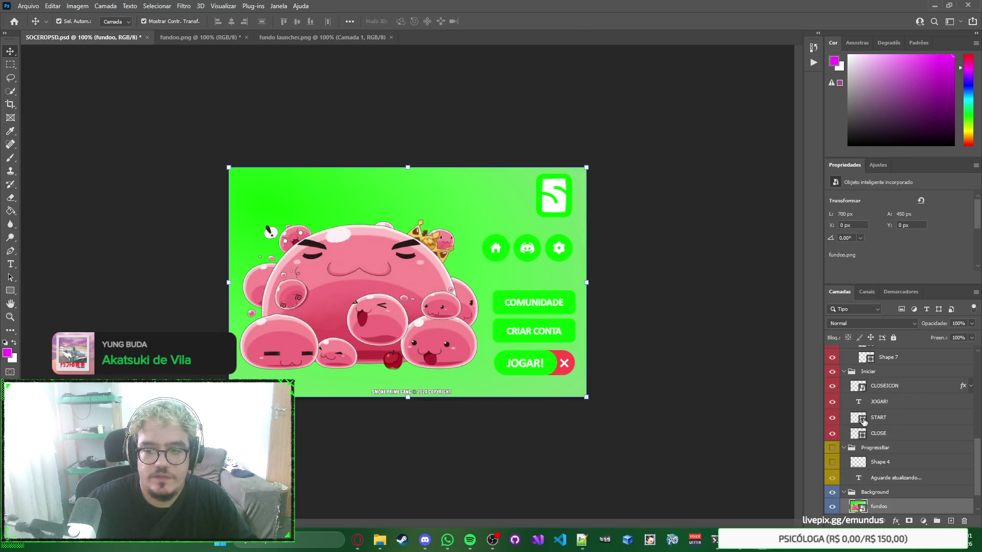
{"action": "left_click", "coordinate": [703, 161]}
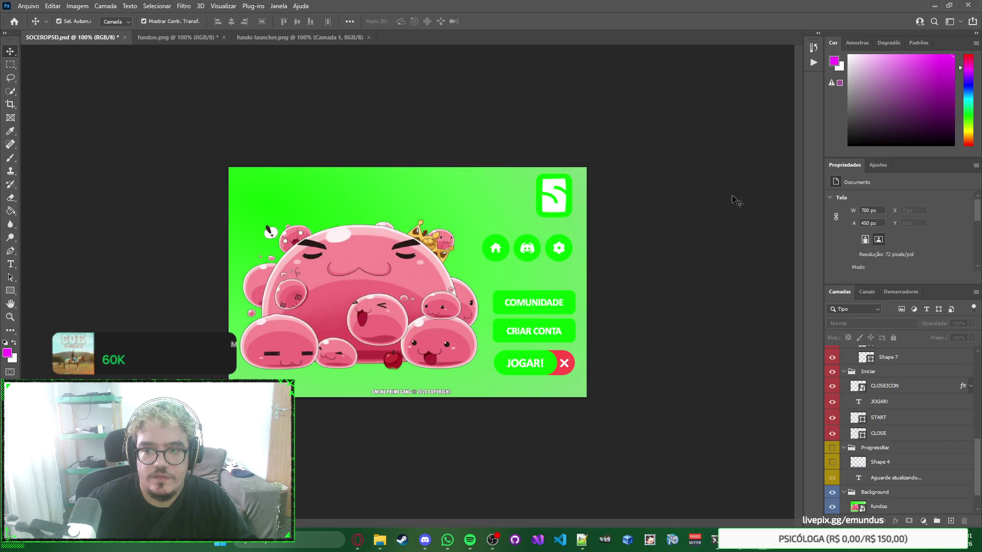
{"action": "left_click", "coordinate": [890, 507]}
{"action": "left_click", "coordinate": [734, 285]}
{"action": "left_click", "coordinate": [76, 6]}
{"action": "left_click", "coordinate": [108, 78]}
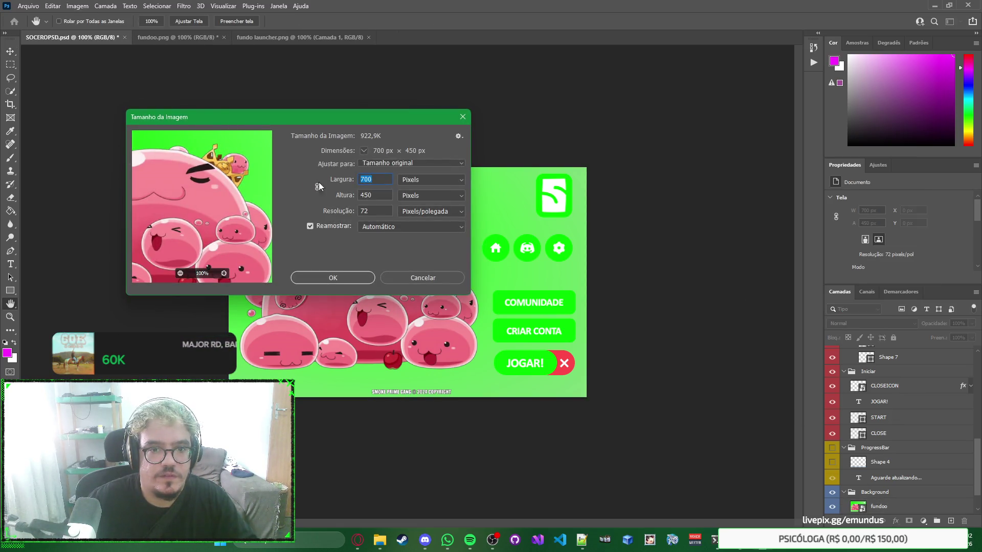
{"action": "key", "text": "Escape"}
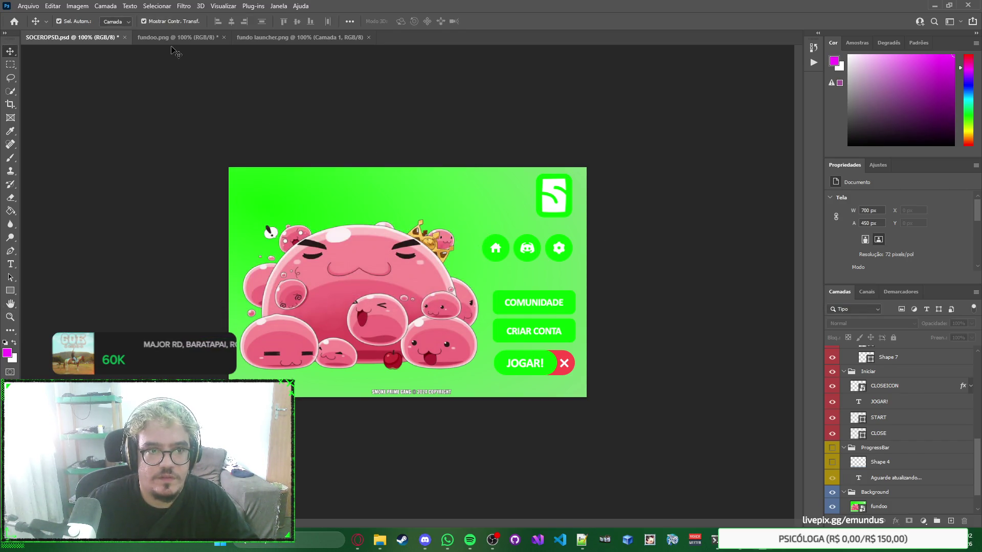
{"action": "mouse_move", "coordinate": [380, 548]}
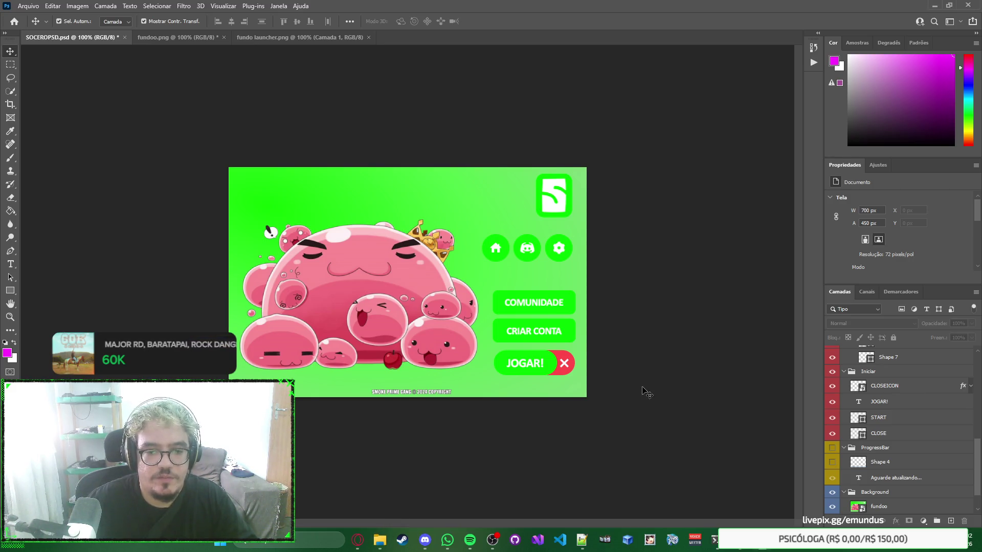
{"action": "left_click", "coordinate": [125, 39]}
Step: Close fundoo.png and fundo launcher.png, answering their save prompts, and return to novo launcher smokeworld.psd
{"action": "key", "text": "Escape"}
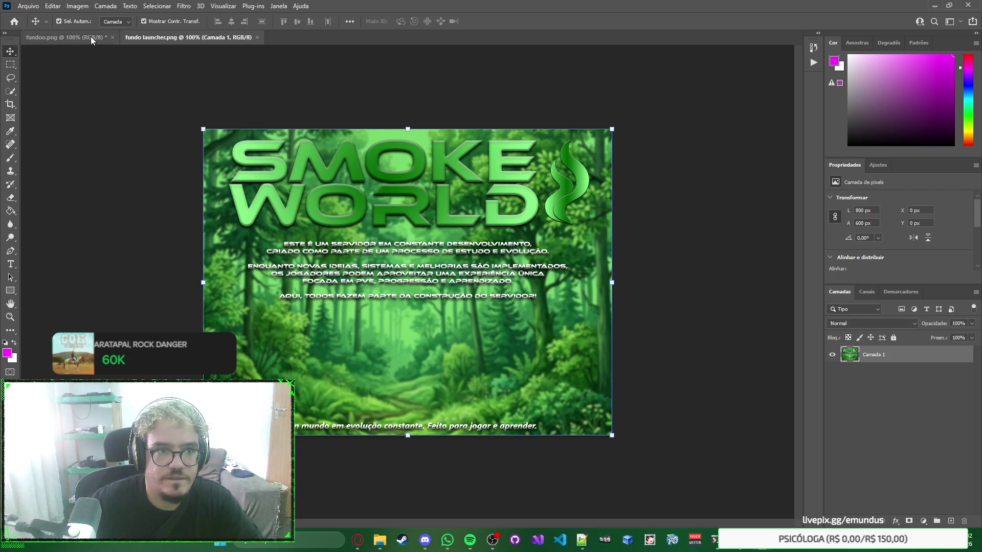
{"action": "left_click", "coordinate": [111, 38]}
{"action": "left_click", "coordinate": [484, 198]}
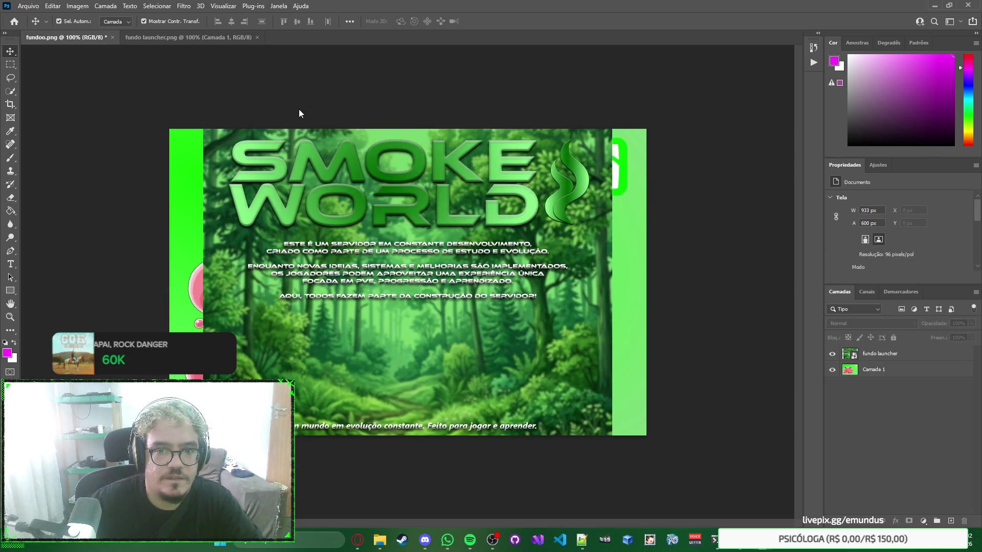
{"action": "left_click", "coordinate": [158, 37]}
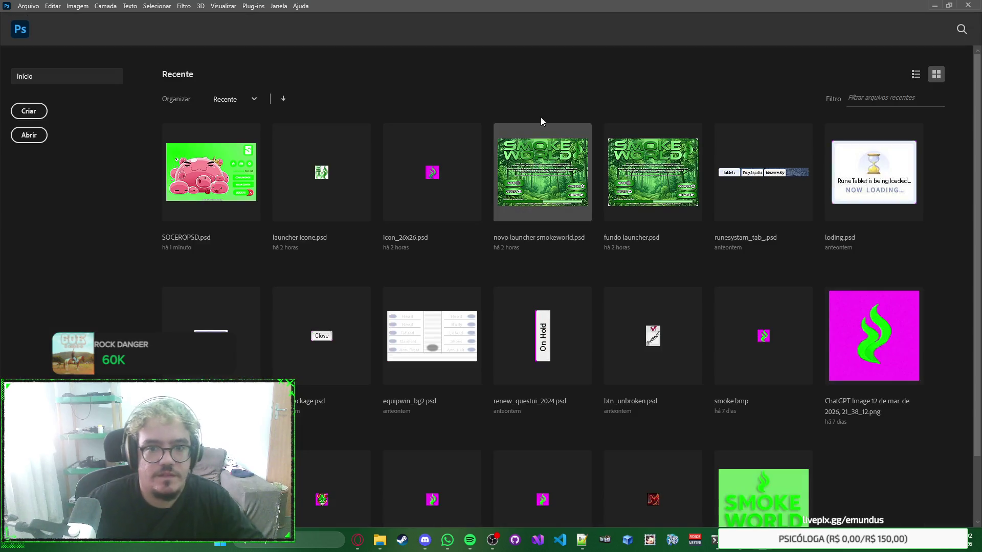
{"action": "left_click", "coordinate": [560, 192]}
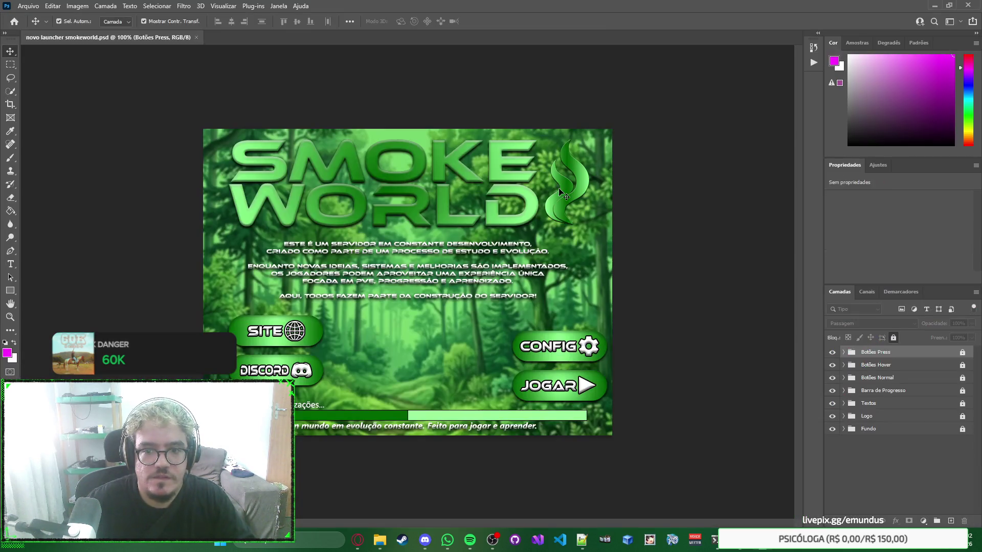
Step: Expand the Botões Normal group and the Jogar, Config, Site and Discord effects lists
{"action": "left_click", "coordinate": [708, 267]}
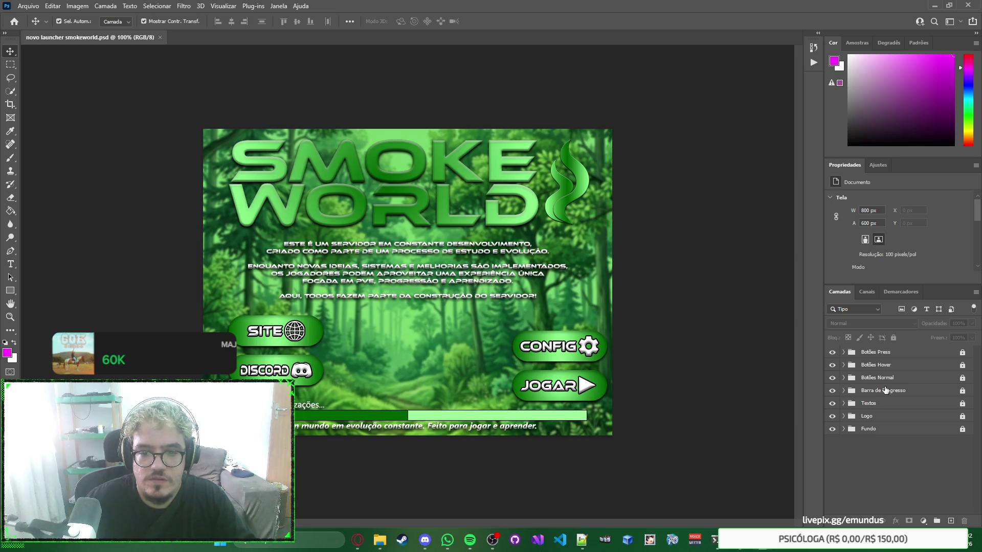
{"action": "left_click", "coordinate": [844, 378]}
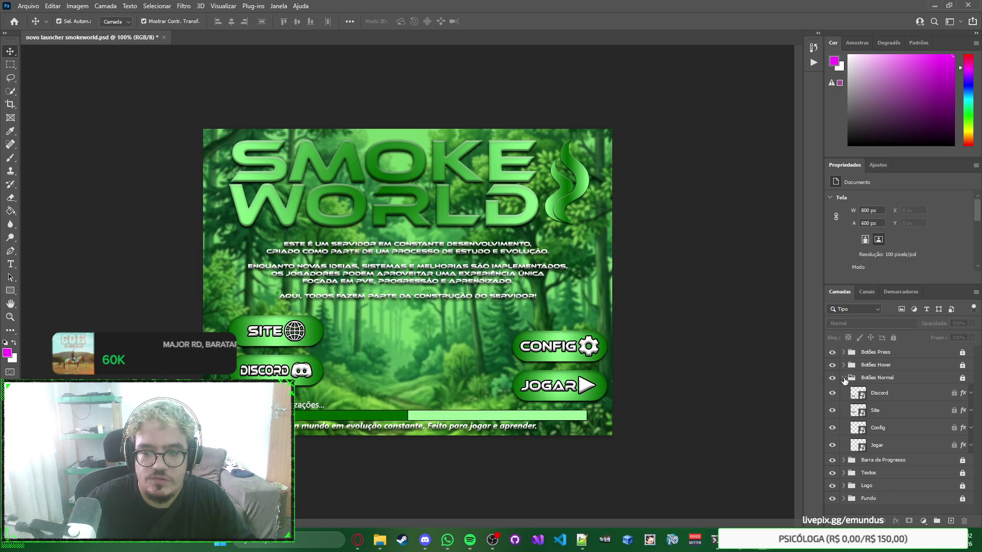
{"action": "left_click", "coordinate": [970, 445]}
{"action": "left_click", "coordinate": [971, 428]}
{"action": "left_click", "coordinate": [970, 410]}
{"action": "left_click", "coordinate": [970, 393]}
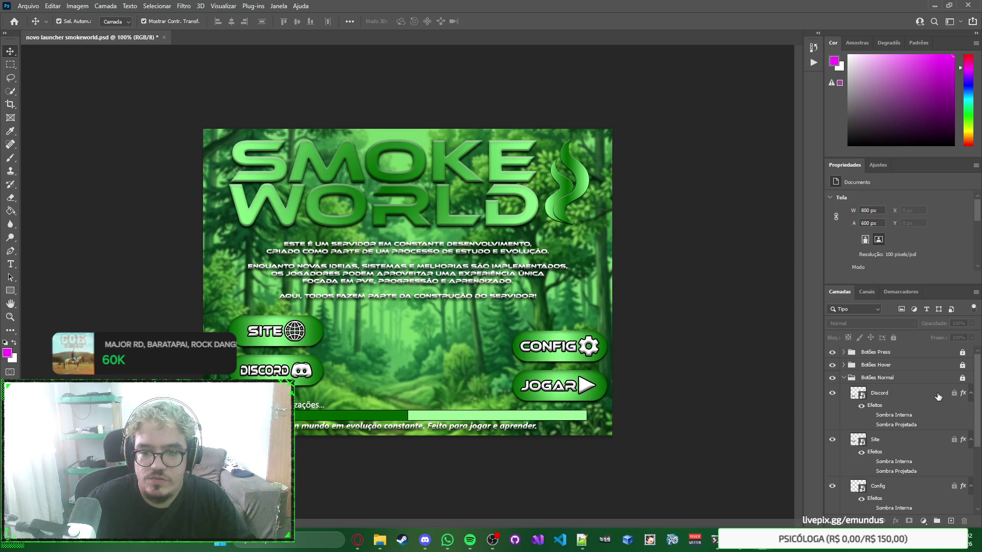
Step: Collapse the Discord, Site, Config and Jogar effects lists and deselect the layer
{"action": "left_click", "coordinate": [968, 398]}
{"action": "left_click", "coordinate": [971, 392]}
{"action": "left_click", "coordinate": [971, 410]}
{"action": "left_click", "coordinate": [970, 427]}
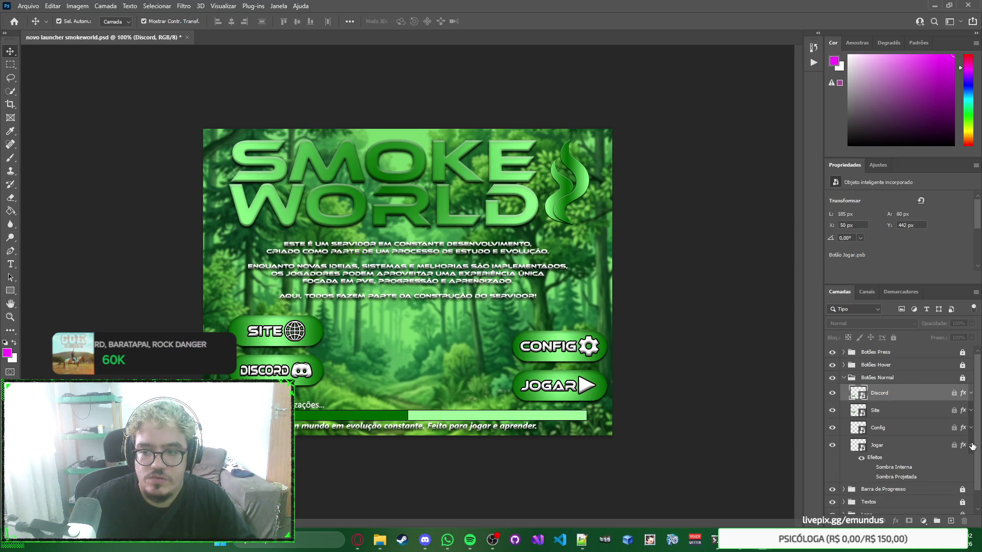
{"action": "left_click", "coordinate": [971, 445]}
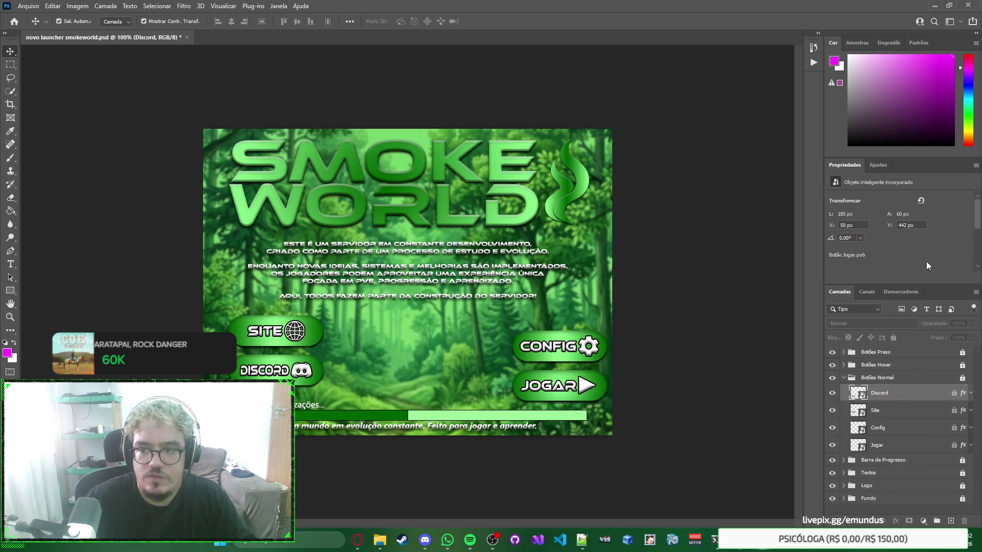
{"action": "left_click", "coordinate": [695, 270]}
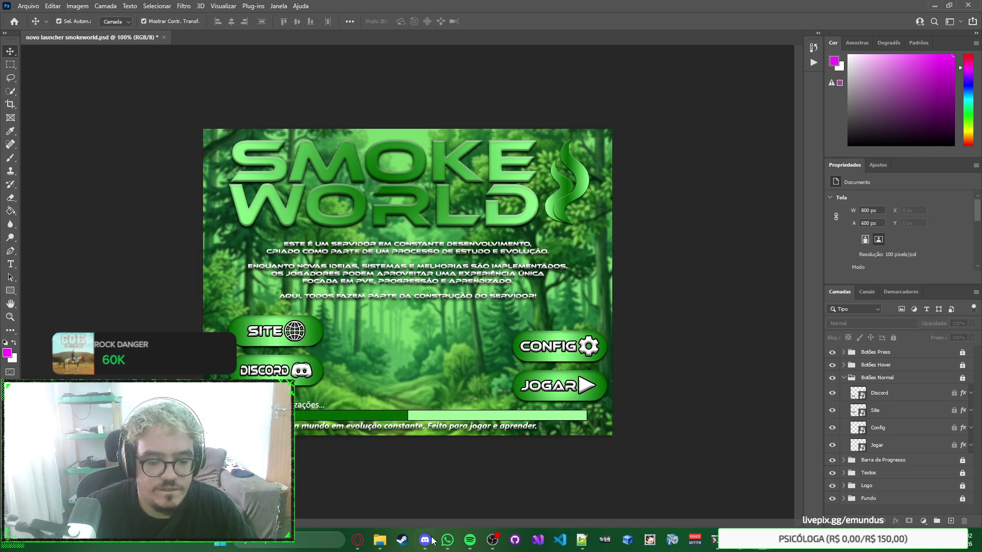
Step: Navigate from the PSD folder up to the patcher's Configuration > images folder
{"action": "mouse_move", "coordinate": [379, 539]}
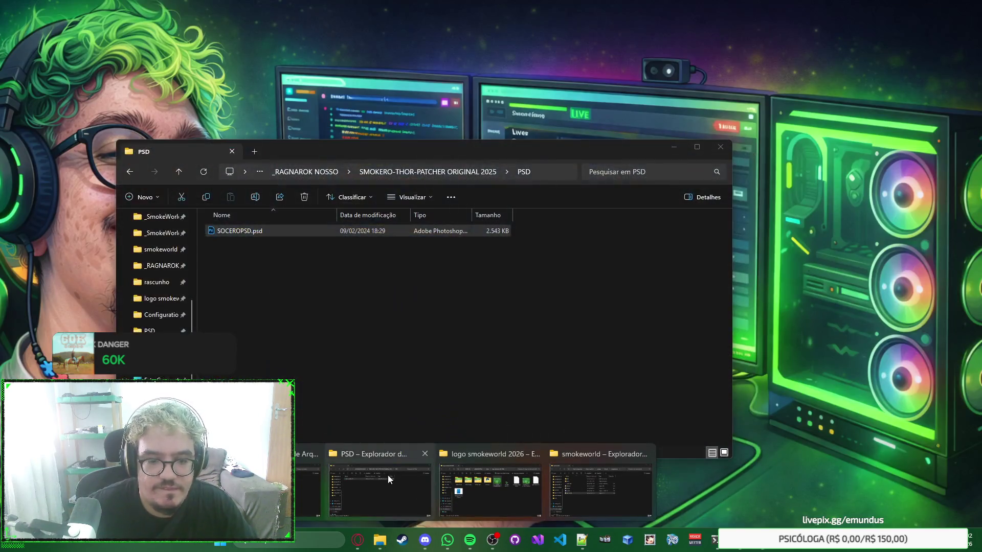
{"action": "left_click", "coordinate": [388, 474]}
{"action": "left_click", "coordinate": [402, 172]}
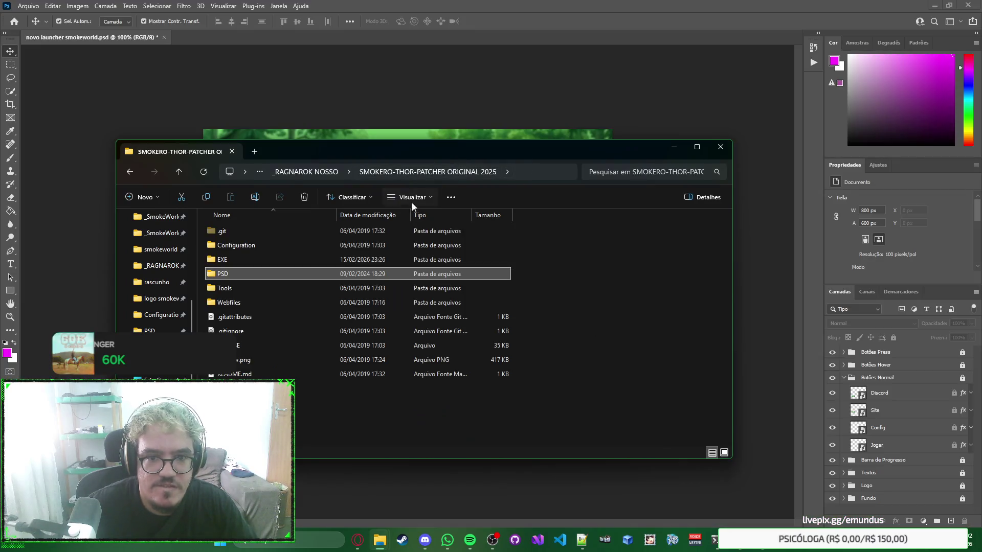
{"action": "double_click", "coordinate": [340, 245]}
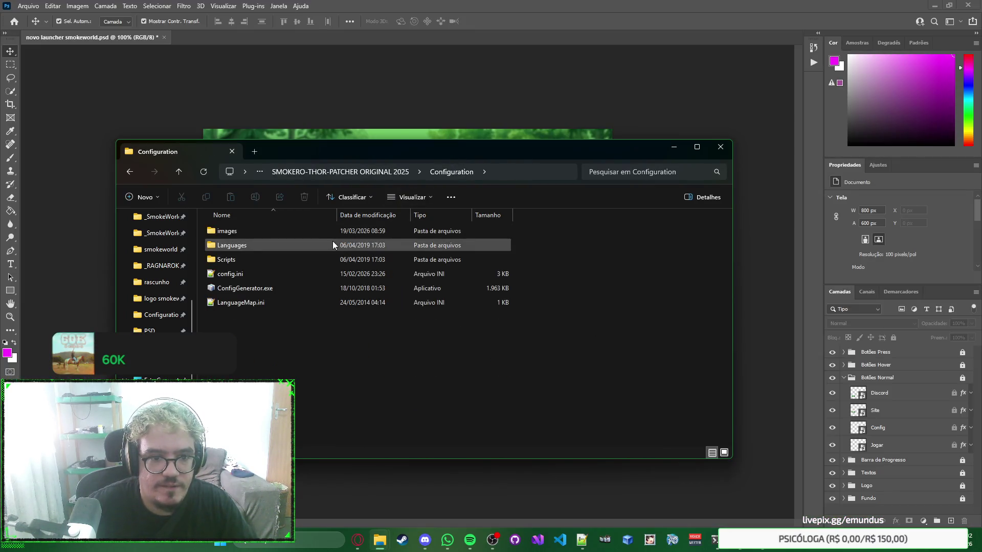
{"action": "double_click", "coordinate": [348, 232]}
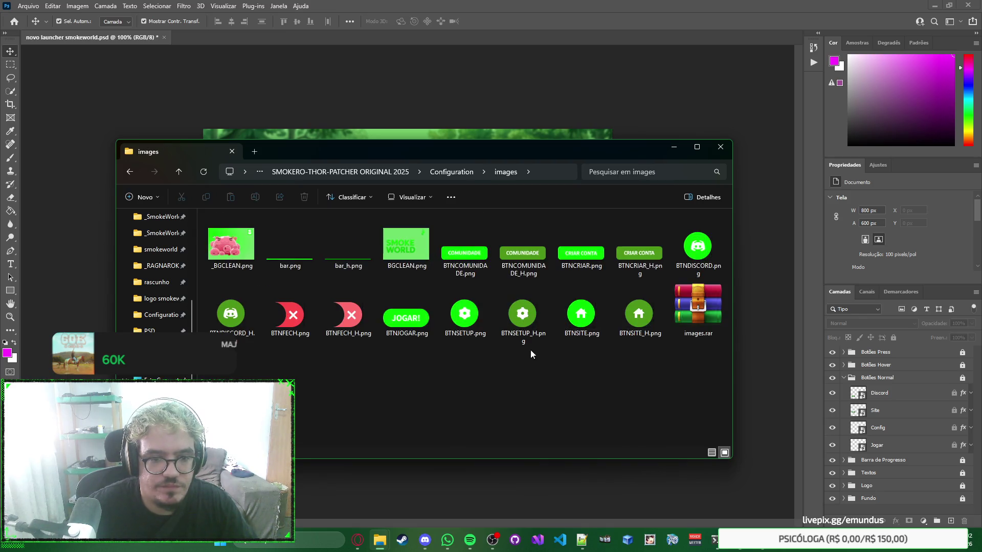
Step: Check BGCLEAN.png's 704 x 481 size in its Properties details, then return to config.ini
{"action": "left_click", "coordinate": [233, 253]}
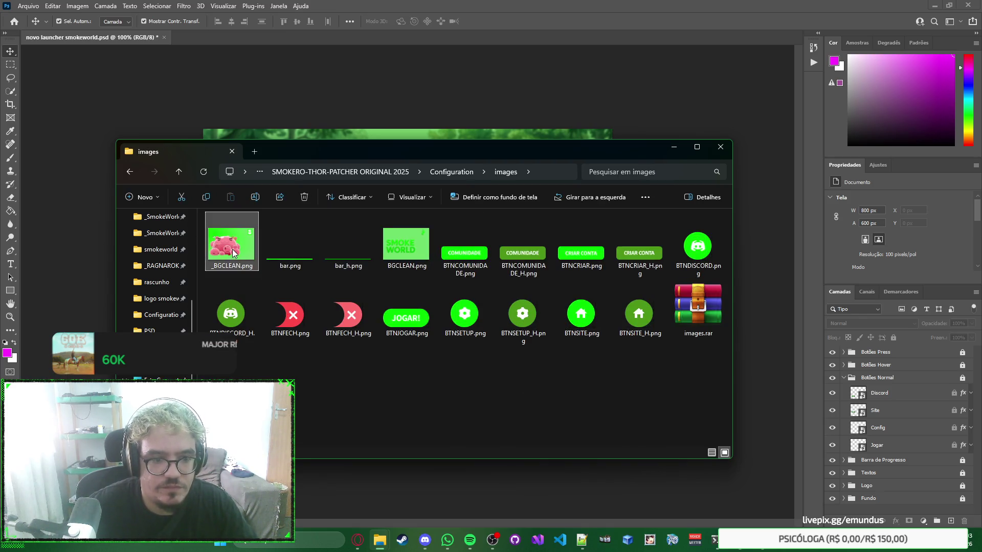
{"action": "left_click", "coordinate": [391, 256]}
{"action": "left_click", "coordinate": [390, 257]}
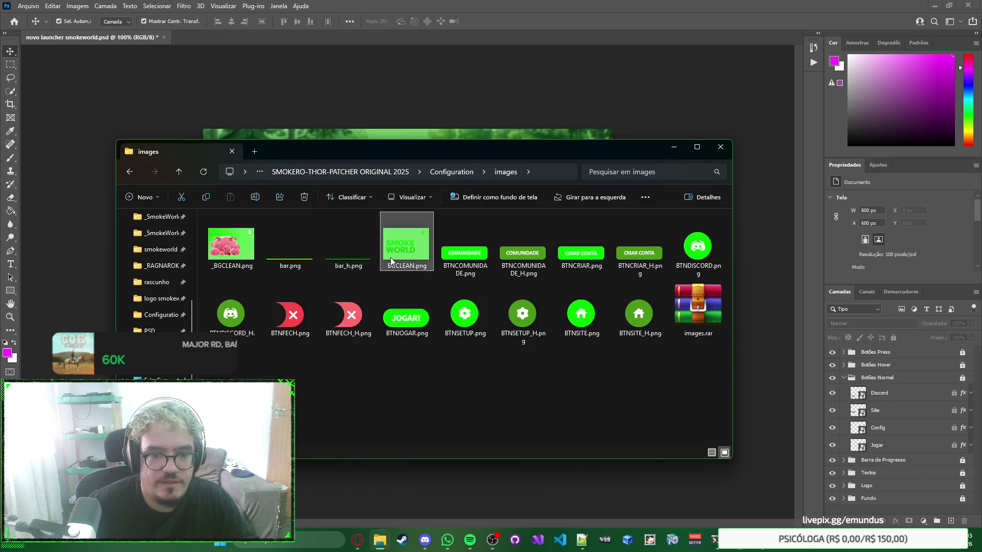
{"action": "key", "text": "alt+Return"}
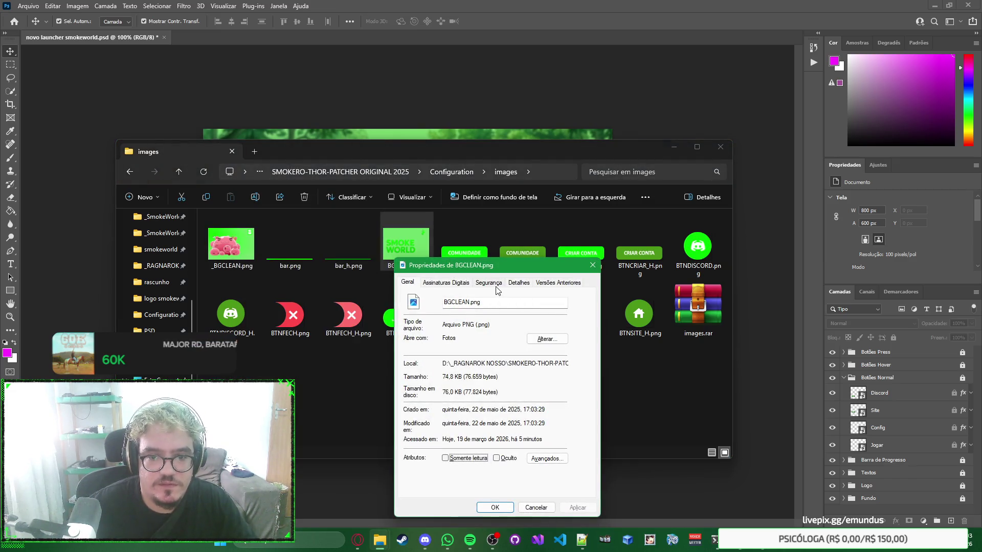
{"action": "left_click", "coordinate": [525, 285]}
{"action": "scroll", "coordinate": [548, 345], "scroll_direction": "down", "scroll_amount": 2}
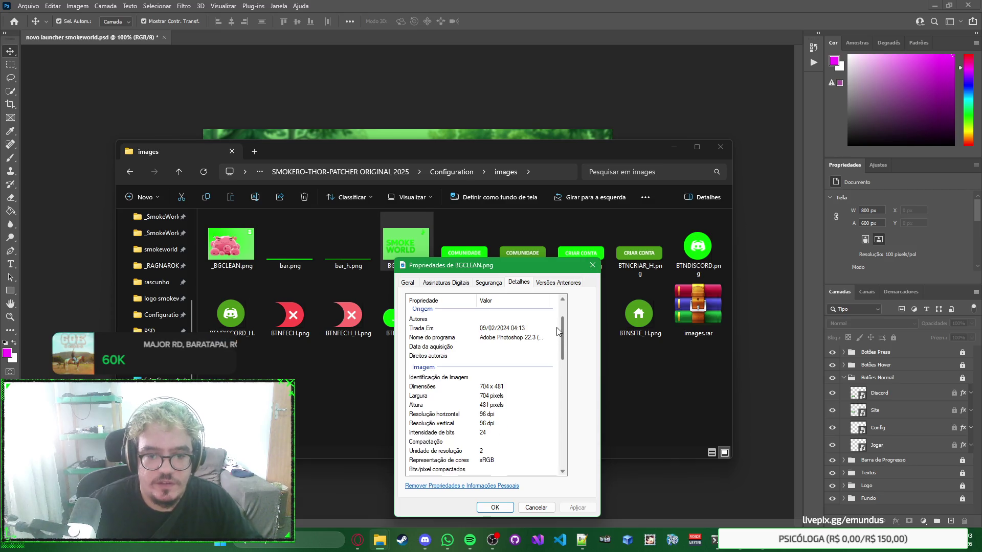
{"action": "key", "text": "Escape"}
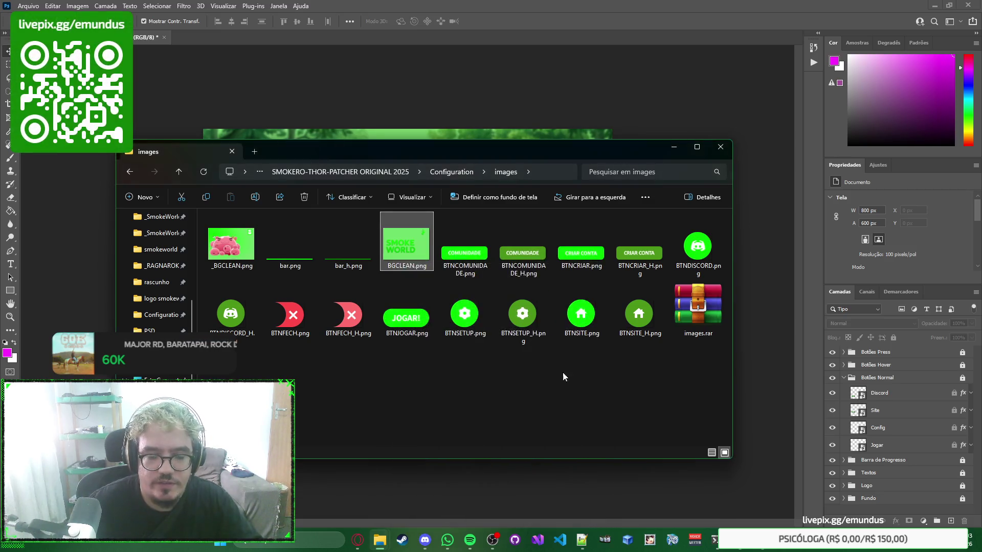
{"action": "left_click", "coordinate": [575, 545]}
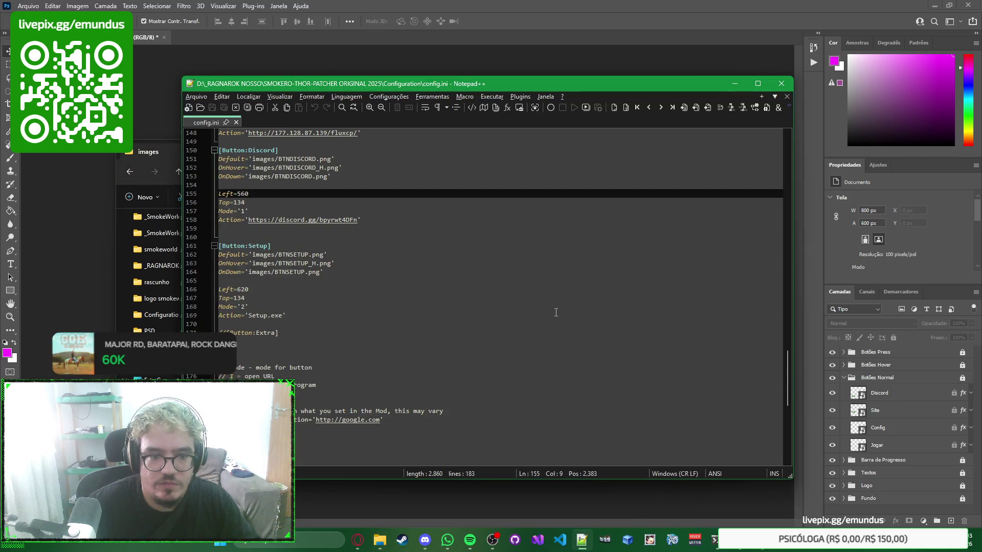
{"action": "key", "text": "ctrl+f"}
{"action": "type", "text": "704"}
{"action": "key", "text": "Return"}
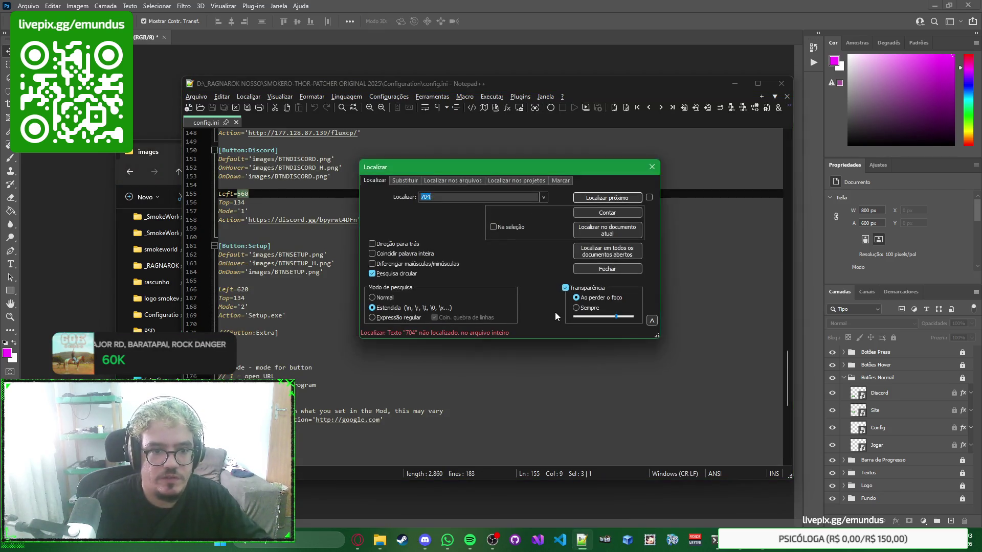
{"action": "key", "text": "Escape"}
{"action": "scroll", "coordinate": [556, 311], "scroll_direction": "up", "scroll_amount": 5}
{"action": "left_click", "coordinate": [506, 295]}
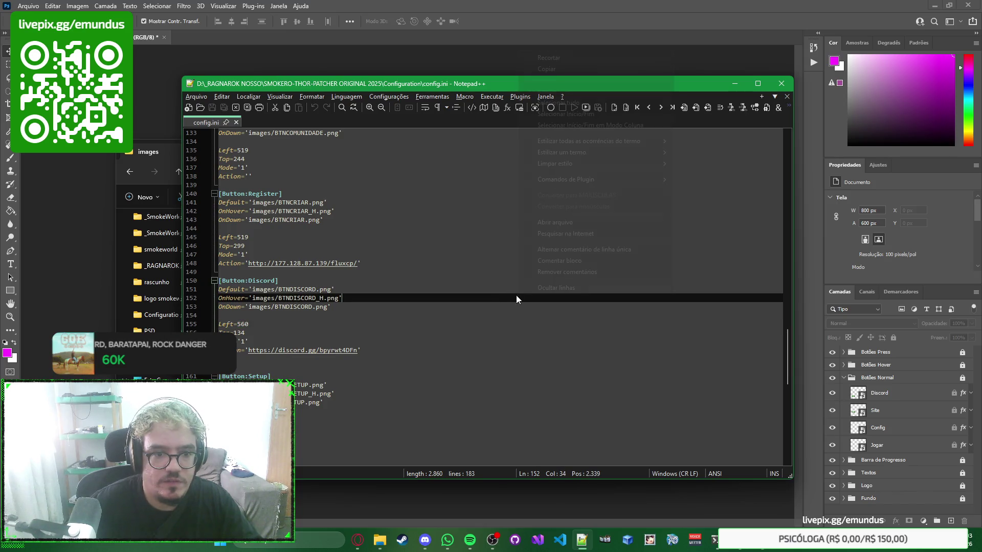
{"action": "scroll", "coordinate": [504, 294], "scroll_direction": "down", "scroll_amount": 2}
{"action": "scroll", "coordinate": [504, 294], "scroll_direction": "up", "scroll_amount": 2}
{"action": "right_click", "coordinate": [504, 290]}
{"action": "key", "text": "Escape"}
{"action": "key", "text": "ctrl+f"}
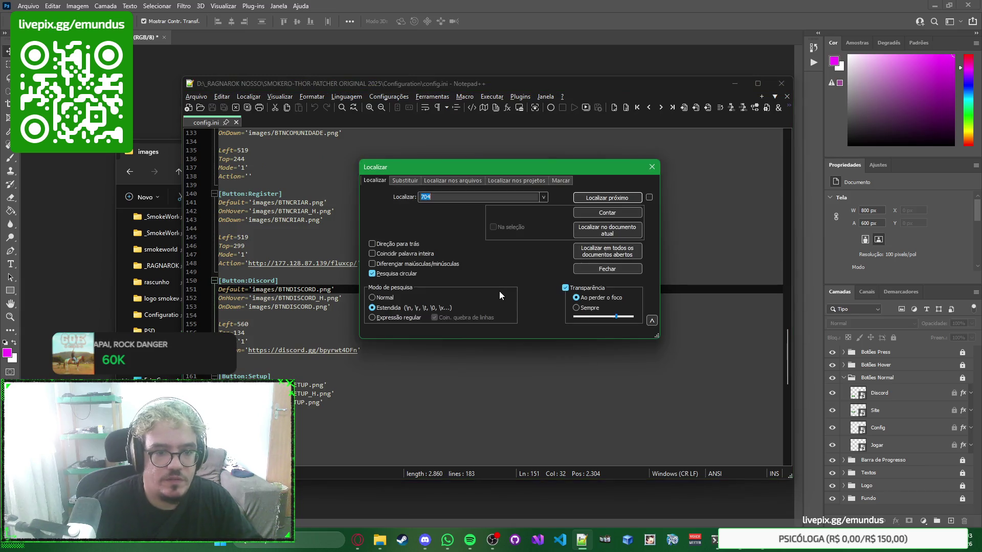
{"action": "type", "text": "481"}
{"action": "key", "text": "Return"}
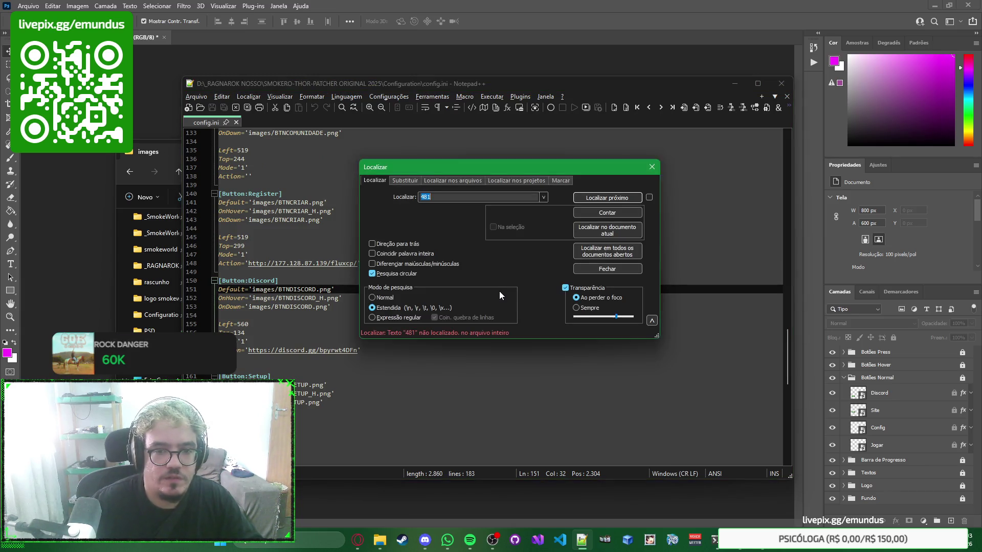
{"action": "key", "text": "Escape"}
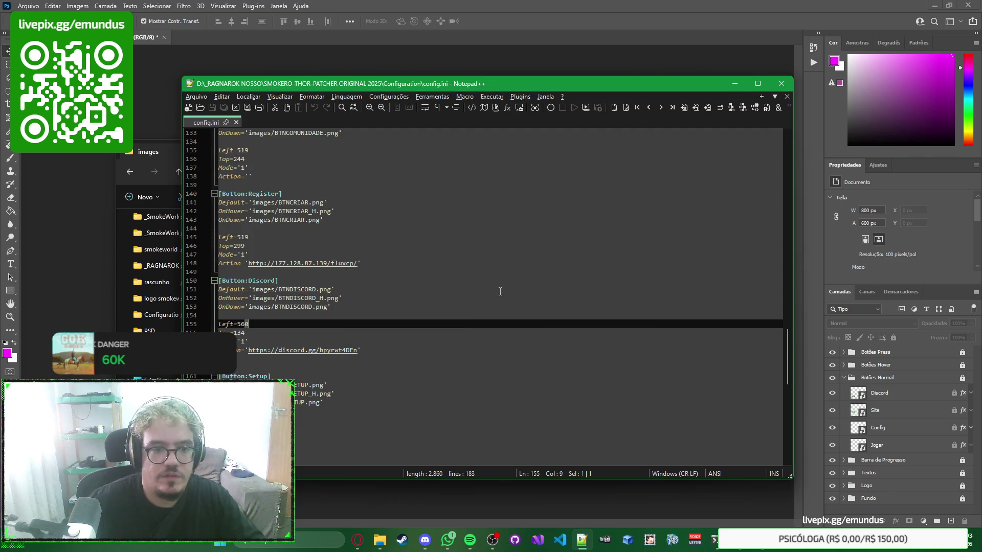
{"action": "scroll", "coordinate": [500, 291], "scroll_direction": "up", "scroll_amount": 20}
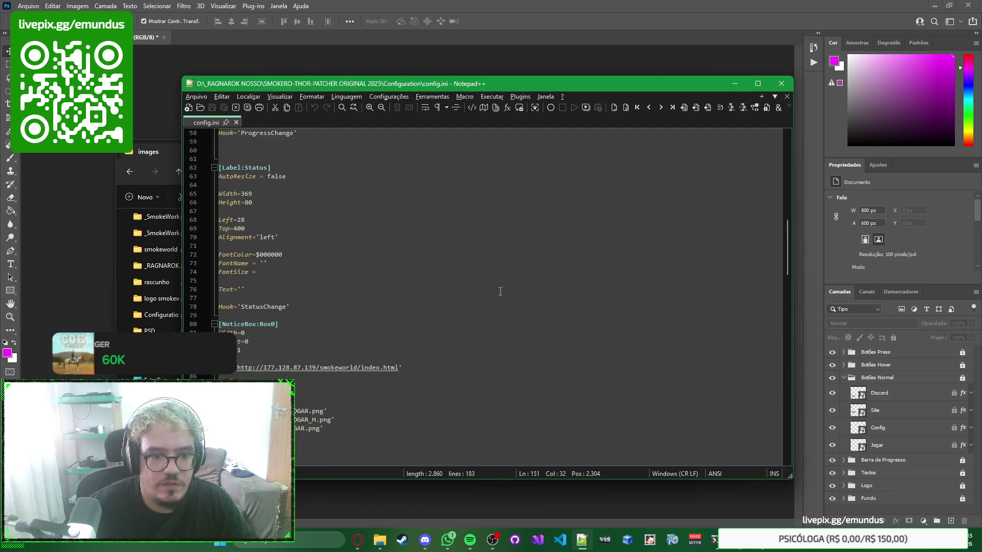
{"action": "scroll", "coordinate": [500, 291], "scroll_direction": "up", "scroll_amount": 14}
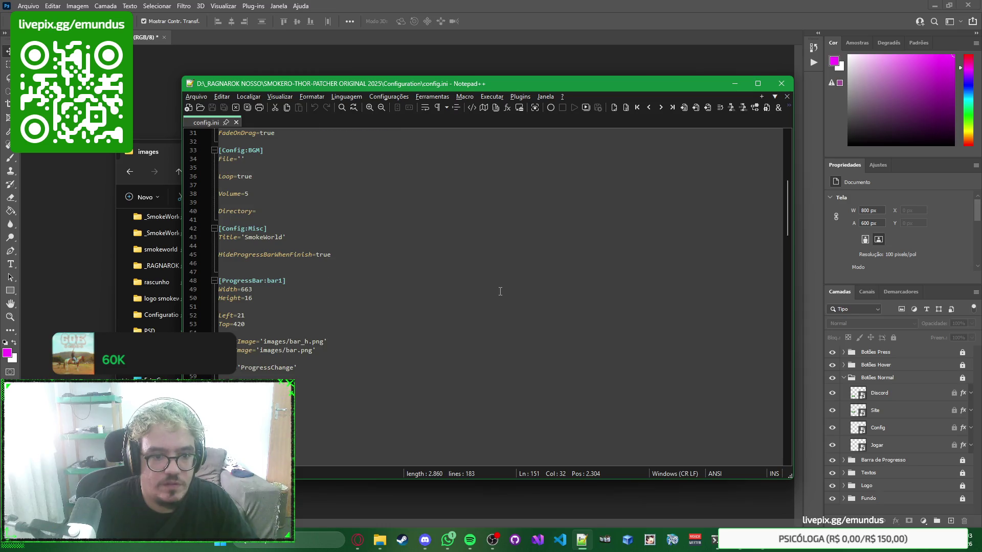
{"action": "scroll", "coordinate": [500, 291], "scroll_direction": "up", "scroll_amount": 5}
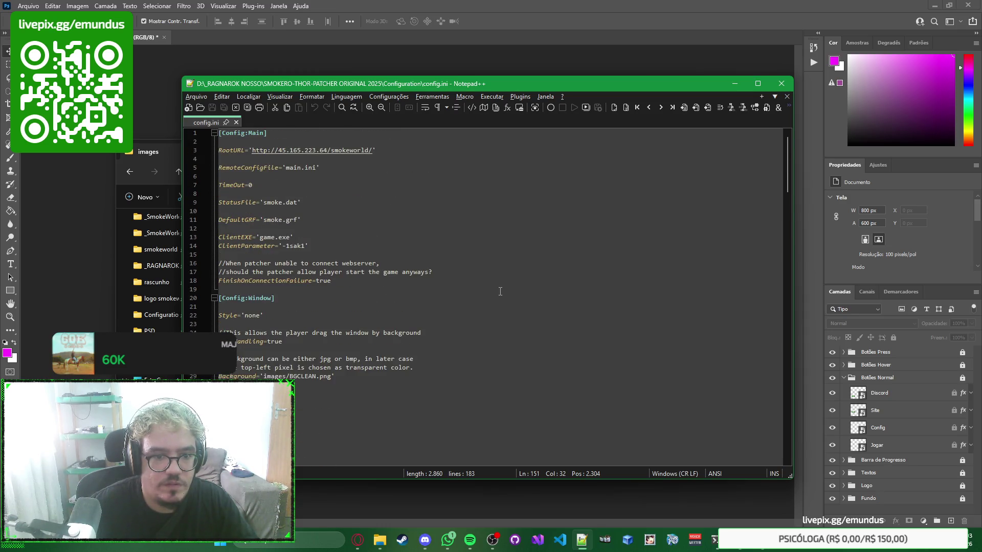
{"action": "left_click", "coordinate": [527, 295]}
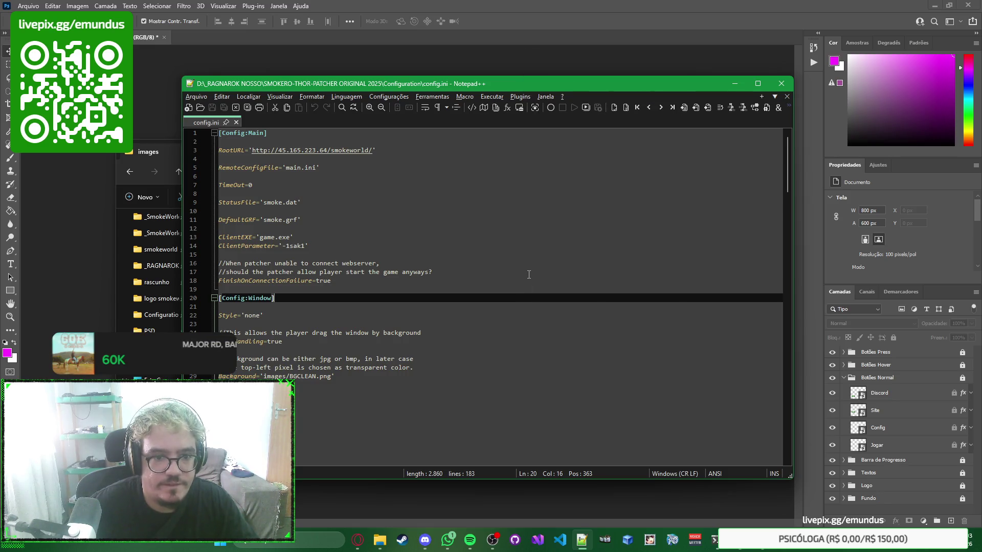
Step: Scroll config.ini and inspect the window-dragging comment around line 24
{"action": "scroll", "coordinate": [529, 275], "scroll_direction": "down", "scroll_amount": 1}
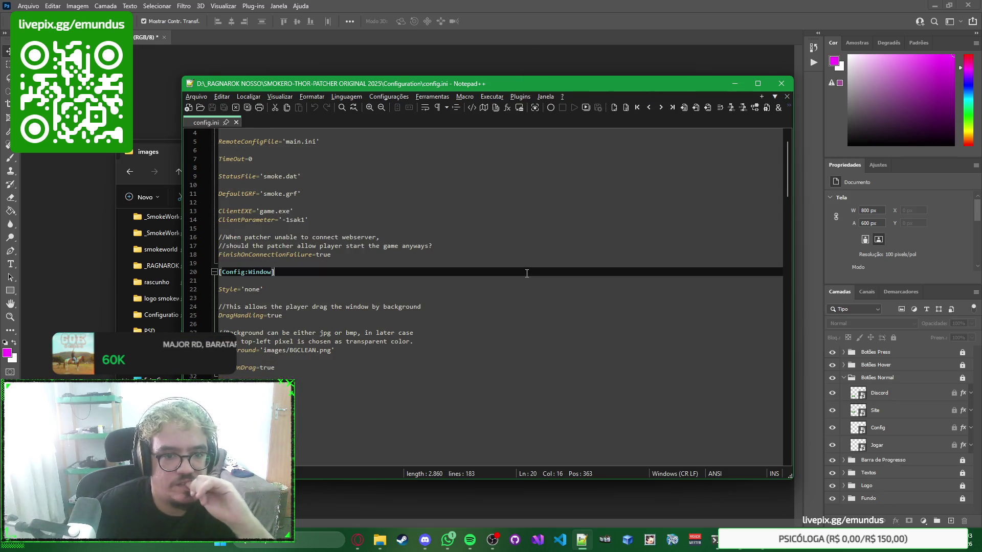
{"action": "scroll", "coordinate": [527, 274], "scroll_direction": "down", "scroll_amount": 2}
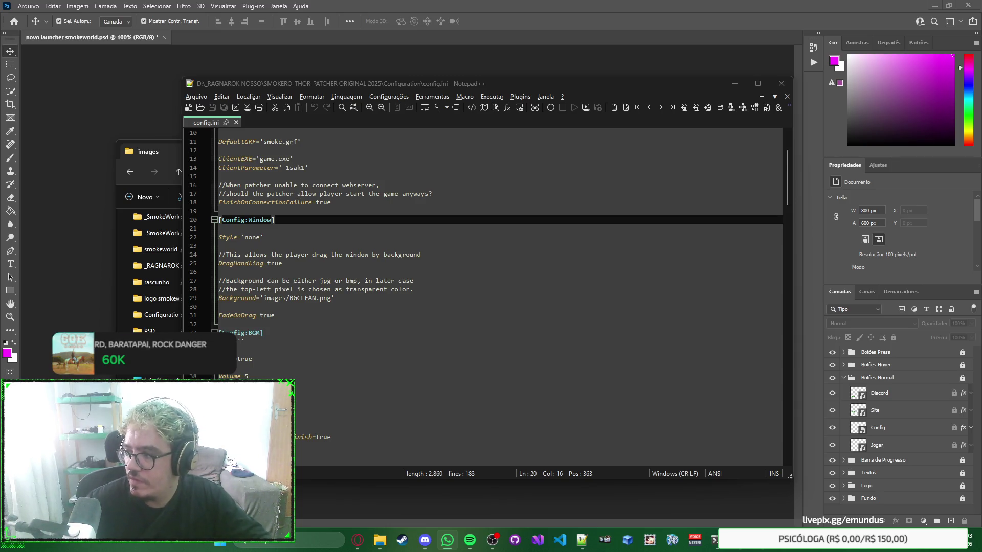
{"action": "left_click", "coordinate": [683, 249]}
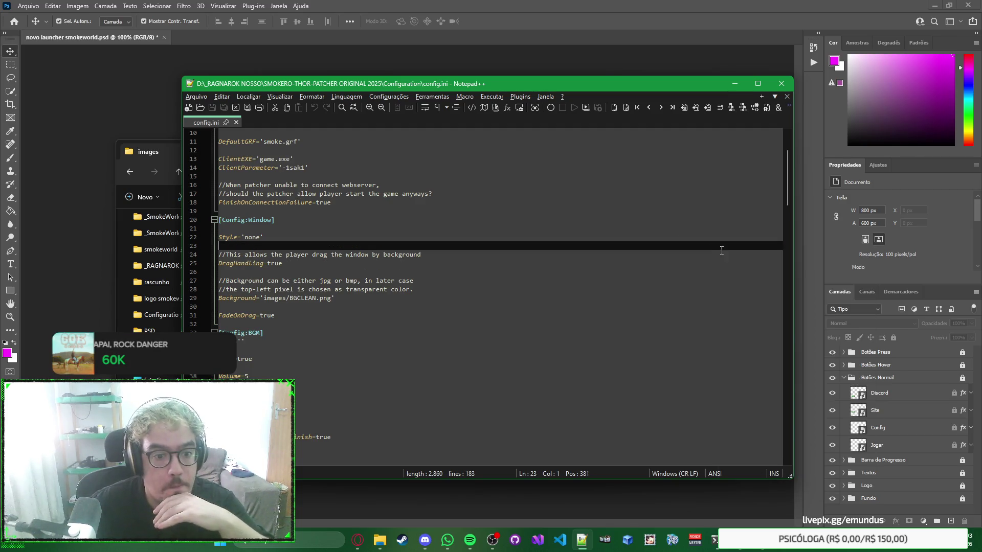
{"action": "left_click_drag", "start_coordinate": [720, 254], "coordinate": [717, 250]}
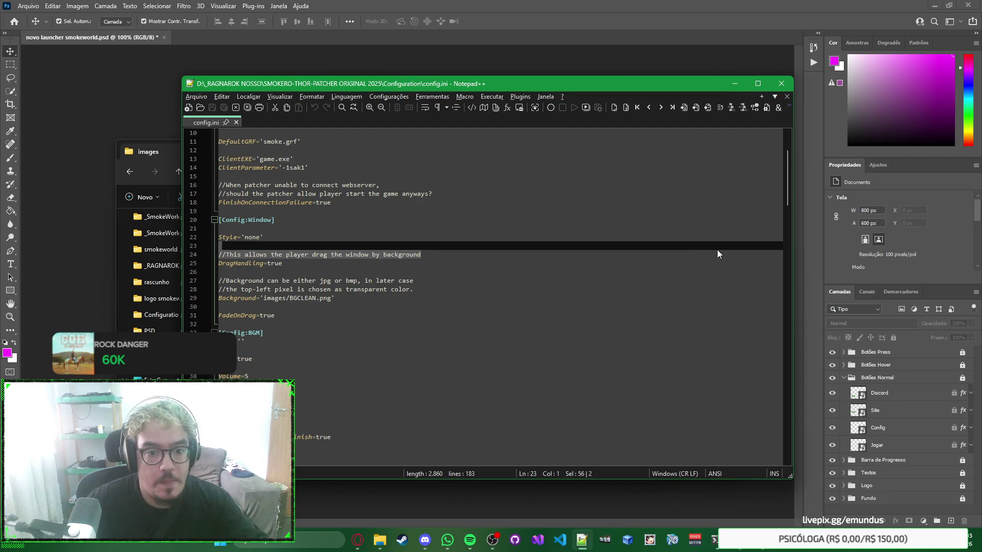
{"action": "left_click", "coordinate": [717, 254]}
{"action": "right_click", "coordinate": [728, 255]}
{"action": "left_click", "coordinate": [723, 254]}
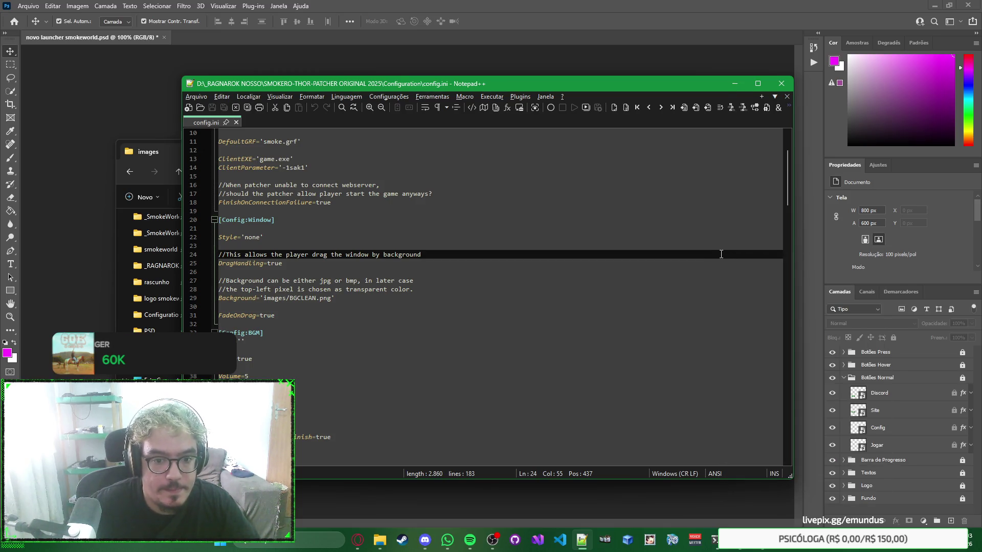
{"action": "right_click", "coordinate": [725, 254]}
{"action": "left_click", "coordinate": [726, 255]}
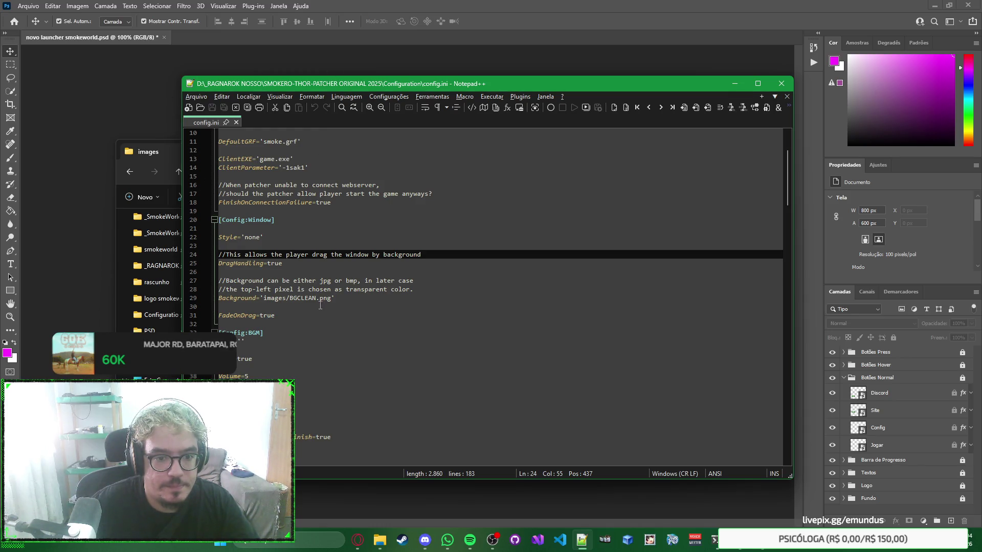
Step: Place the cursor at the end of the Background image line 28, then switch to the images folder window
{"action": "left_click", "coordinate": [439, 300]}
{"action": "left_click", "coordinate": [589, 287]}
{"action": "key", "text": "alt+Tab"}
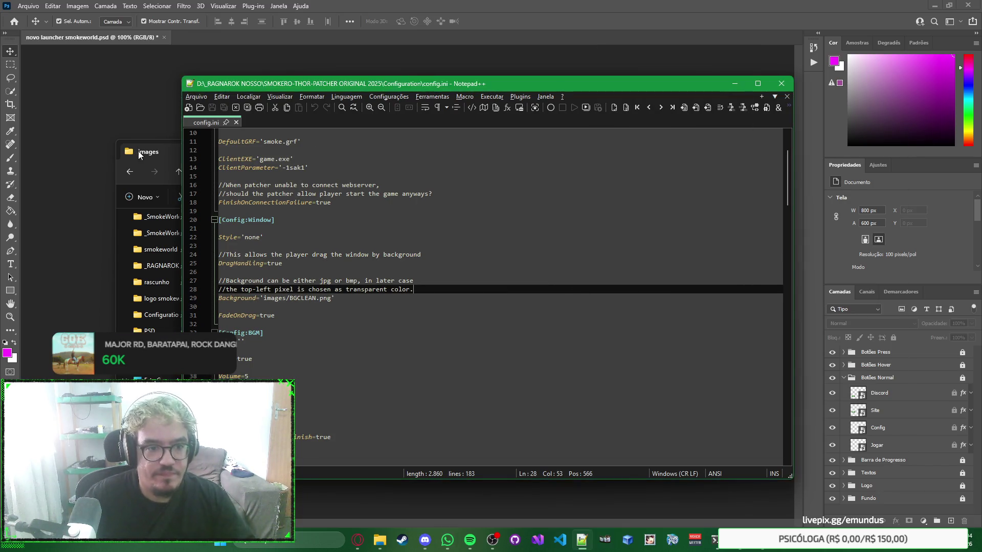
{"action": "left_click", "coordinate": [128, 143]}
{"action": "key", "text": "alt+Tab"}
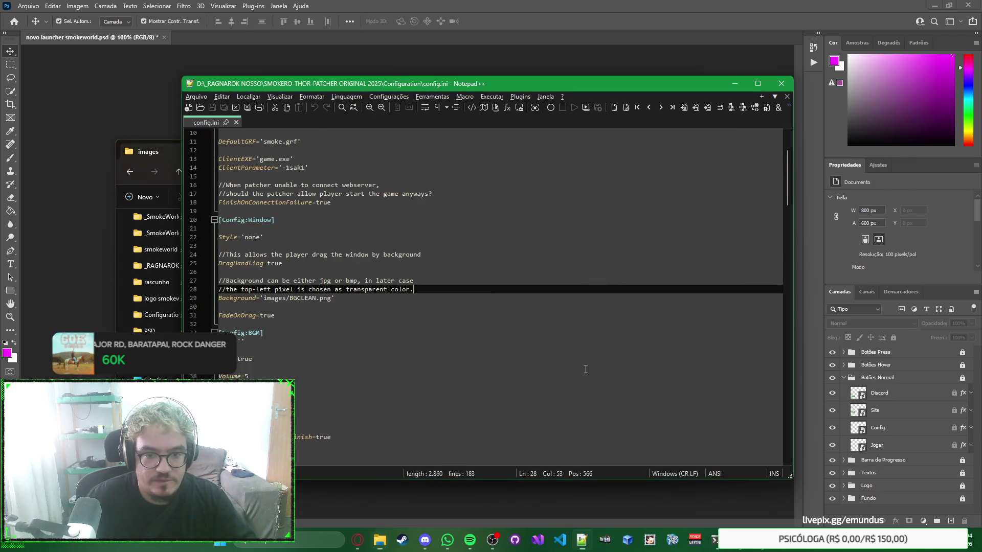
{"action": "key", "text": "alt+Tab"}
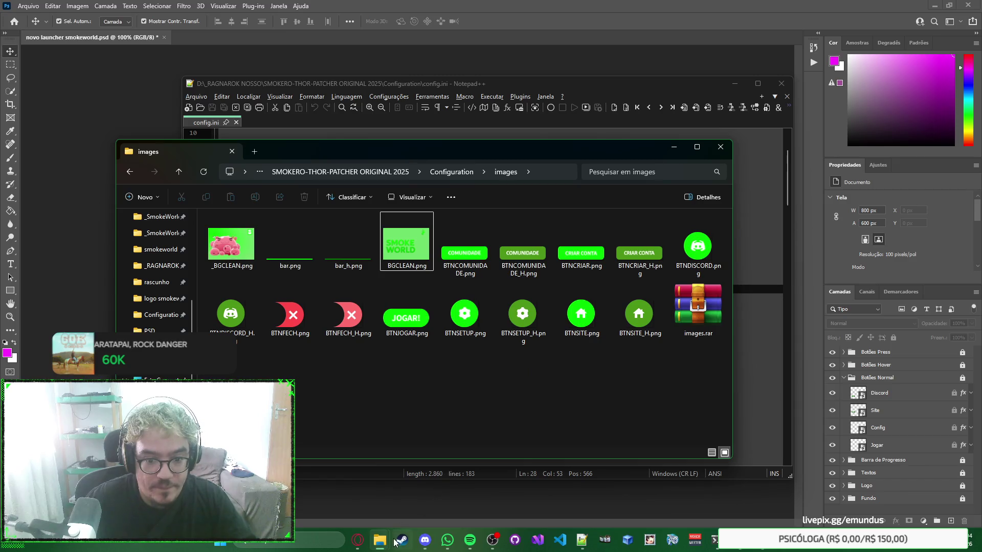
Step: Bring the logo smokeworld 2026 window forward and open the Botões Press folder
{"action": "mouse_move", "coordinate": [379, 539]}
{"action": "mouse_move", "coordinate": [590, 484]}
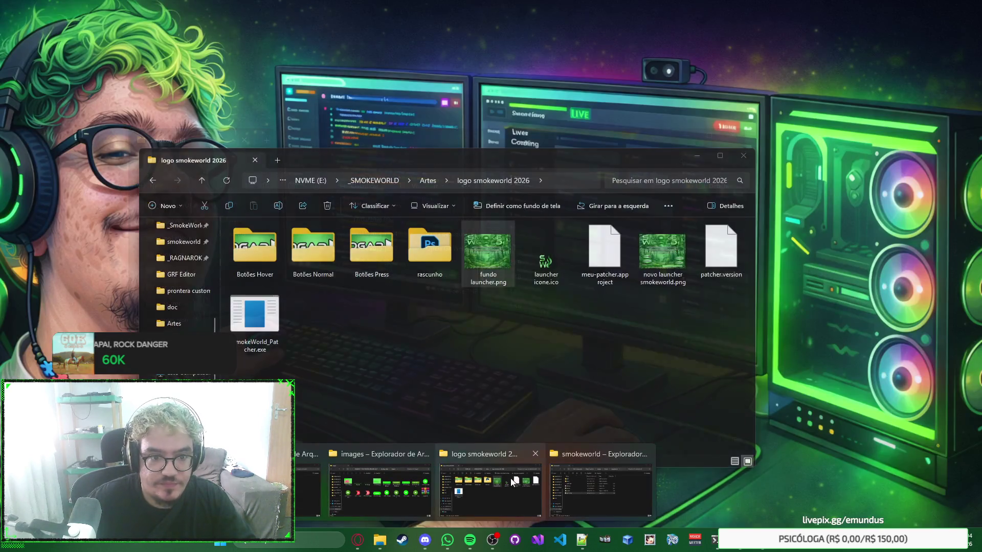
{"action": "left_click", "coordinate": [510, 477]}
{"action": "right_click", "coordinate": [496, 336]}
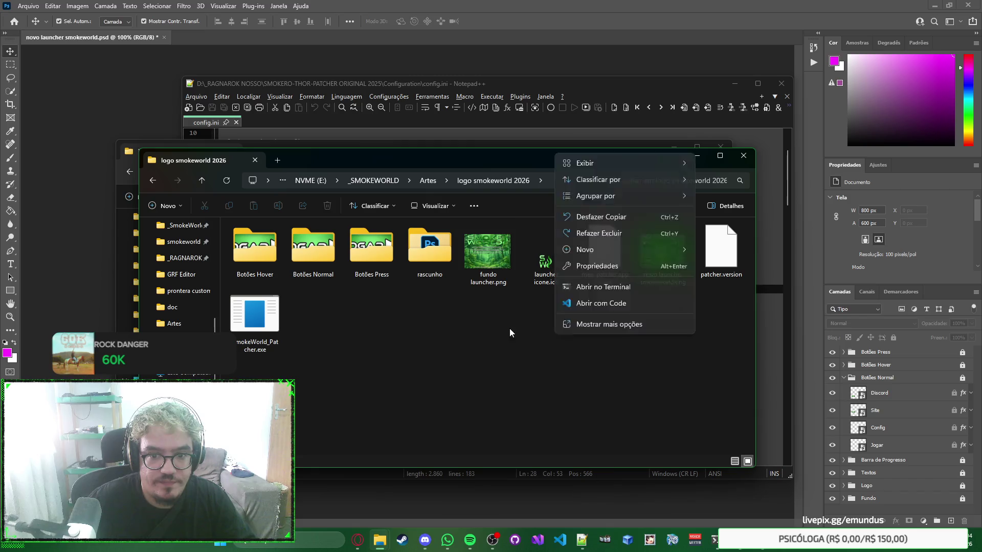
{"action": "key", "text": "Escape"}
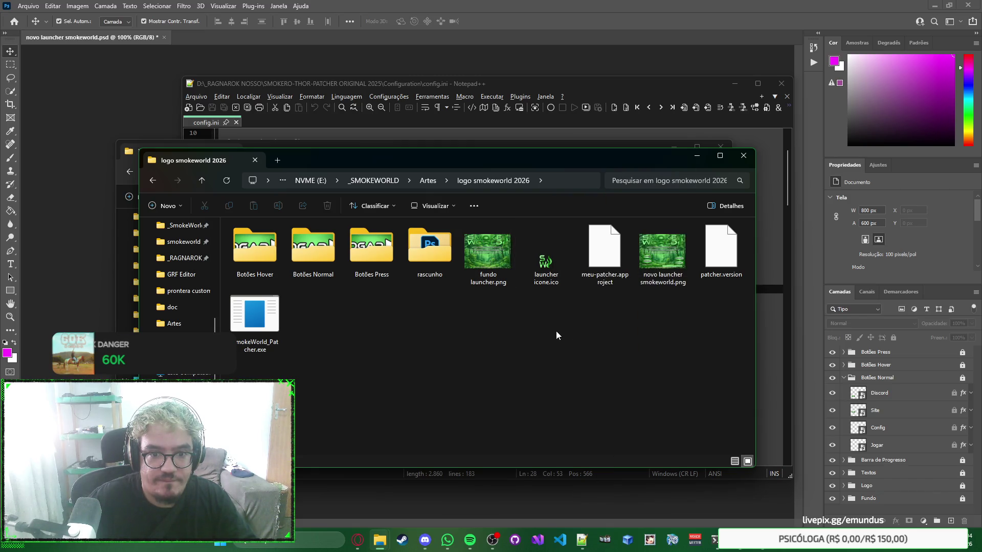
{"action": "mouse_move", "coordinate": [494, 255]}
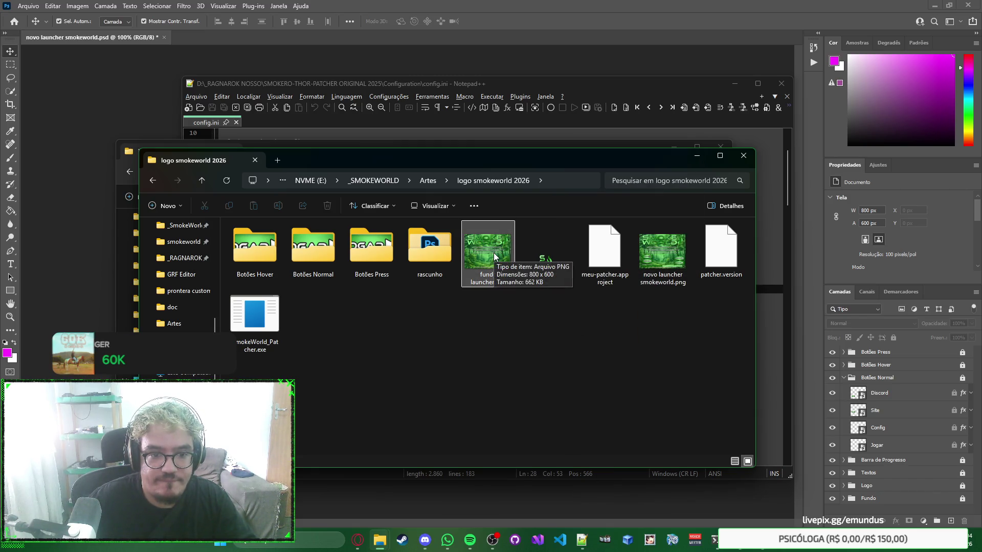
{"action": "double_click", "coordinate": [362, 246]}
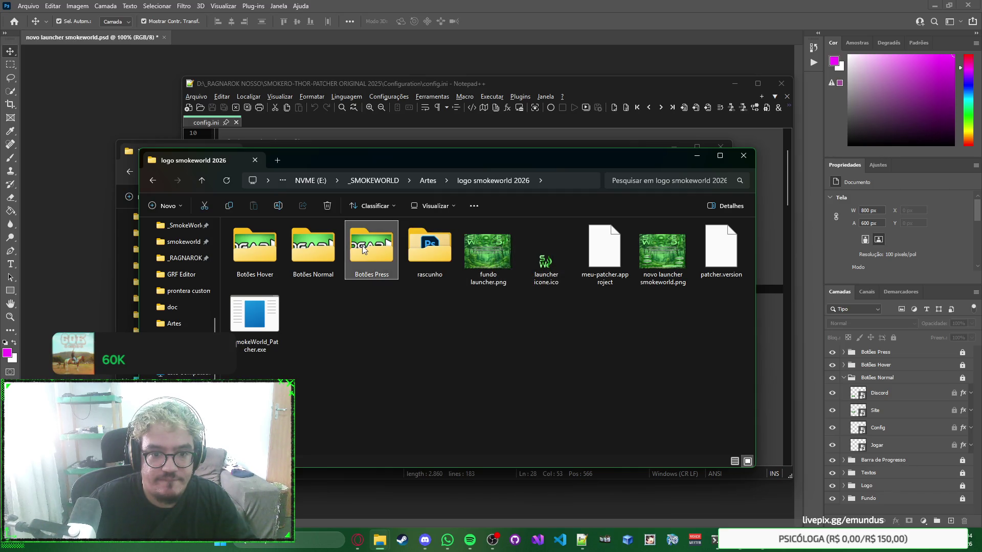
Step: Rename Site.png and Jogar.png to Press_Site.png and Press_Jogar.png
{"action": "key", "text": "ctrl+a"}
{"action": "left_click", "coordinate": [492, 305]}
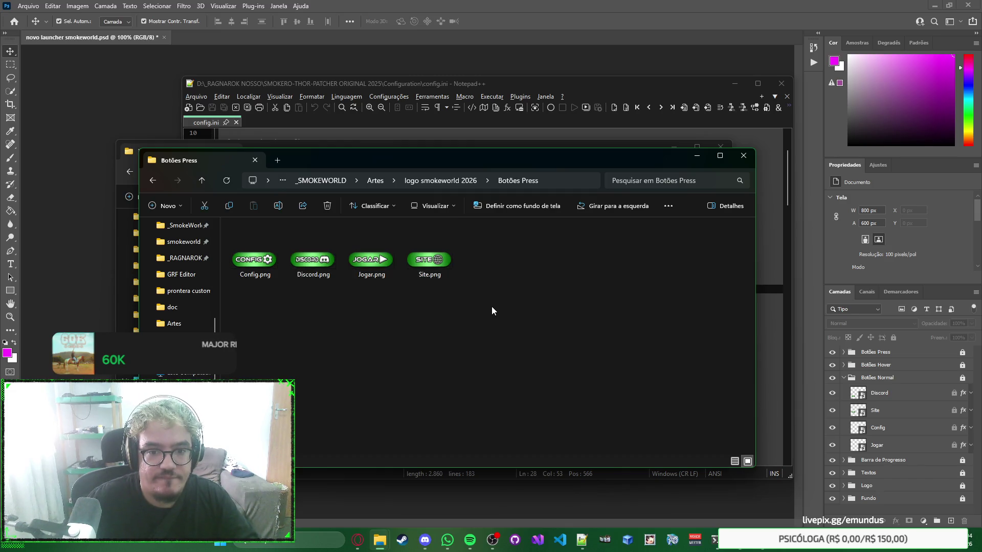
{"action": "left_click", "coordinate": [439, 269]}
{"action": "left_click", "coordinate": [440, 270]}
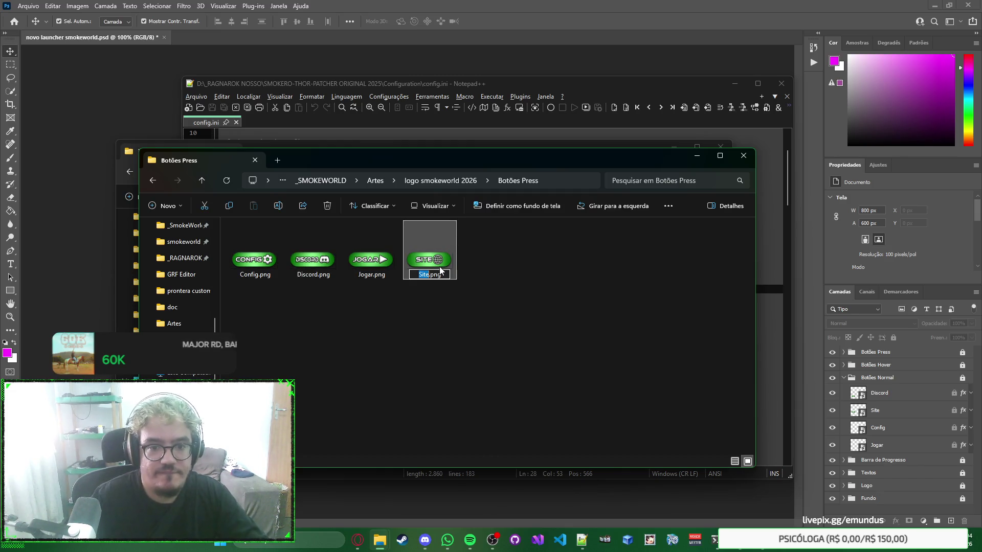
{"action": "type", "text": "Press_"}
{"action": "key", "text": "Return"}
{"action": "key", "text": "Left"}
{"action": "key", "text": "F2"}
{"action": "key", "text": "Home"}
{"action": "type", "text": "Press_"}
{"action": "key", "text": "Return"}
Step: Add the Press_ prefix to Discord.png and Config.png as well
{"action": "key", "text": "Left"}
{"action": "key", "text": "F2"}
{"action": "key", "text": "Home"}
{"action": "type", "text": "_pres"}
{"action": "key", "text": "BackSpace"}
{"action": "key", "text": "BackSpace"}
{"action": "key", "text": "BackSpace"}
{"action": "type", "text": "Press_"}
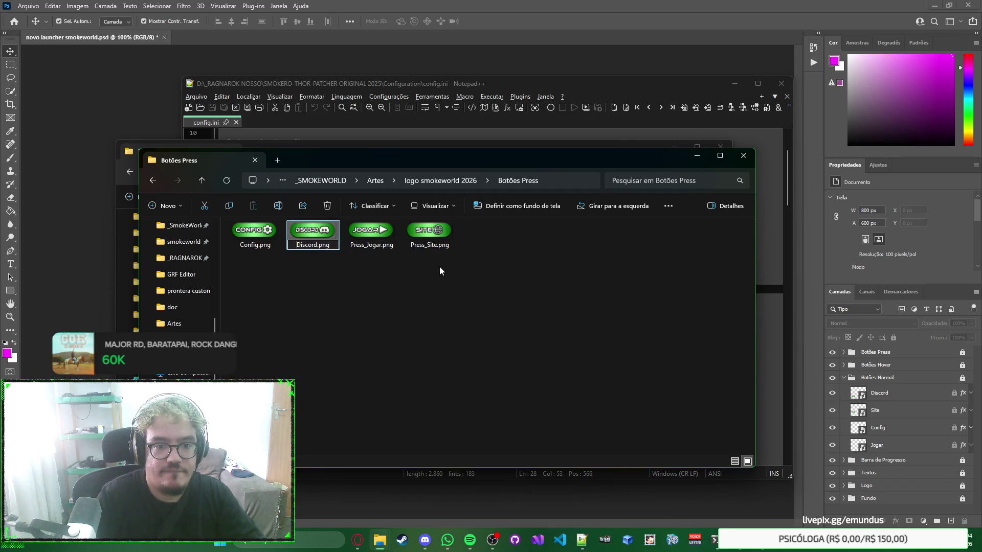
{"action": "key", "text": "Return"}
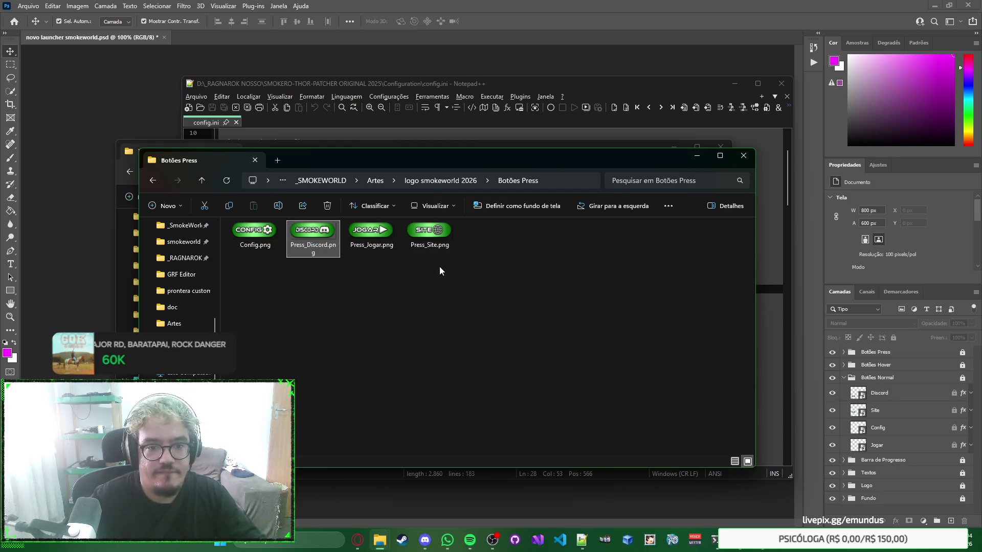
{"action": "key", "text": "Left"}
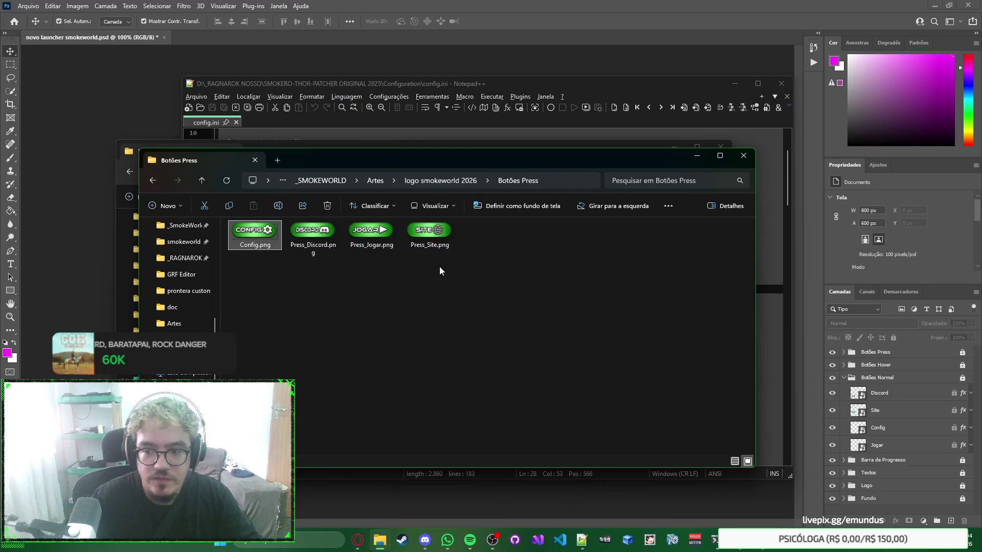
{"action": "key", "text": "F2"}
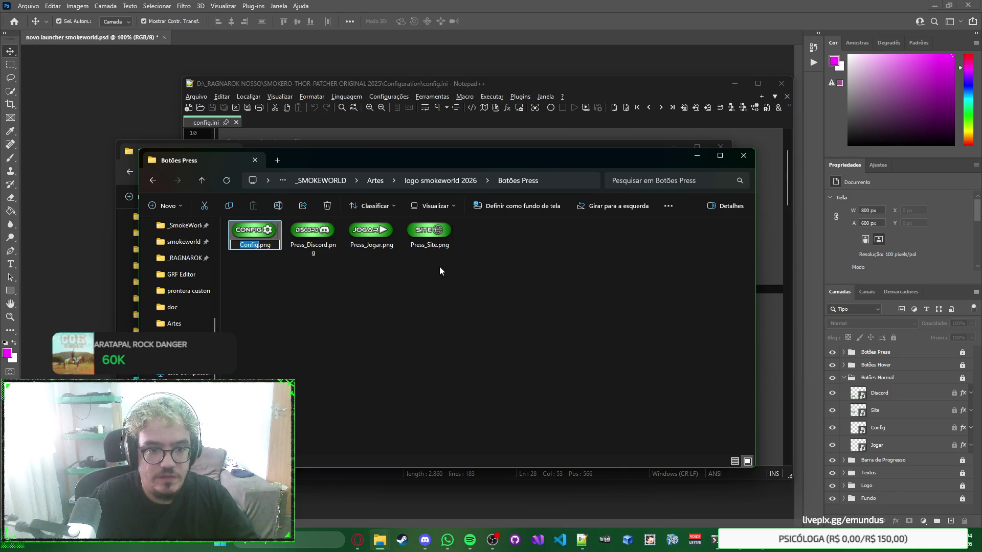
{"action": "key", "text": "Home"}
{"action": "type", "text": "Press_"}
{"action": "key", "text": "Return"}
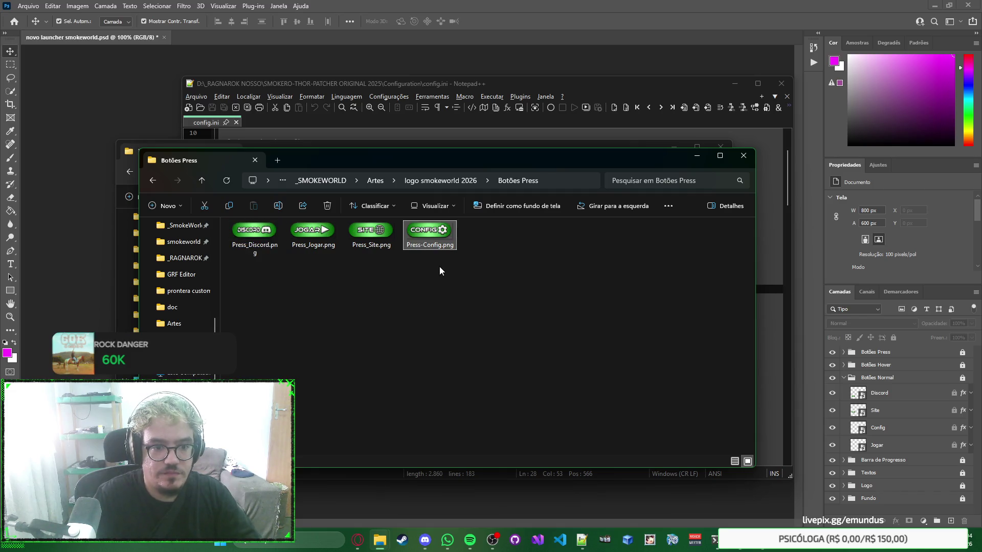
{"action": "key", "text": "F2"}
Step: In Botões Normal, rename Config.png to Normal_Config.png
{"action": "key", "text": "alt+Left"}
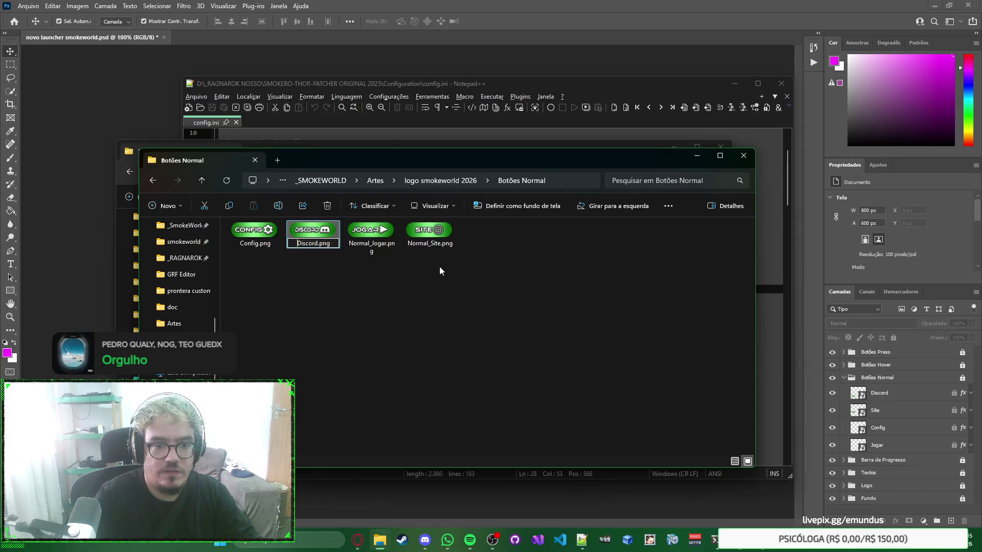
{"action": "key", "text": "Left"}
{"action": "key", "text": "F2"}
{"action": "key", "text": "Home"}
{"action": "type", "text": "Normal_"}
{"action": "key", "text": "Return"}
Step: Open Botões Hover and rename Site.png and Discord.png with the Hover_ prefix
{"action": "key", "text": "alt+Up"}
{"action": "key", "text": "Return"}
{"action": "key", "text": "Right"}
{"action": "key", "text": "Right"}
{"action": "key", "text": "Right"}
{"action": "key", "text": "F2"}
{"action": "key", "text": "Home"}
{"action": "type", "text": "Hover_"}
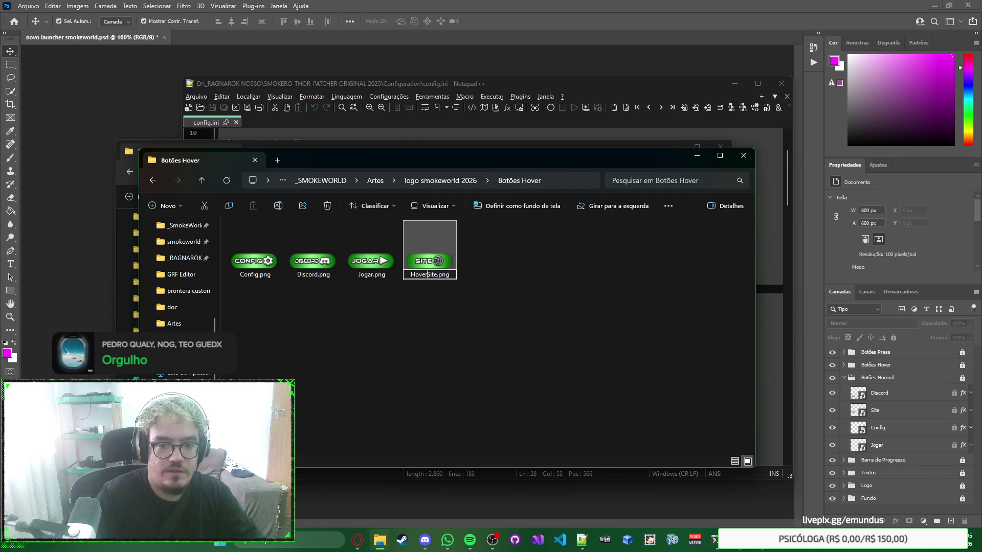
{"action": "key", "text": "Return"}
{"action": "key", "text": "Left"}
{"action": "key", "text": "F2"}
{"action": "key", "text": "Home"}
{"action": "type", "text": "Hover_"}
{"action": "key", "text": "Return"}
Step: Rename Jogar.png to Hover_Jogar.png, begin prefixing Config.png, and return to logo smokeworld 2026
{"action": "key", "text": "Right"}
{"action": "key", "text": "Right"}
{"action": "key", "text": "F2"}
{"action": "key", "text": "Home"}
{"action": "type", "text": "Hover_"}
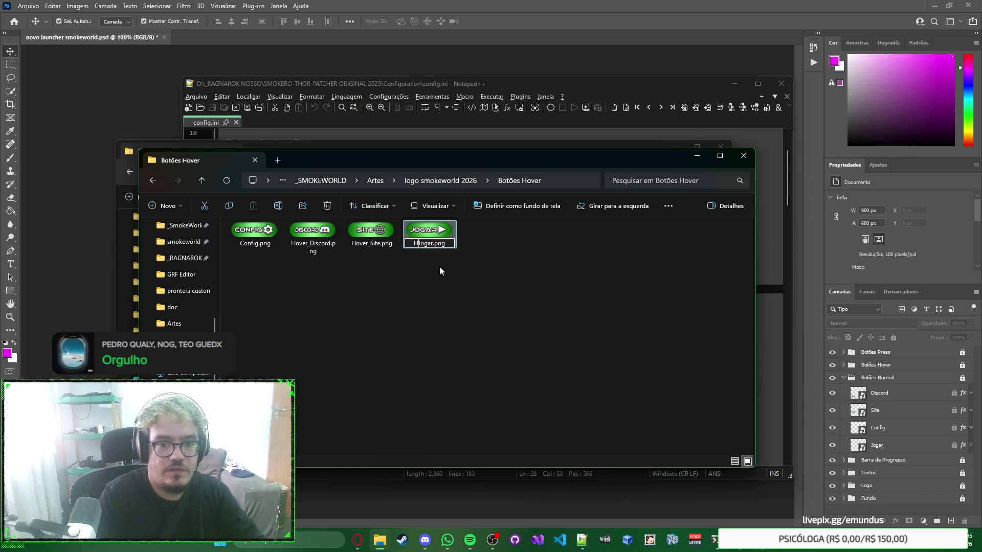
{"action": "key", "text": "Return"}
{"action": "key", "text": "Home"}
{"action": "key", "text": "F2"}
{"action": "key", "text": "Home"}
{"action": "type", "text": "Hover"}
{"action": "key", "text": "alt+Left"}
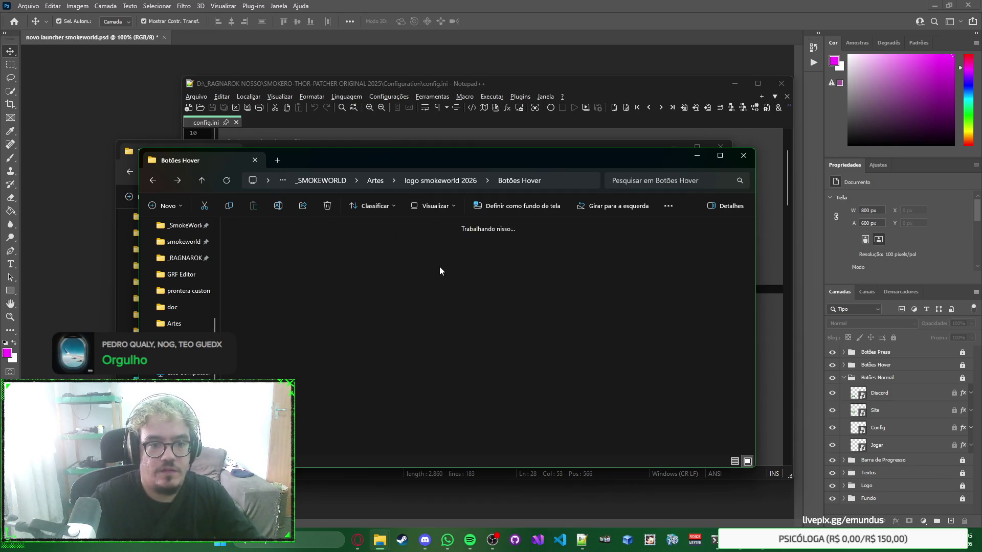
{"action": "key", "text": "alt+Tab"}
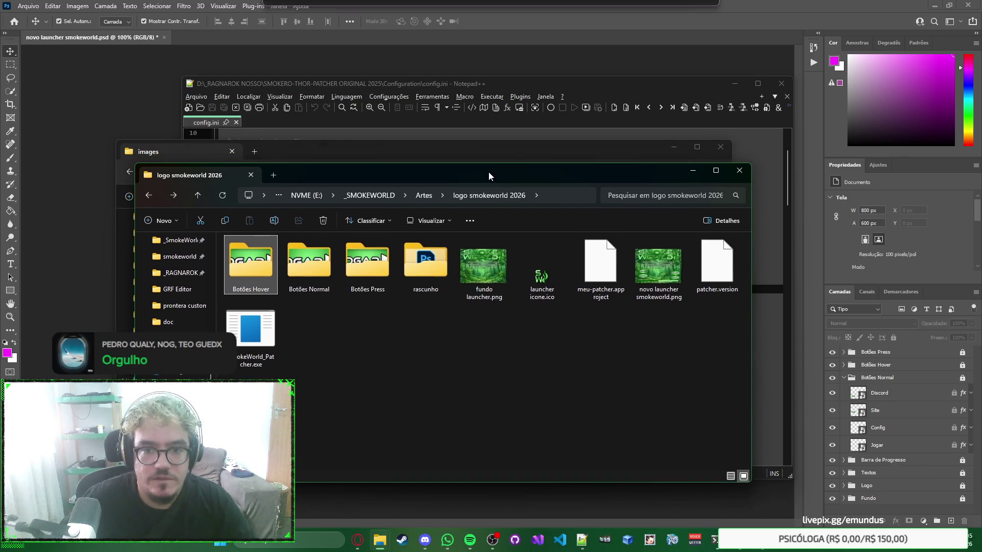
{"action": "key", "text": "alt+Tab"}
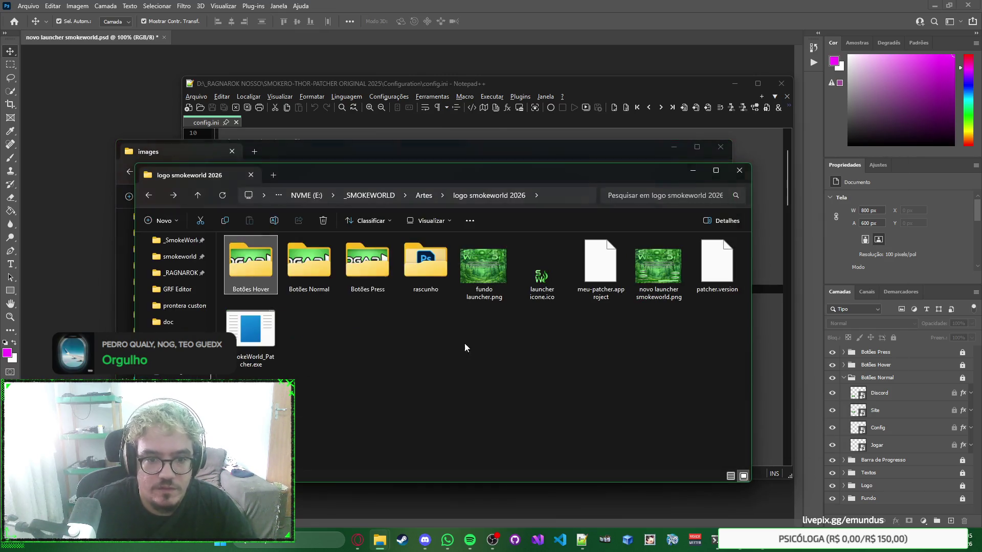
Step: Copy the four Hover button PNGs from Botões Hover into the patcher's images folder
{"action": "double_click", "coordinate": [259, 260]}
{"action": "key", "text": "ctrl+c"}
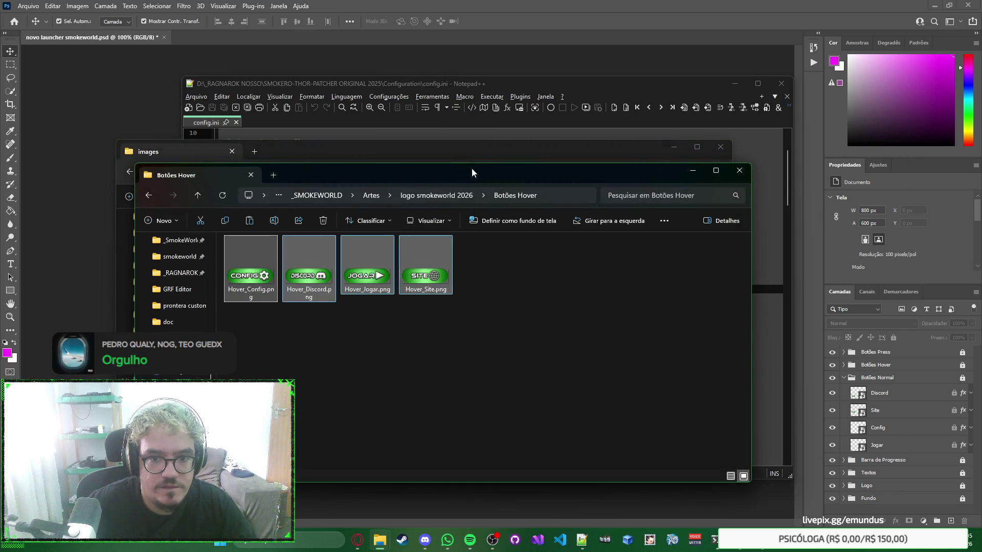
{"action": "left_click_drag", "start_coordinate": [471, 153], "coordinate": [398, 84]}
{"action": "key", "text": "alt+Tab"}
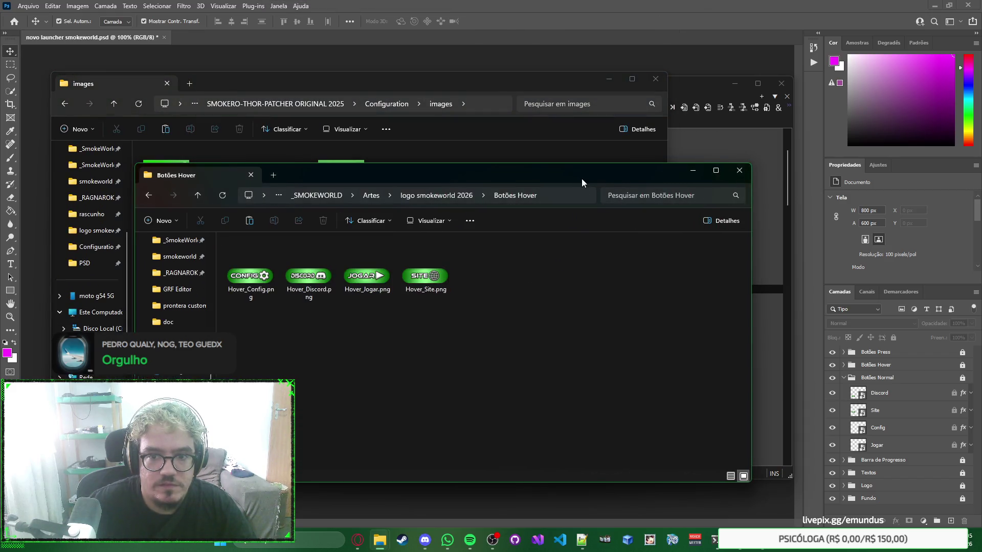
{"action": "left_click_drag", "start_coordinate": [581, 179], "coordinate": [628, 204]}
{"action": "left_click", "coordinate": [541, 112]}
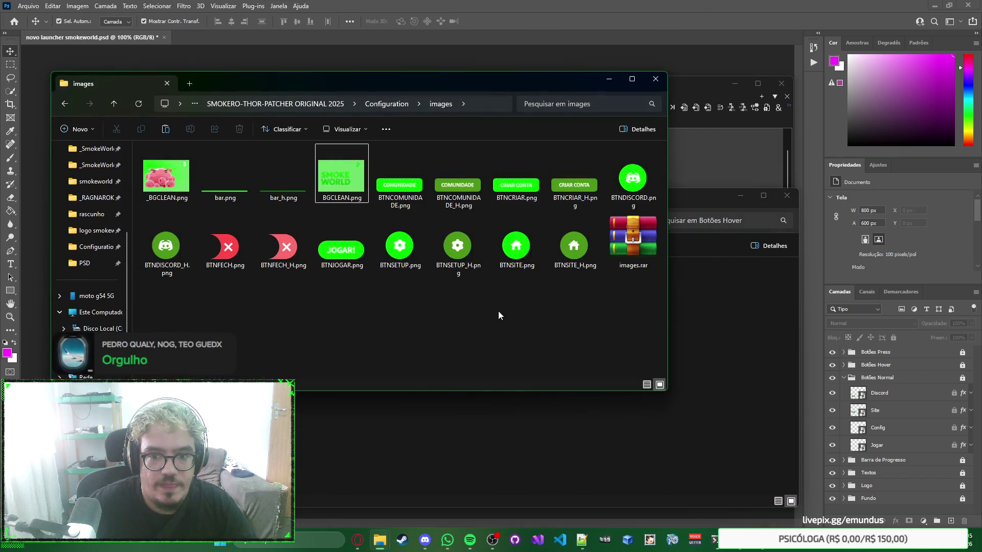
{"action": "key", "text": "ctrl+v"}
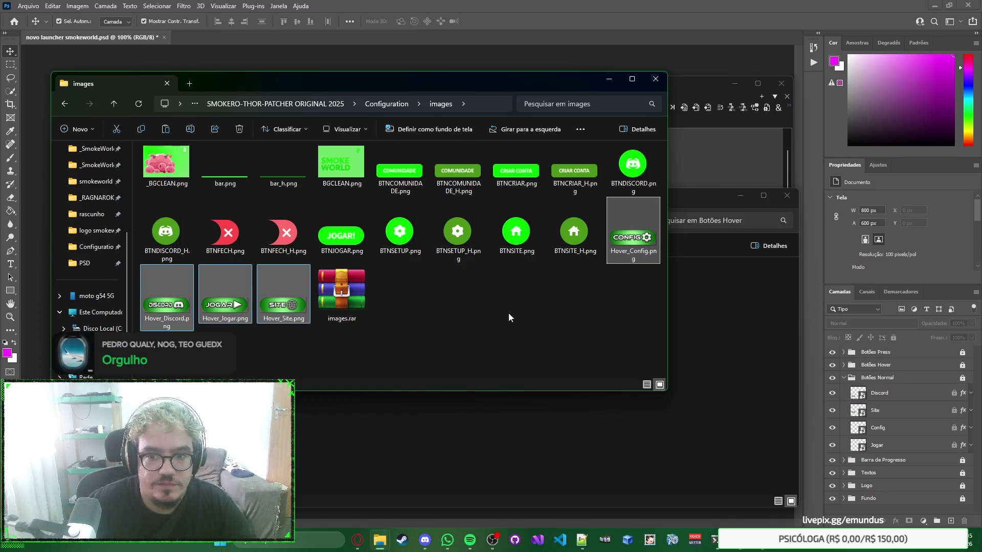
Step: Copy the four Normal button PNGs from Botões Normal into the images folder
{"action": "left_click", "coordinate": [691, 327]}
{"action": "left_click", "coordinate": [512, 217]}
{"action": "left_click", "coordinate": [525, 247]}
{"action": "left_click", "coordinate": [494, 220]}
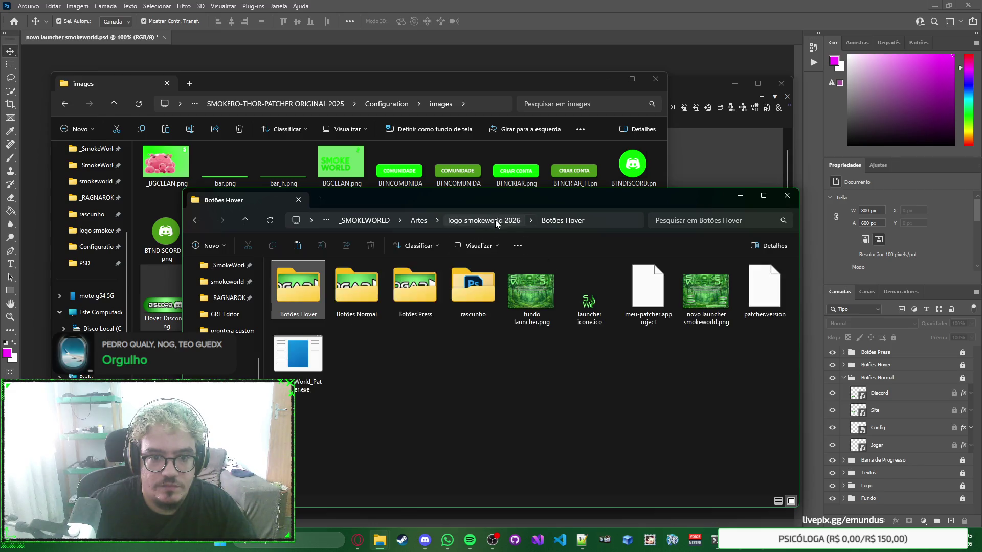
{"action": "double_click", "coordinate": [354, 313]}
{"action": "key", "text": "ctrl+a"}
{"action": "left_click", "coordinate": [516, 88]}
{"action": "left_click", "coordinate": [549, 314]}
{"action": "key", "text": "ctrl+v"}
Step: Copy the four Press button PNGs from Botões Press into the images folder
{"action": "left_click", "coordinate": [682, 338]}
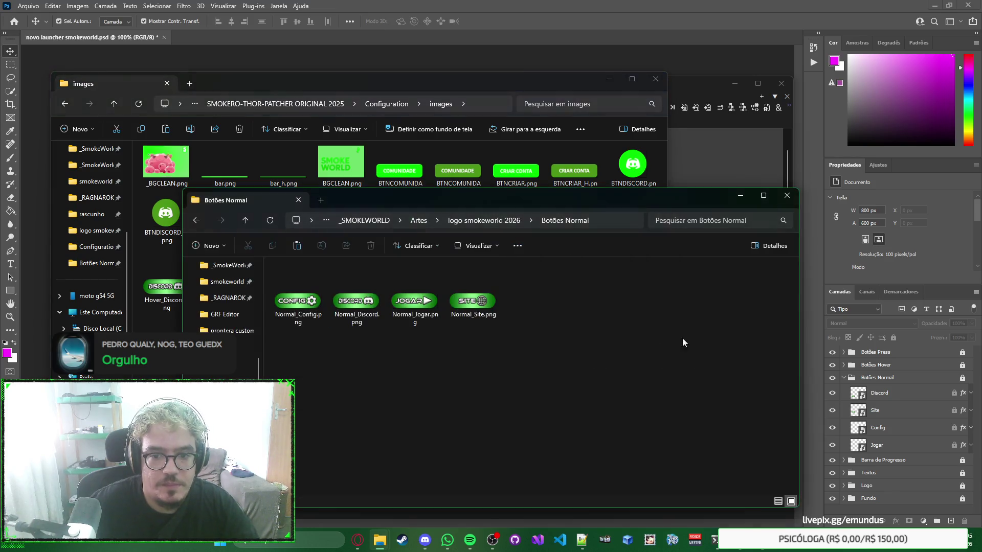
{"action": "left_click", "coordinate": [488, 225]}
{"action": "left_click", "coordinate": [697, 302]}
{"action": "left_click", "coordinate": [488, 219]}
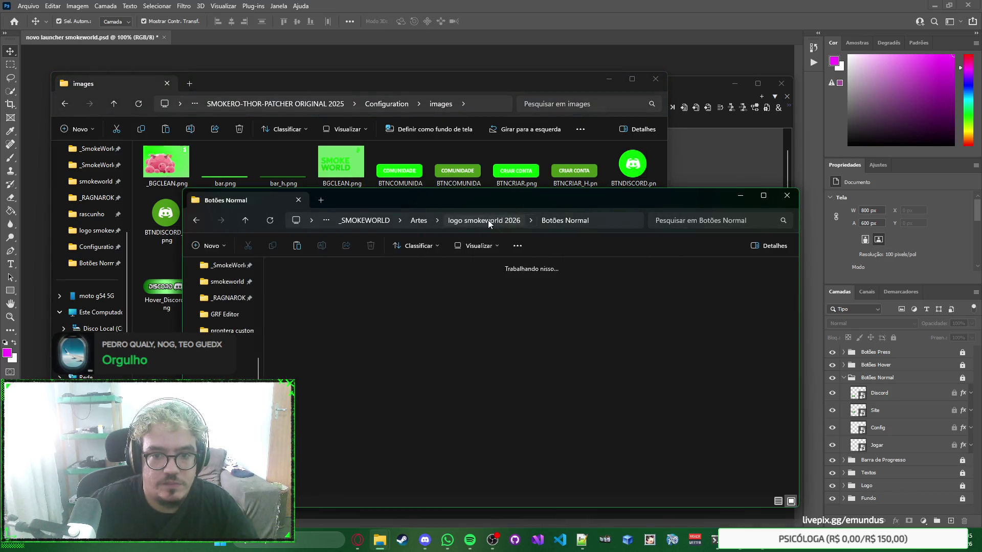
{"action": "double_click", "coordinate": [410, 304]}
{"action": "key", "text": "ctrl+a"}
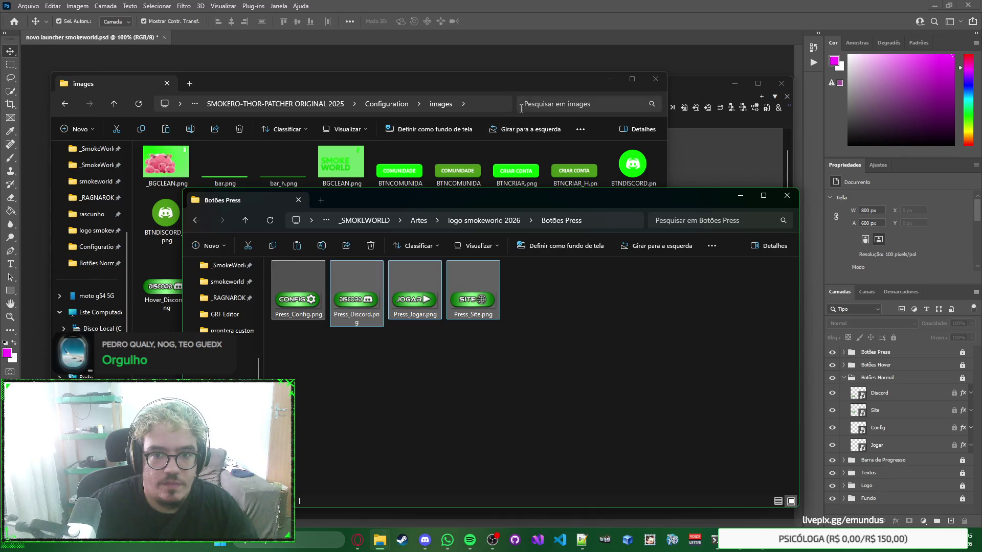
{"action": "key", "text": "ctrl+c"}
{"action": "key", "text": "alt+Tab"}
{"action": "key", "text": "ctrl+v"}
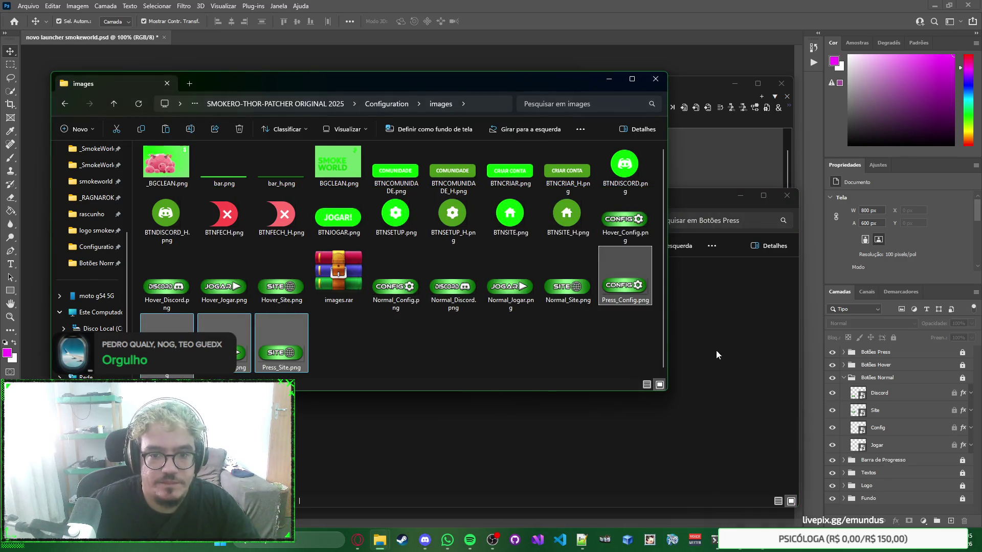
{"action": "left_click", "coordinate": [620, 338]}
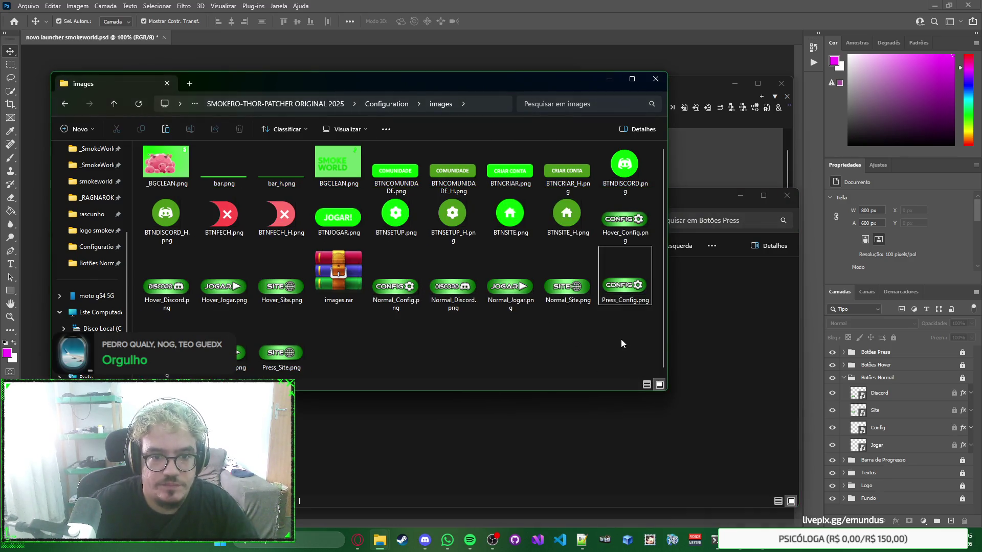
Step: Move the second Explorer window up to logo smokeworld 2026 and bring config.ini back in front
{"action": "left_click", "coordinate": [705, 348]}
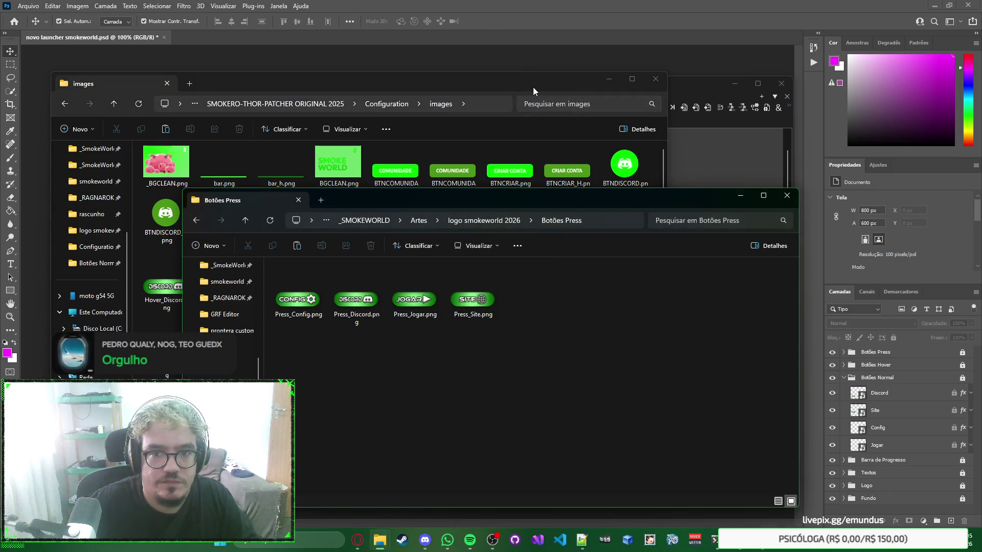
{"action": "left_click", "coordinate": [533, 88]}
{"action": "left_click", "coordinate": [686, 318]}
{"action": "key", "text": "BackSpace"}
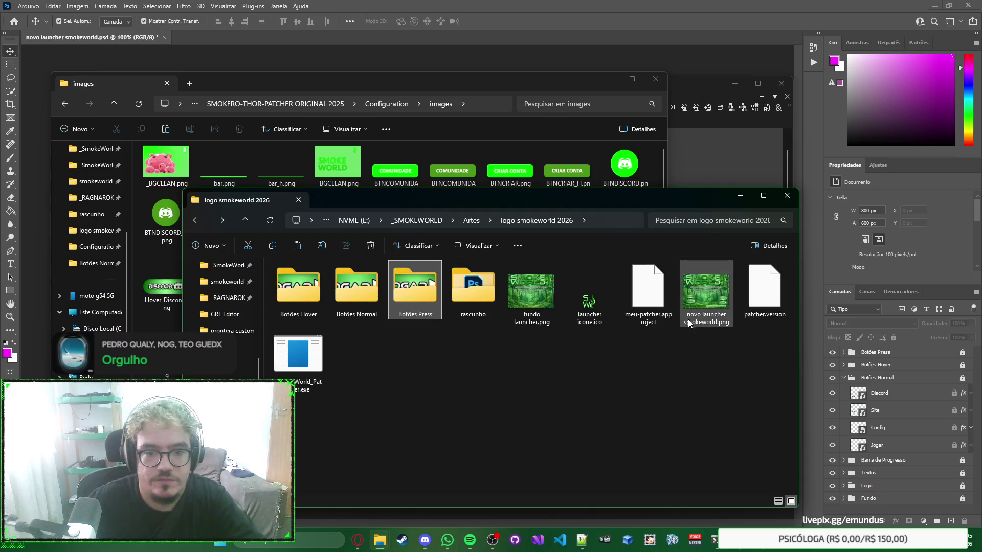
{"action": "left_click", "coordinate": [572, 82]}
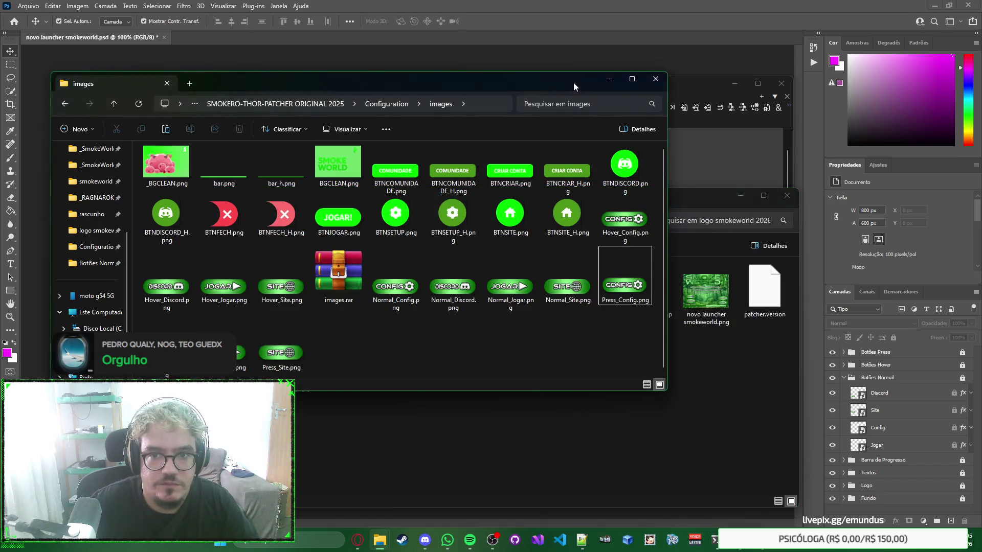
{"action": "left_click", "coordinate": [582, 539]}
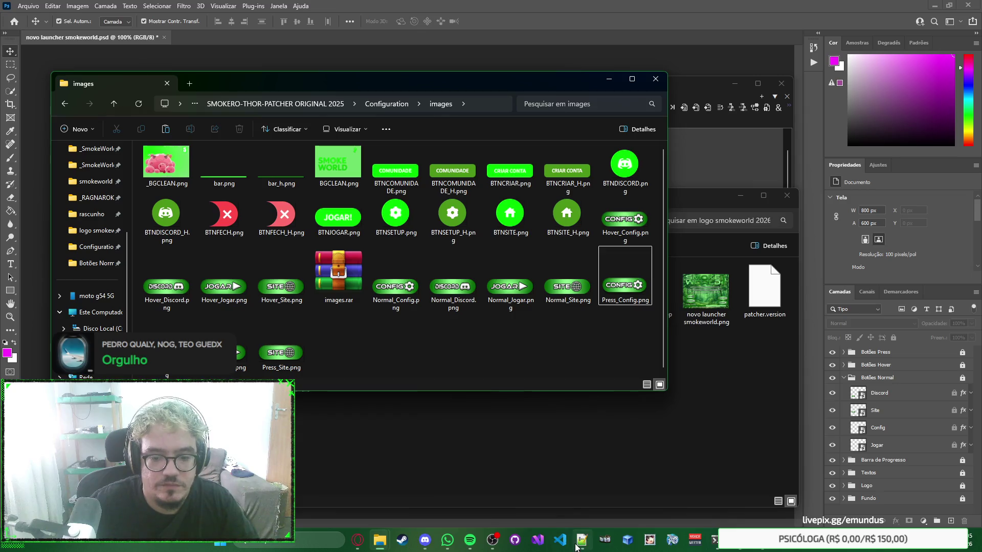
{"action": "left_click", "coordinate": [541, 289]}
Step: Search config.ini for 'progress' and scroll down to the progress bar settings
{"action": "key", "text": "ctrl+f"}
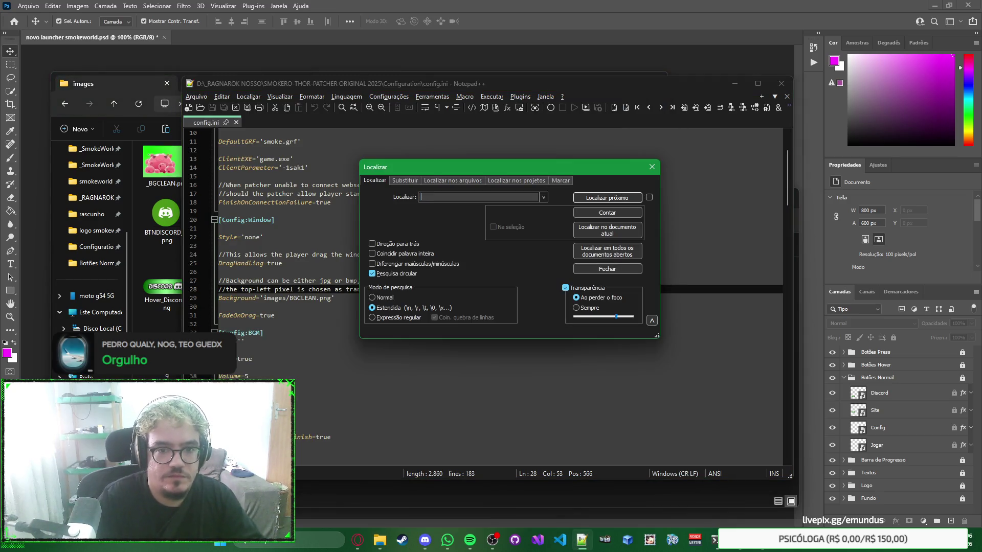
{"action": "type", "text": "progress"}
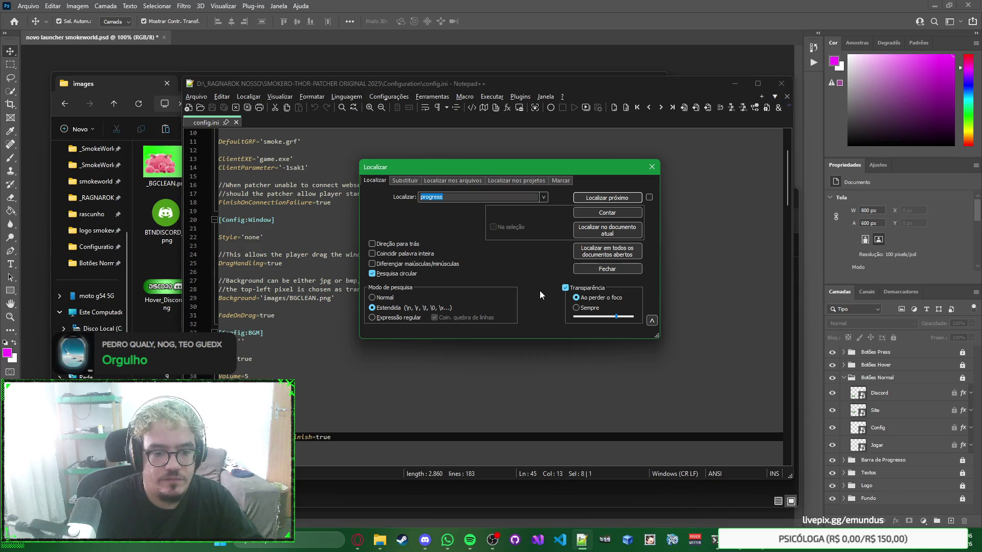
{"action": "key", "text": "Return"}
{"action": "key", "text": "Escape"}
{"action": "scroll", "coordinate": [514, 263], "scroll_direction": "down", "scroll_amount": 1}
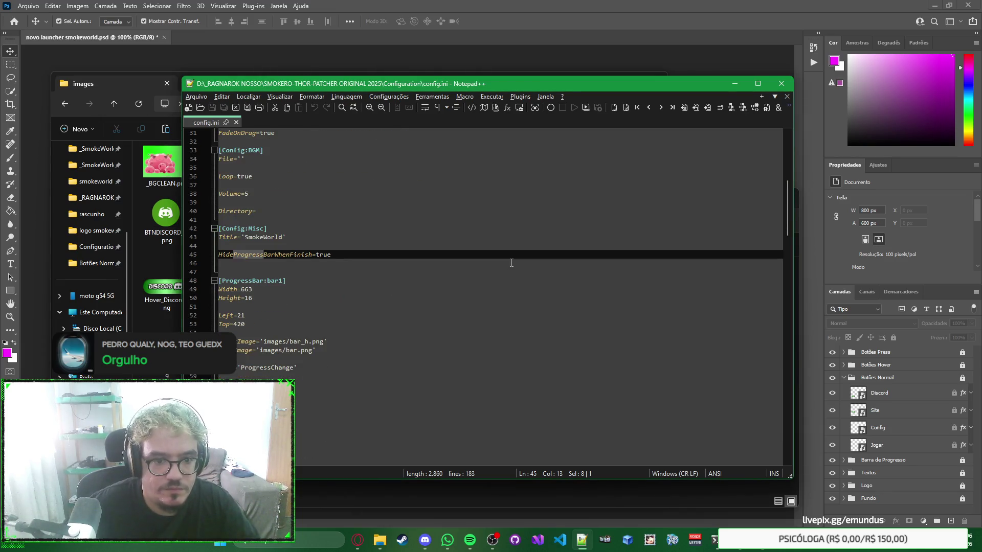
{"action": "scroll", "coordinate": [511, 262], "scroll_direction": "down", "scroll_amount": 1}
Step: Inspect the [ProgressBar:bar1] section, noting Width=663 and Height=16
{"action": "left_click", "coordinate": [543, 254]}
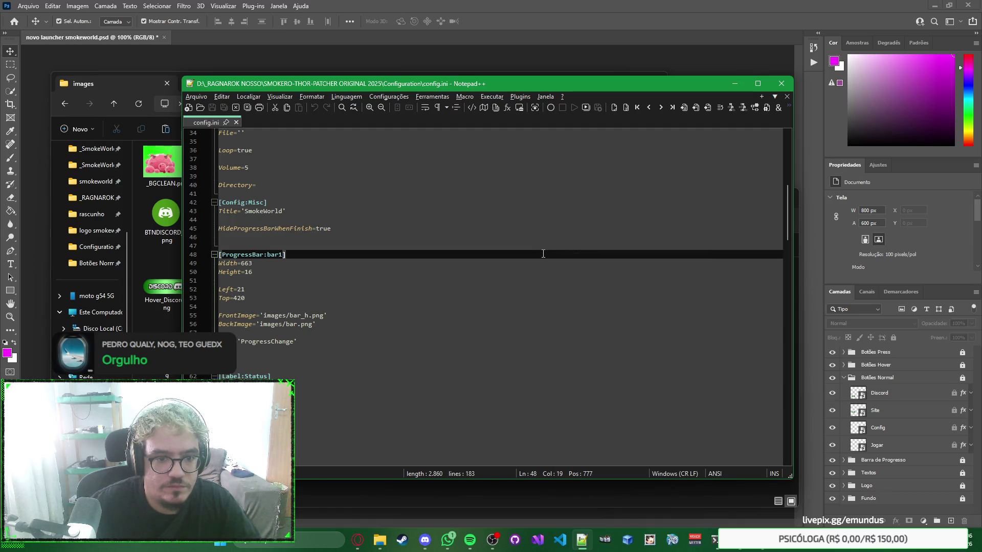
{"action": "scroll", "coordinate": [543, 254], "scroll_direction": "down", "scroll_amount": 4}
{"action": "scroll", "coordinate": [543, 253], "scroll_direction": "up", "scroll_amount": 3}
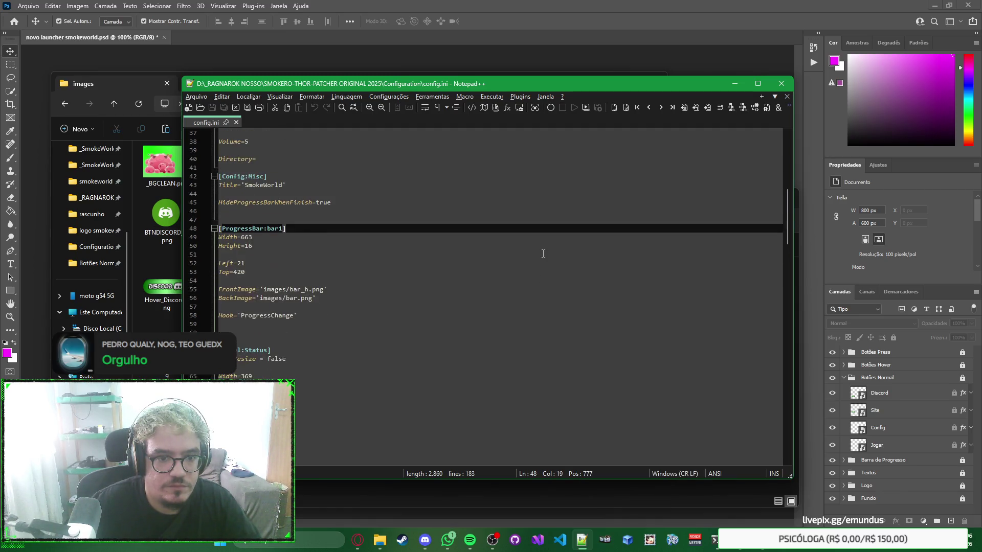
{"action": "right_click", "coordinate": [577, 235]}
{"action": "left_click", "coordinate": [572, 234]}
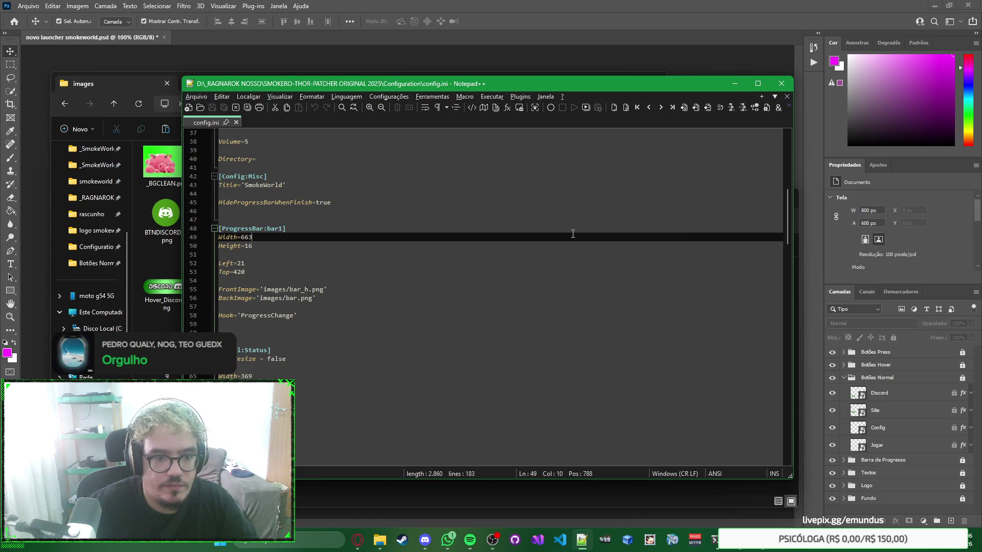
{"action": "right_click", "coordinate": [577, 235]}
{"action": "left_click", "coordinate": [578, 236]}
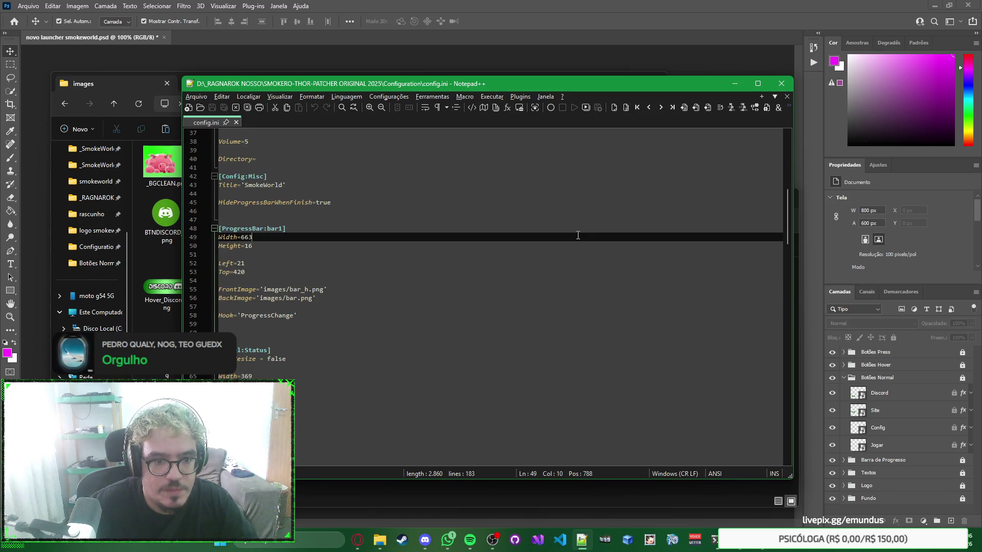
Step: Switch from config.ini over to the Photoshop launcher design
{"action": "key", "text": "alt+Tab"}
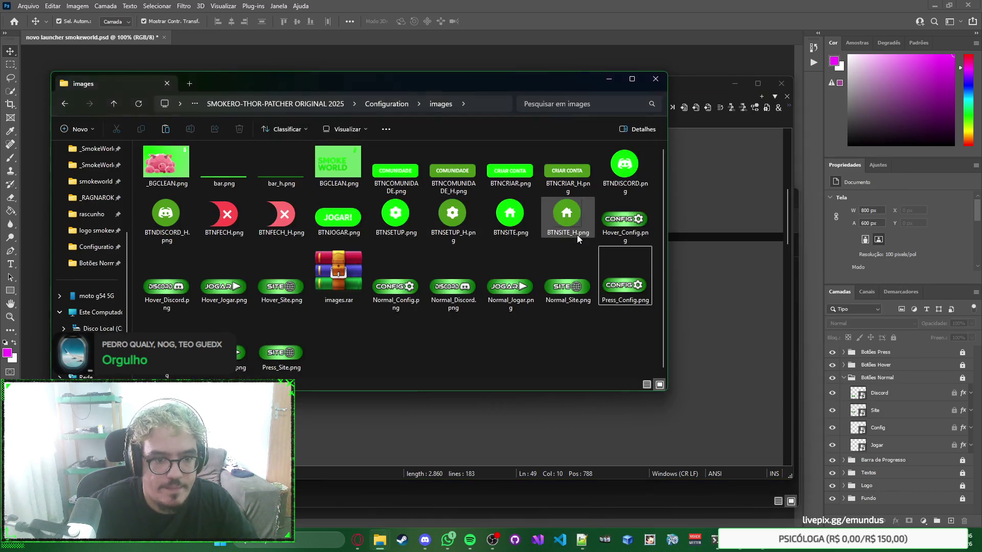
{"action": "key", "text": "alt+Tab"}
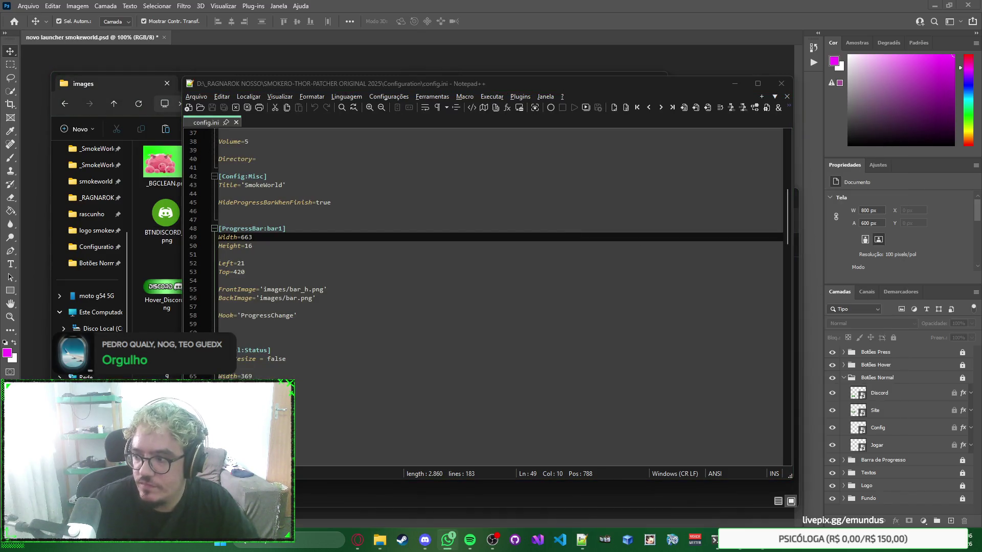
{"action": "key", "text": "alt+Tab"}
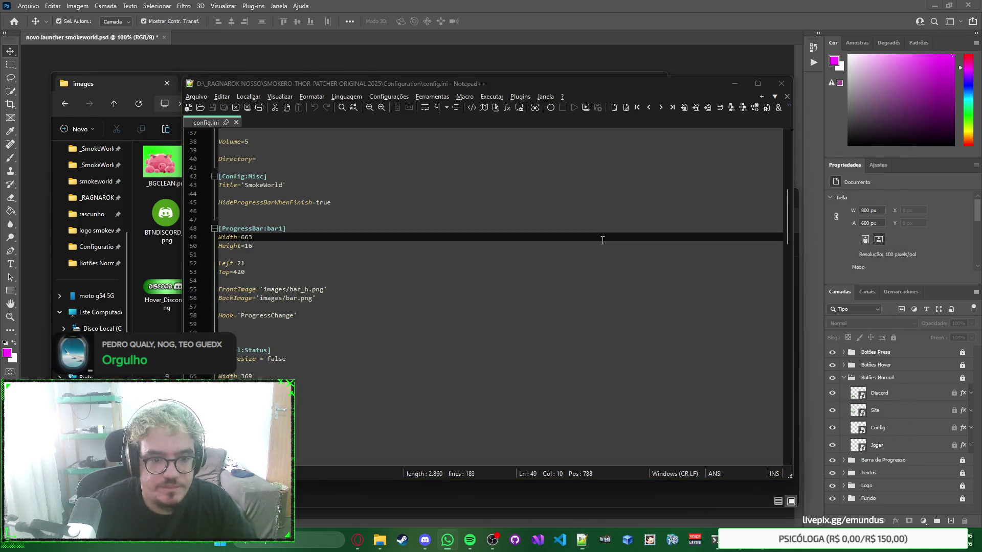
{"action": "key", "text": "alt+Tab"}
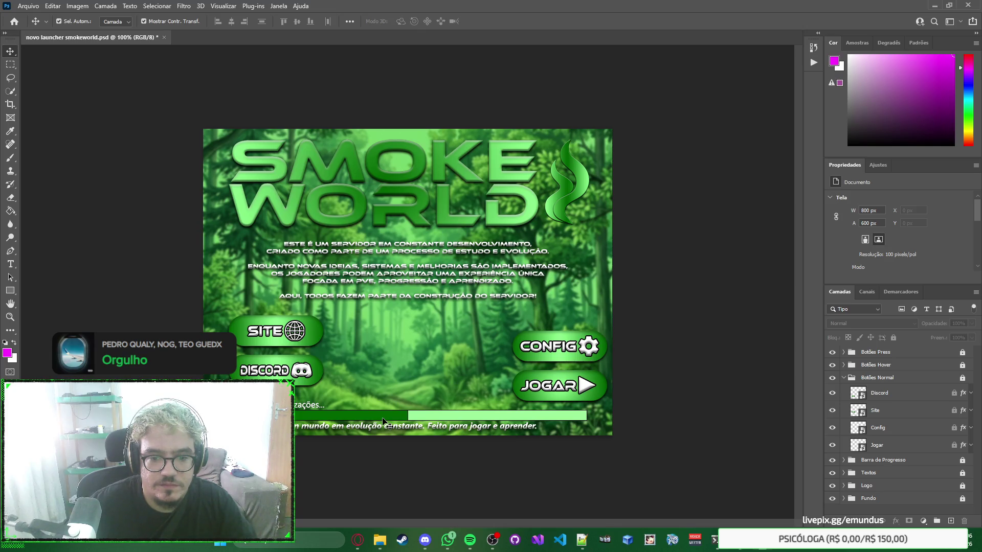
Step: Preview bar_h.png from the images folder, then return to the SmokeWorld launcher design
{"action": "key", "text": "alt+Tab"}
{"action": "key", "text": "alt+Tab"}
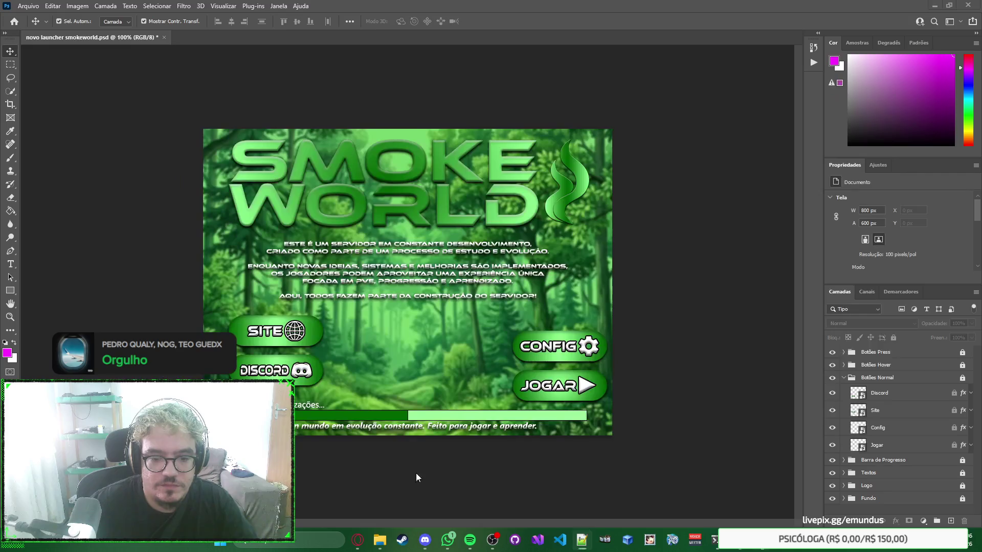
{"action": "mouse_move", "coordinate": [379, 539]}
{"action": "left_click", "coordinate": [530, 466]}
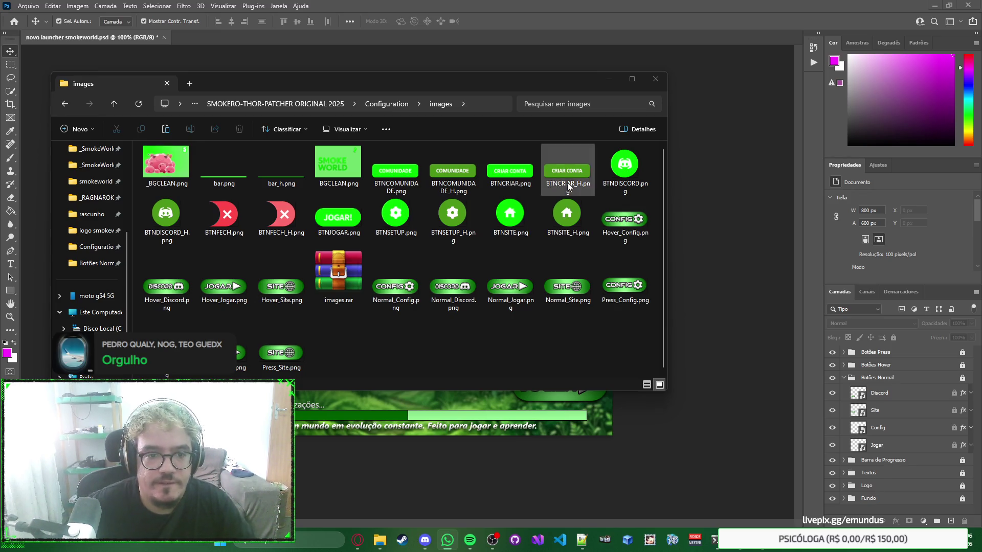
{"action": "left_click", "coordinate": [287, 181]}
{"action": "double_click", "coordinate": [290, 182]}
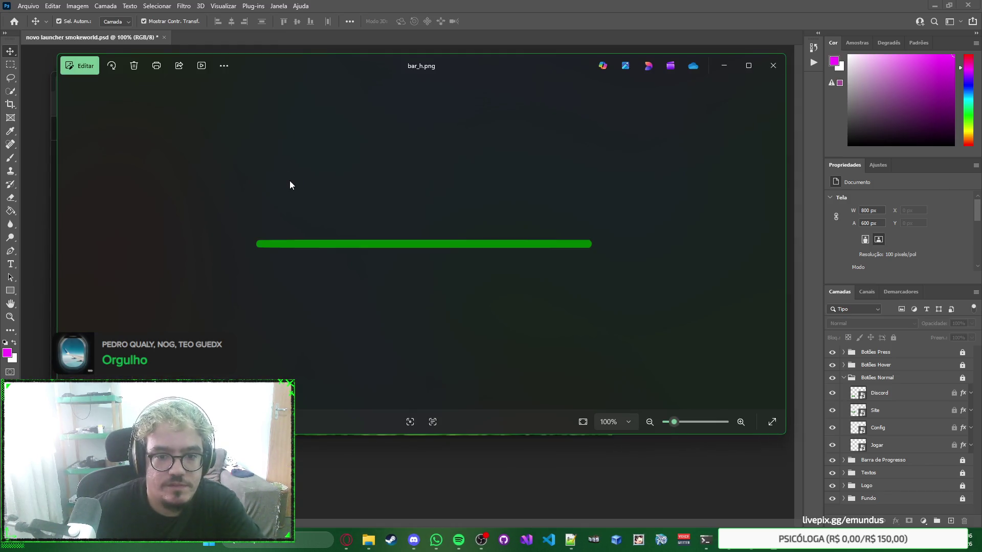
{"action": "left_click", "coordinate": [773, 66]}
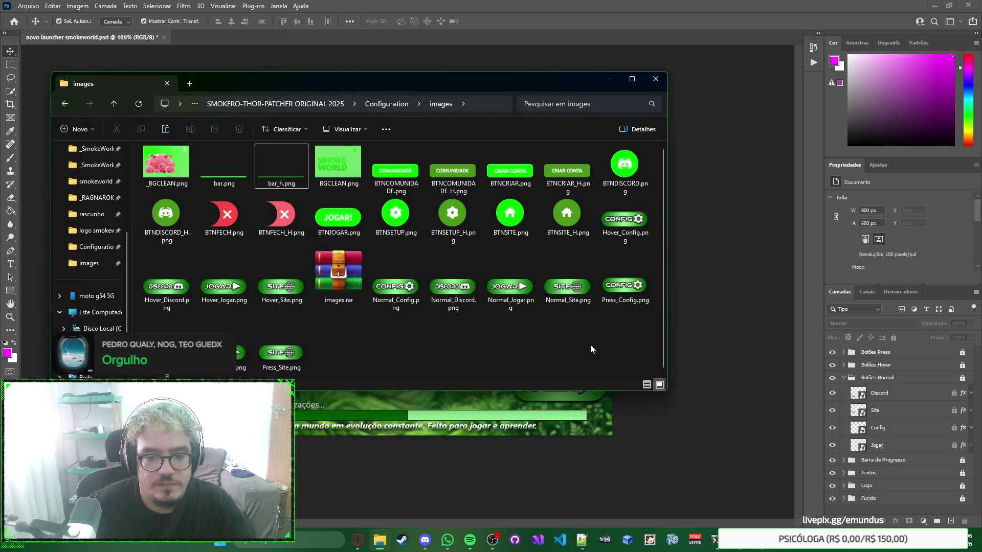
{"action": "left_click", "coordinate": [583, 417]}
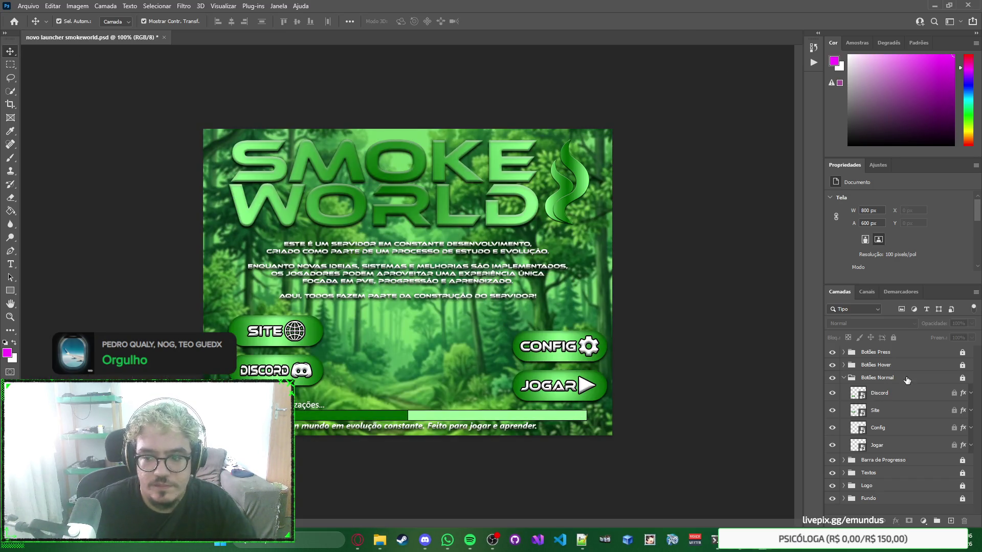
Step: Expand the Barra de Progresso group and unlock its Metade and Total layers
{"action": "left_click", "coordinate": [844, 461]}
{"action": "scroll", "coordinate": [894, 444], "scroll_direction": "down", "scroll_amount": 1}
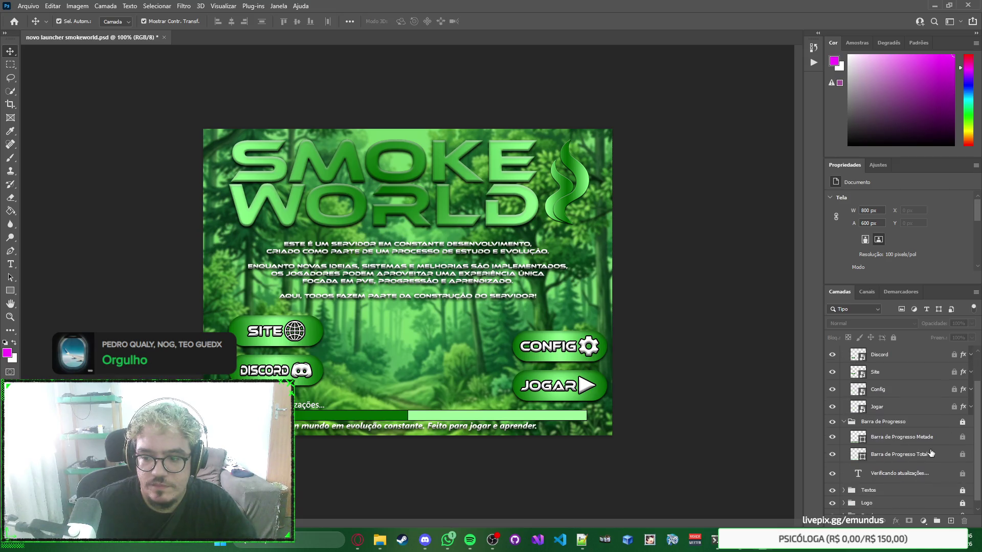
{"action": "left_click", "coordinate": [924, 443]}
{"action": "left_click", "coordinate": [923, 455]}
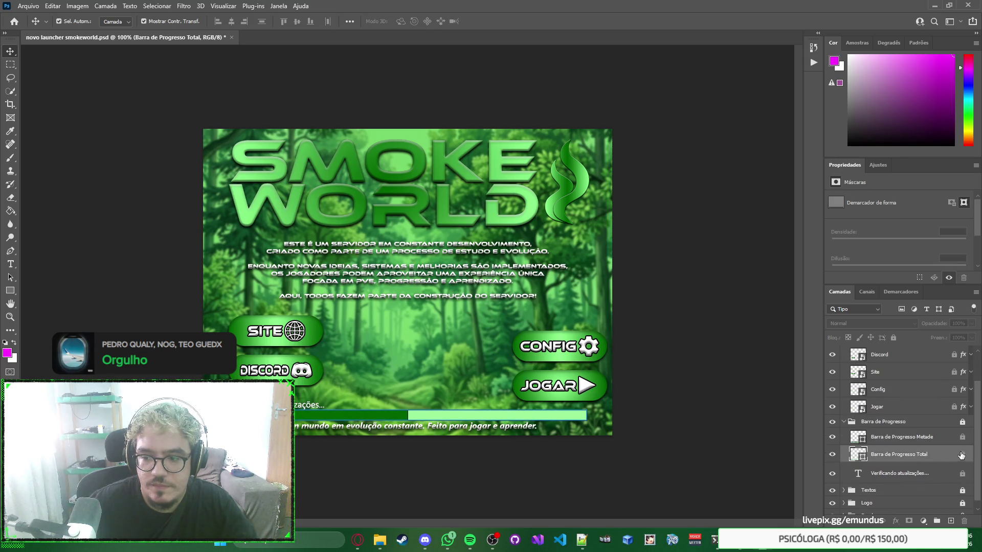
{"action": "left_click", "coordinate": [962, 423]}
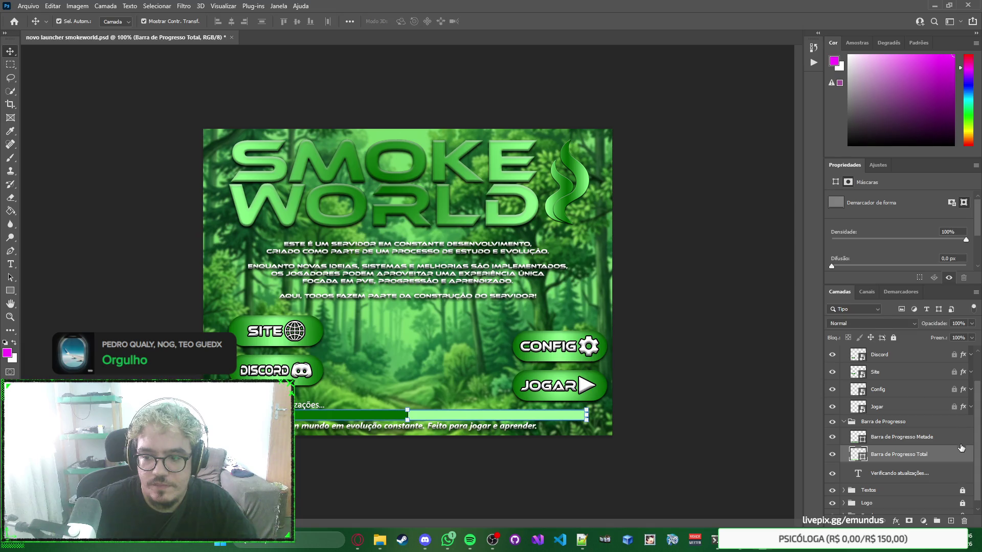
{"action": "left_click", "coordinate": [924, 443]}
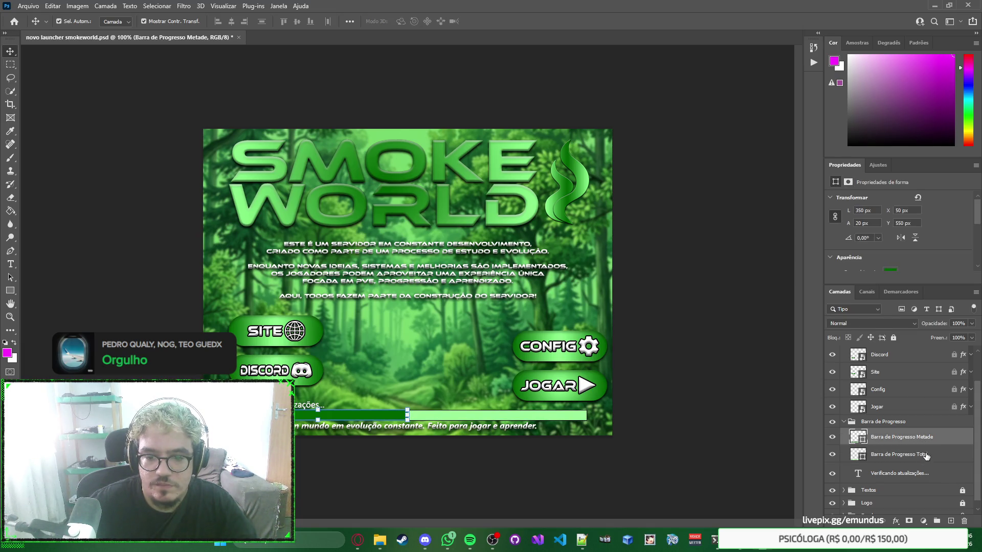
{"action": "left_click", "coordinate": [926, 456]}
Step: Rename Barra de Progresso Total to BarraDeProgresso_Fundo and Metade to BarraDeProgresso_Frente
{"action": "double_click", "coordinate": [908, 454]}
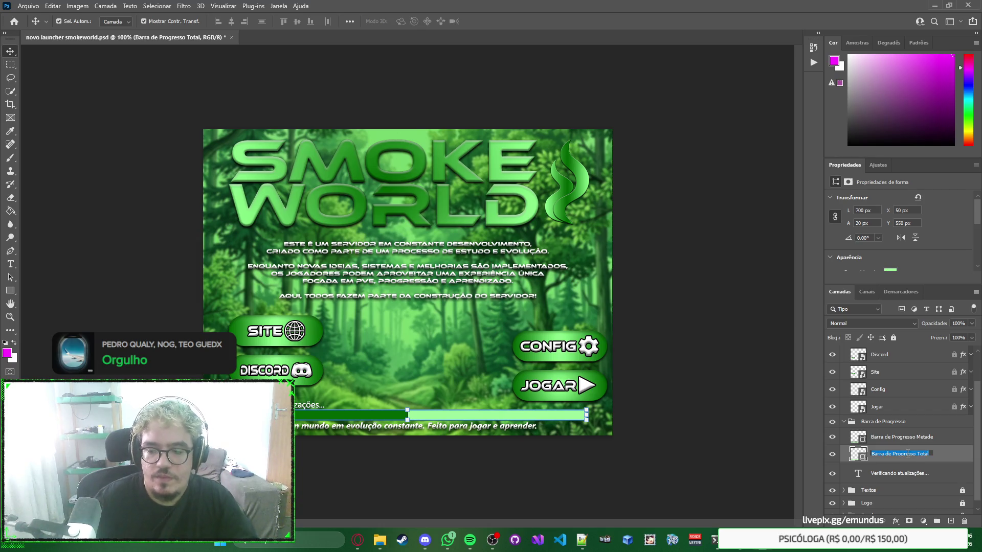
{"action": "type", "text": "Bar"}
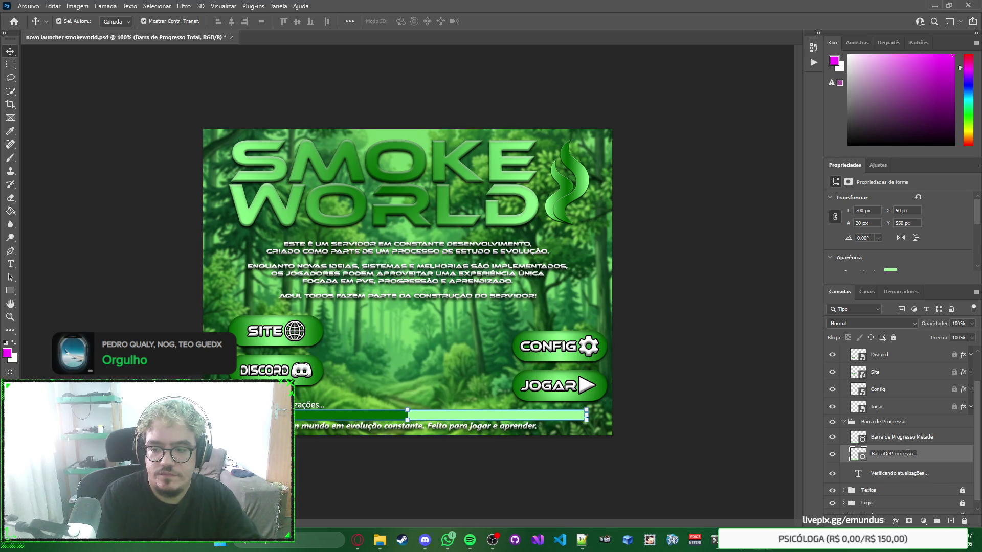
{"action": "type", "text": "o"}
{"action": "key", "text": "Return"}
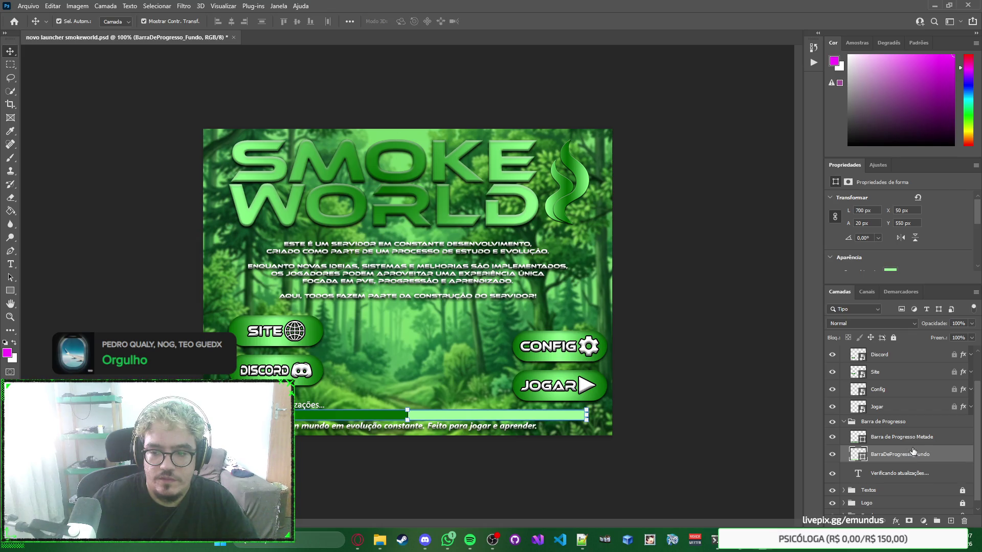
{"action": "double_click", "coordinate": [920, 438]}
{"action": "type", "text": "Bar"}
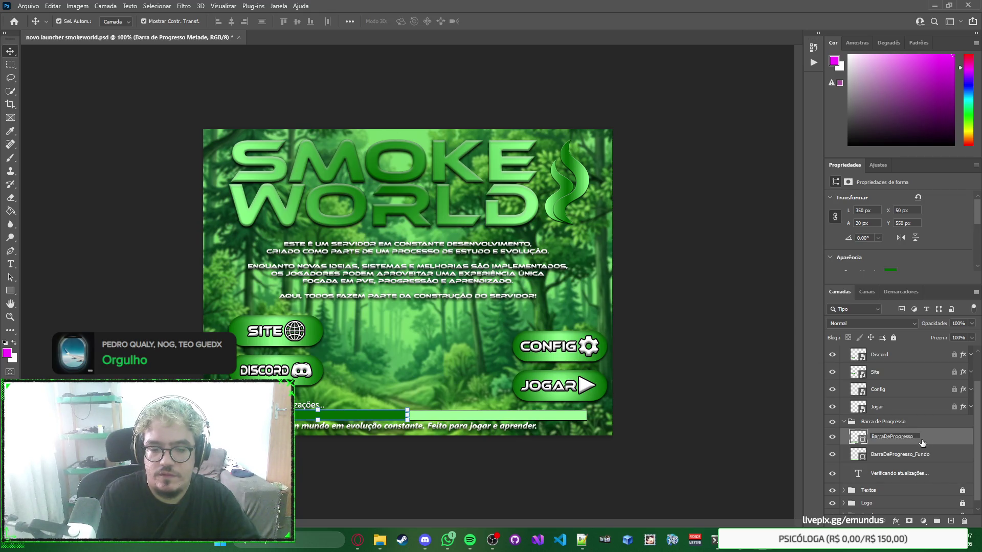
{"action": "type", "text": "rente"}
{"action": "key", "text": "Return"}
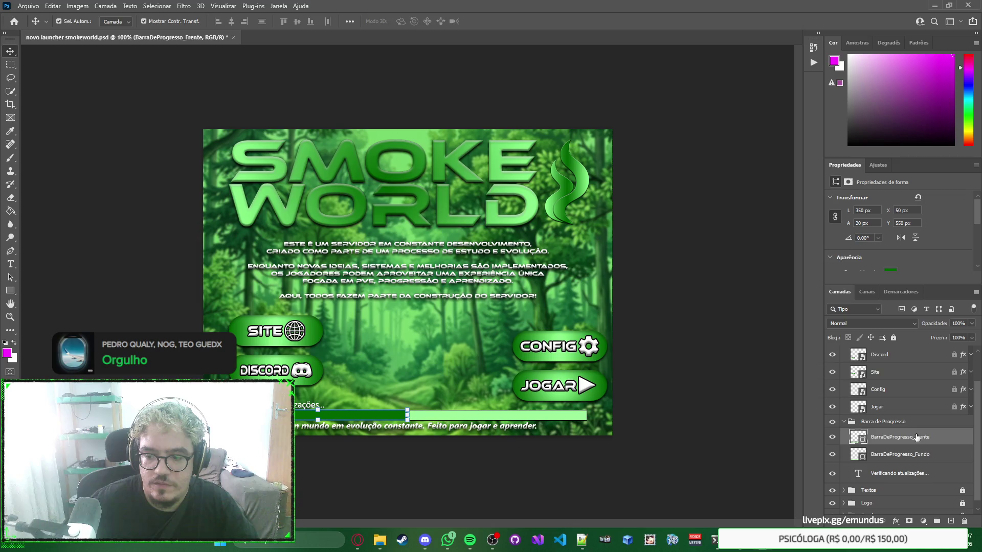
Step: Rename BarraDeProgresso_Fundo to BarraDeProgresso_Atras and select the BarraDeProgresso_Frente bar
{"action": "double_click", "coordinate": [925, 454]}
{"action": "left_click", "coordinate": [926, 454]}
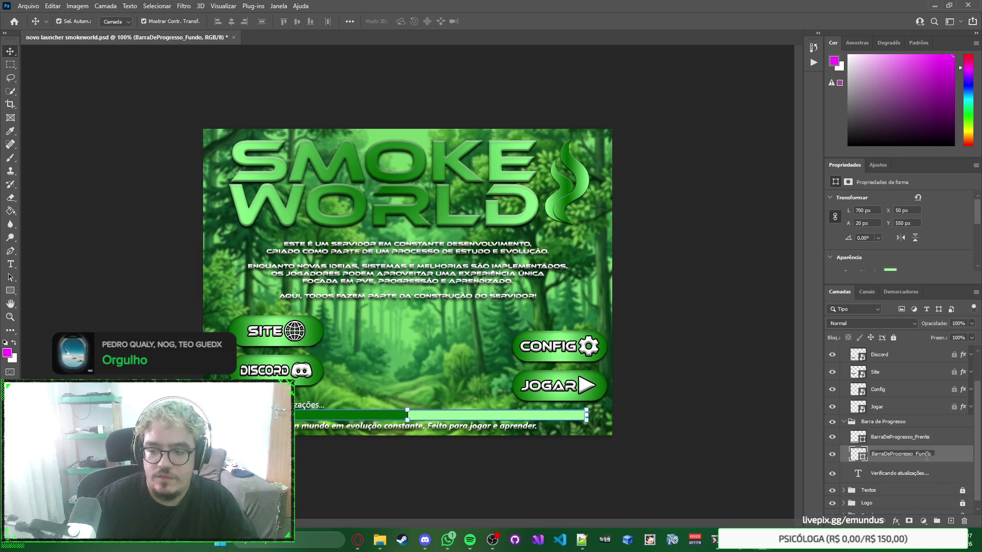
{"action": "key", "text": "BackSpace"}
{"action": "key", "text": "BackSpace"}
{"action": "key", "text": "BackSpace"}
{"action": "type", "text": "Bac"}
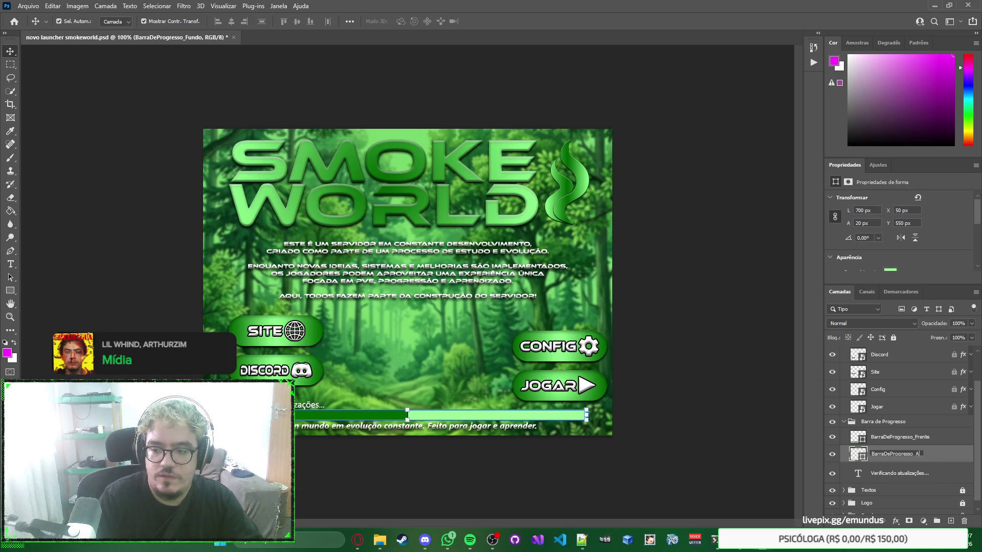
{"action": "type", "text": "s"}
{"action": "key", "text": "Return"}
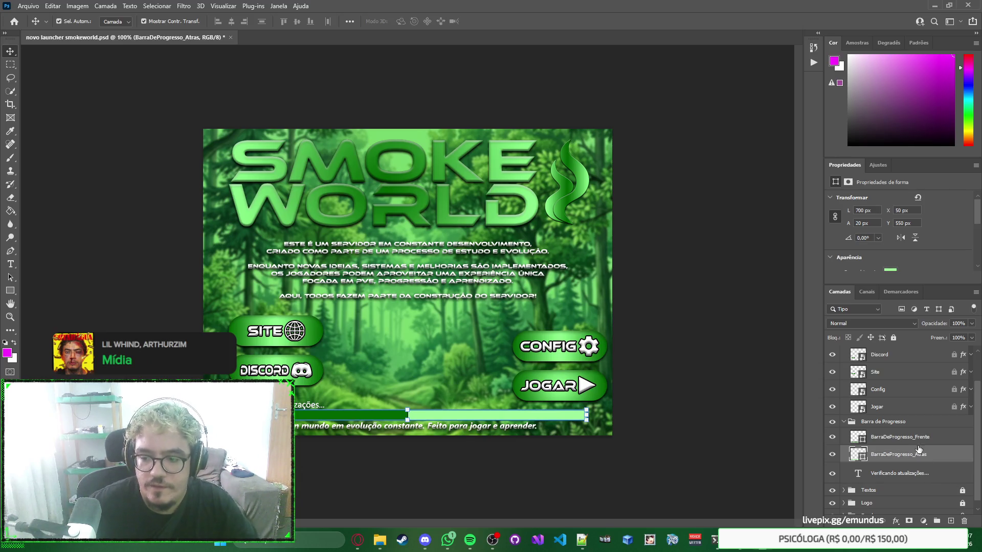
{"action": "left_click", "coordinate": [902, 438]}
{"action": "left_click", "coordinate": [407, 416]}
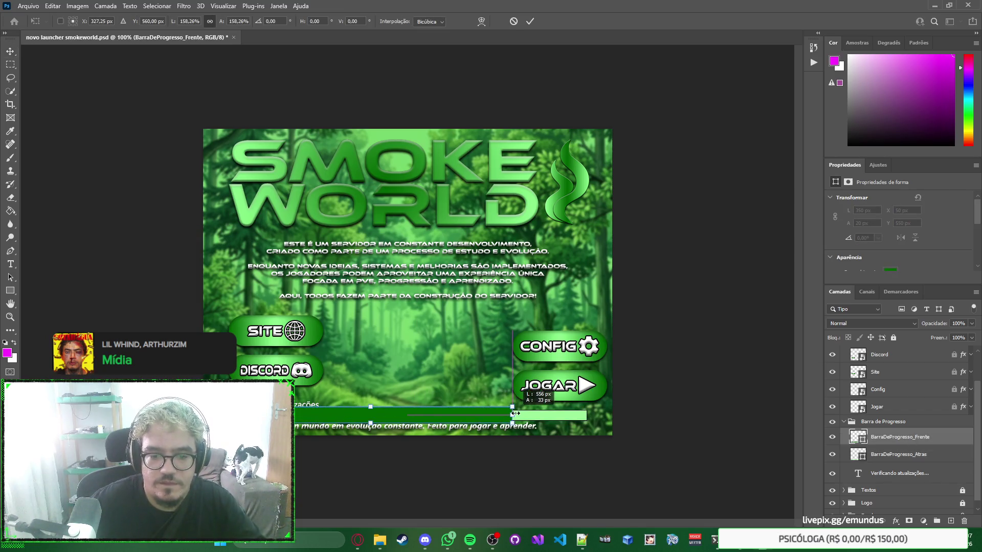
Step: Stretch the BarraDeProgresso_Frente bar to the full bar width
{"action": "left_click_drag", "start_coordinate": [407, 414], "coordinate": [586, 416]}
{"action": "key", "text": "Return"}
{"action": "left_click", "coordinate": [734, 406]}
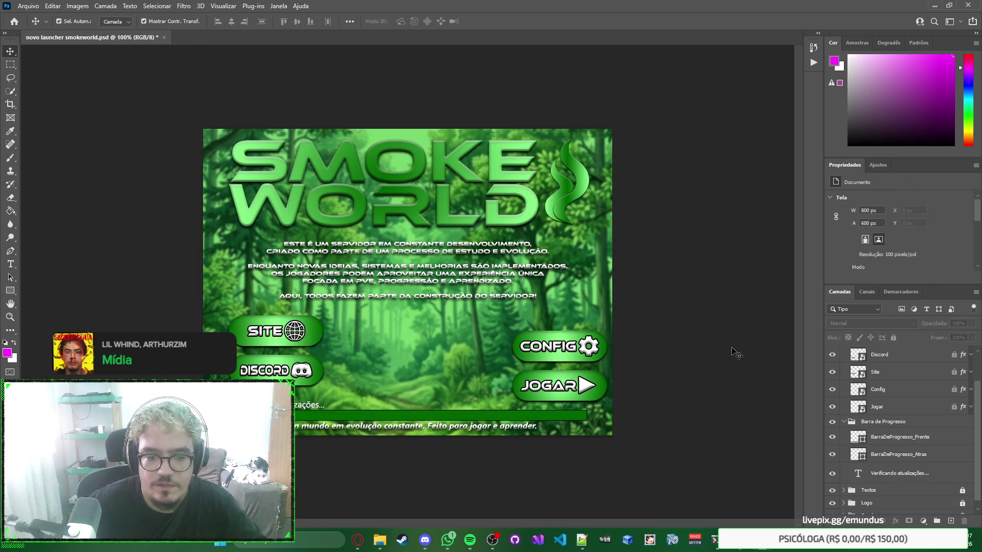
{"action": "left_click", "coordinate": [575, 418]}
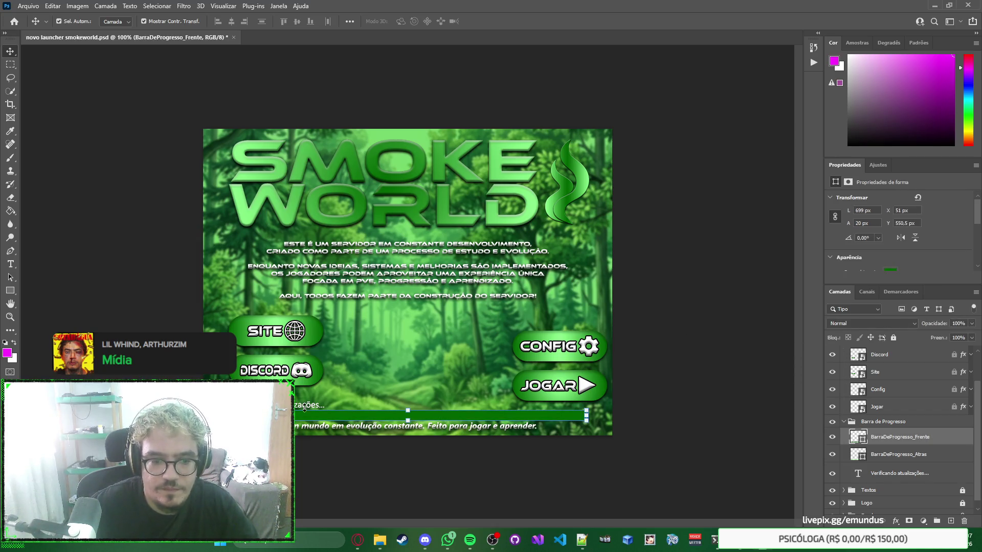
{"action": "key", "text": "ctrl+t"}
{"action": "left_click_drag", "start_coordinate": [586, 415], "coordinate": [586, 415]}
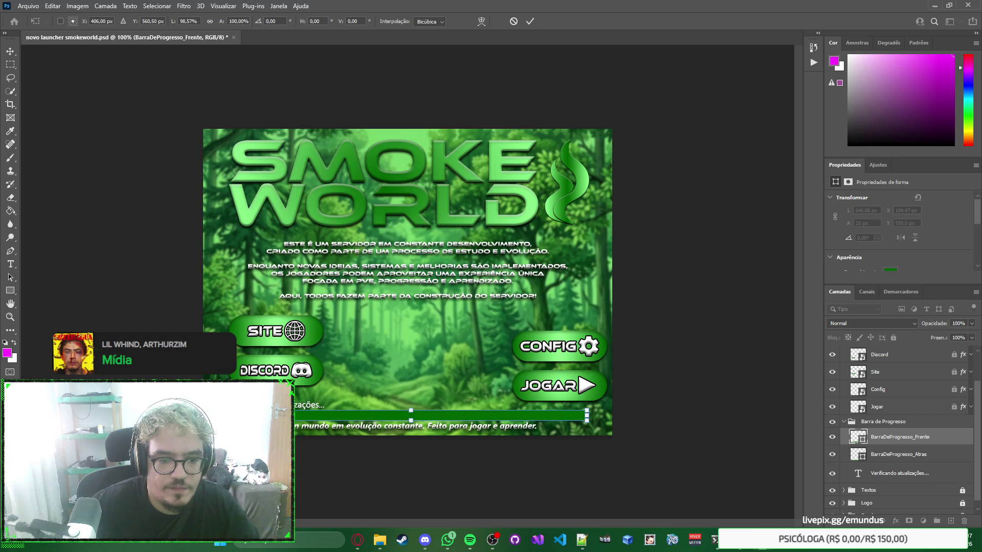
{"action": "key", "text": "Return"}
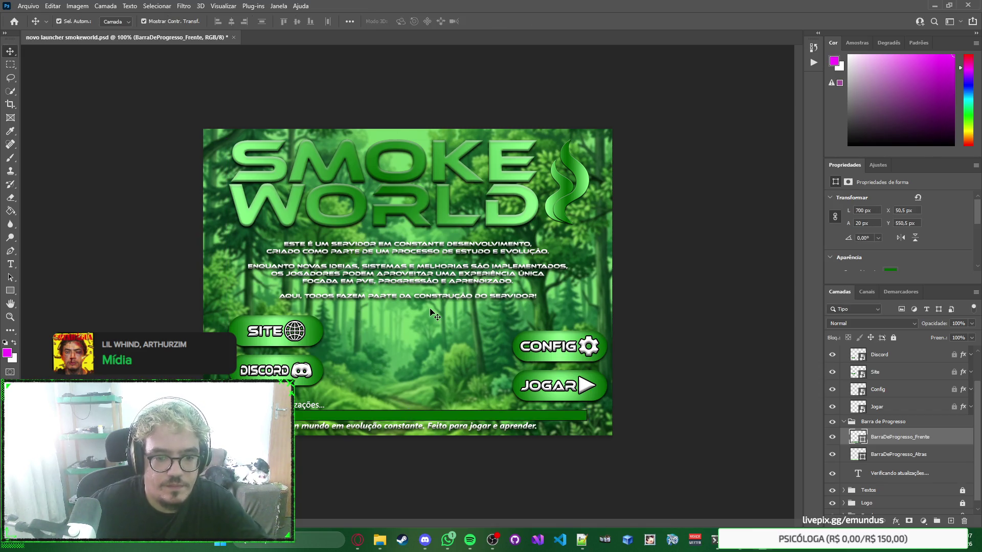
Step: Compare the position values of the front and back progress bars
{"action": "left_click", "coordinate": [900, 438]}
{"action": "left_click", "coordinate": [895, 454]}
{"action": "left_click", "coordinate": [894, 440]}
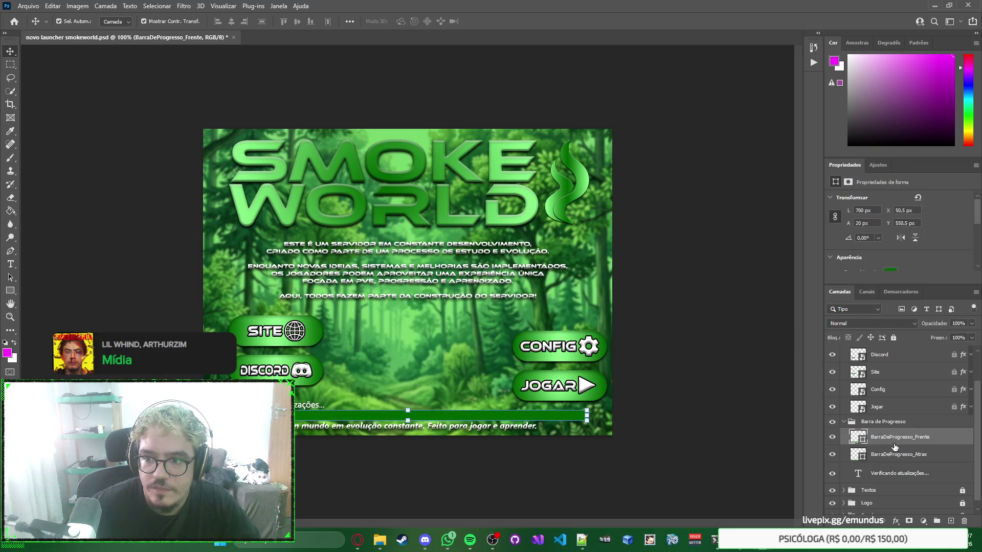
{"action": "left_click", "coordinate": [894, 454]}
{"action": "left_click", "coordinate": [890, 442]}
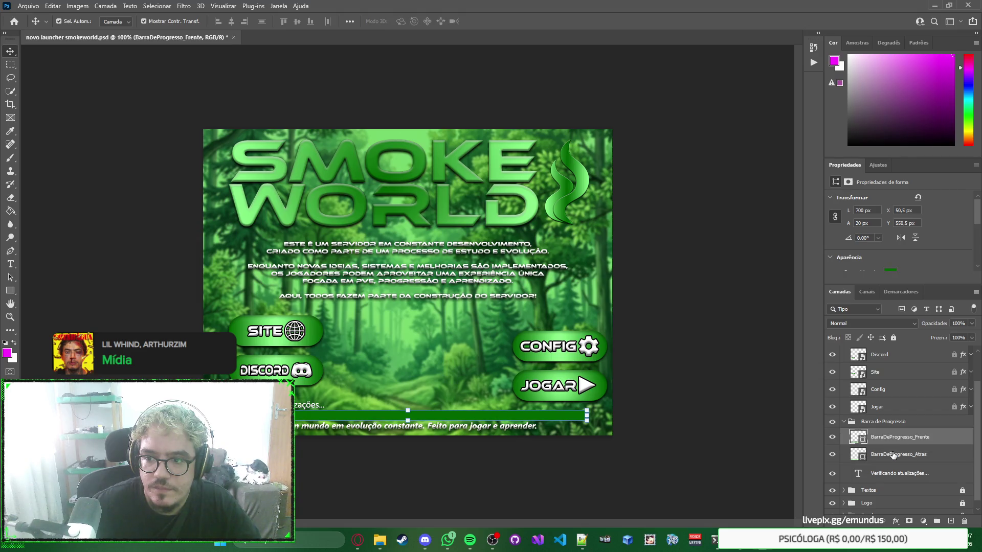
{"action": "left_click", "coordinate": [893, 454]}
{"action": "left_click", "coordinate": [892, 443]}
{"action": "left_click", "coordinate": [893, 454]}
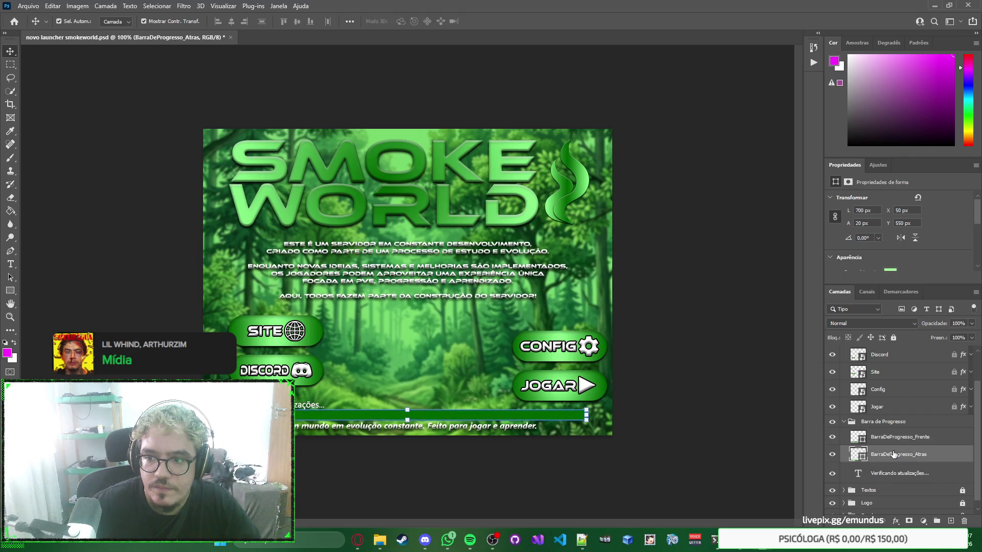
{"action": "left_click", "coordinate": [891, 443]}
{"action": "left_click", "coordinate": [892, 453]}
{"action": "left_click", "coordinate": [890, 443]}
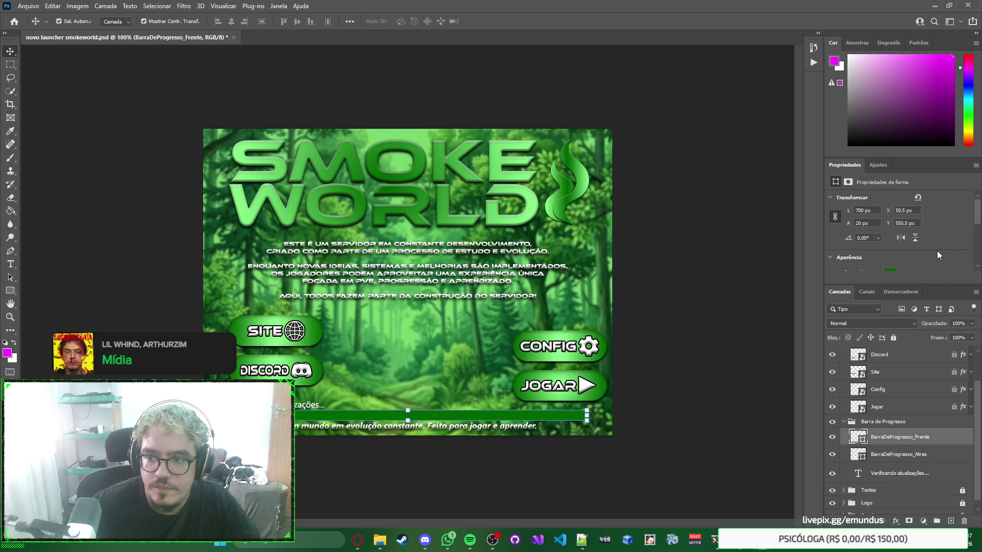
Step: Position the front bar at X 50 px, Y 550 px and save the document
{"action": "left_click", "coordinate": [919, 210]}
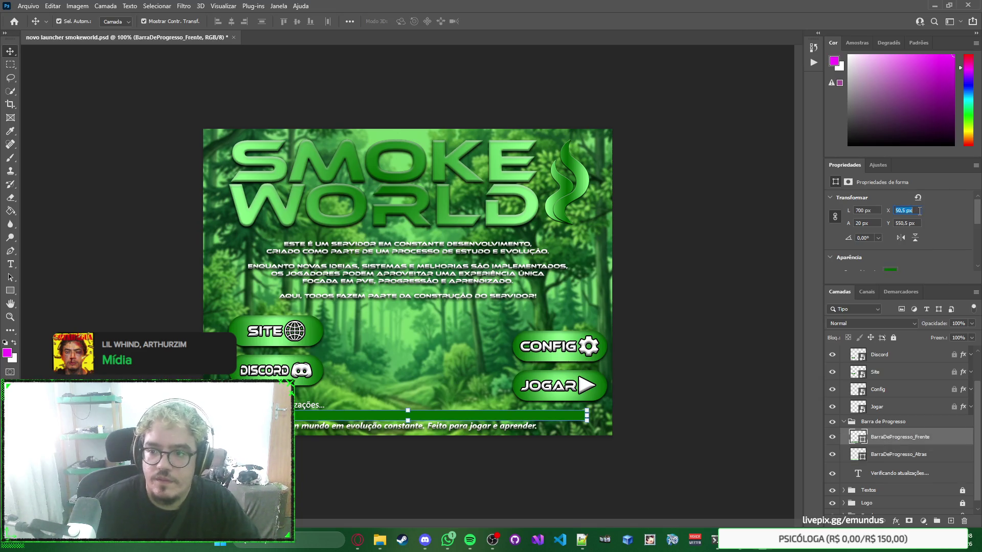
{"action": "type", "text": "50"}
{"action": "key", "text": "Tab"}
{"action": "type", "text": "5"}
{"action": "key", "text": "Return"}
{"action": "left_click", "coordinate": [670, 400]}
{"action": "key", "text": "ctrl+s"}
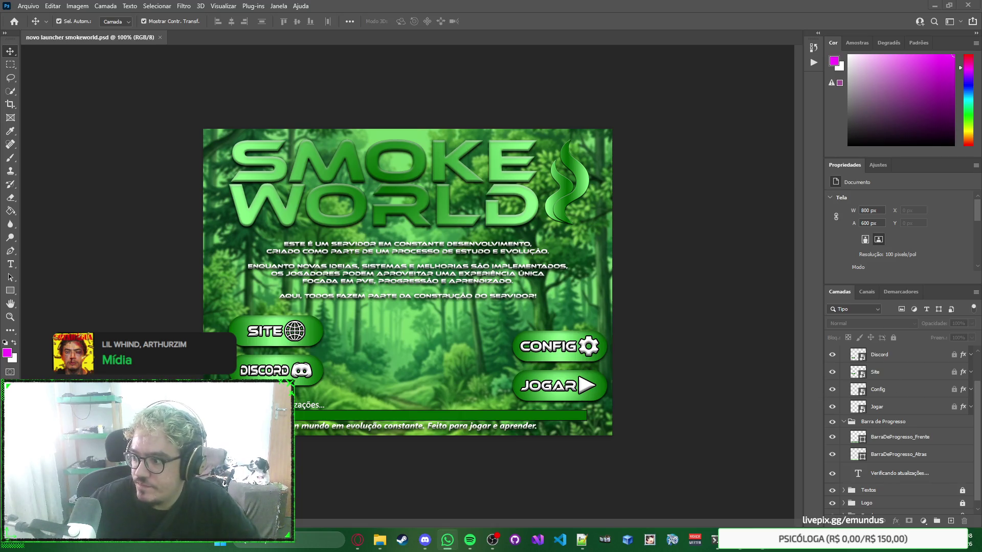
Step: Quick-export BarraDeProgresso_Frente as PNG into a new Barra de Progresso folder in logo smokeworld 2026
{"action": "left_click", "coordinate": [920, 439]}
{"action": "right_click", "coordinate": [920, 439]}
{"action": "left_click", "coordinate": [913, 91]}
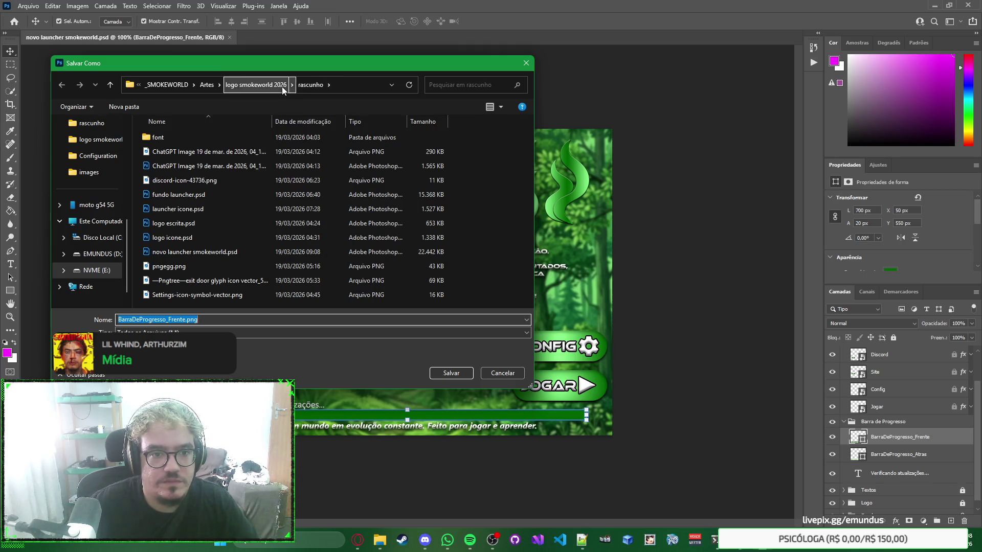
{"action": "left_click", "coordinate": [271, 86]}
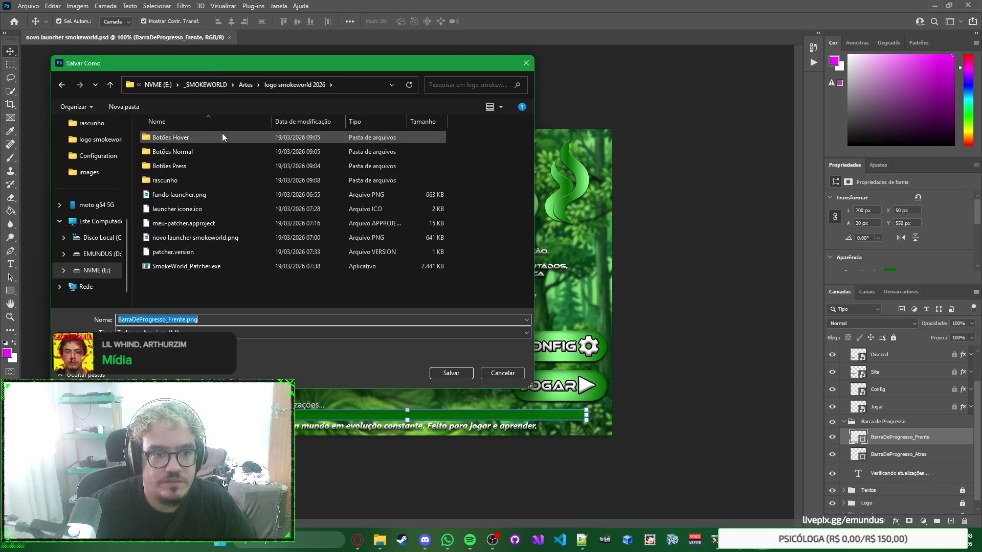
{"action": "left_click", "coordinate": [128, 107]}
{"action": "type", "text": "Barra de Progresso"}
{"action": "key", "text": "Return"}
{"action": "key", "text": "Return"}
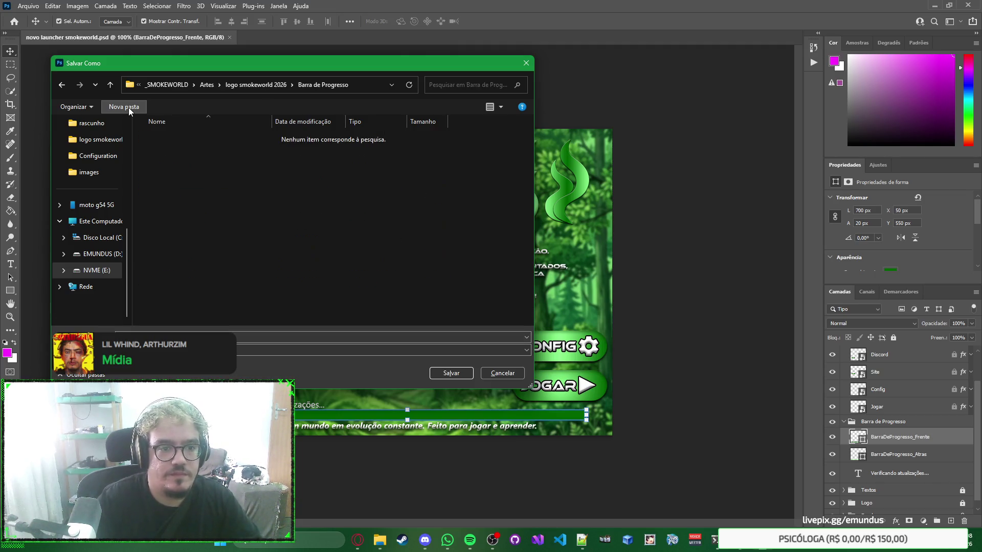
{"action": "left_click", "coordinate": [452, 372]}
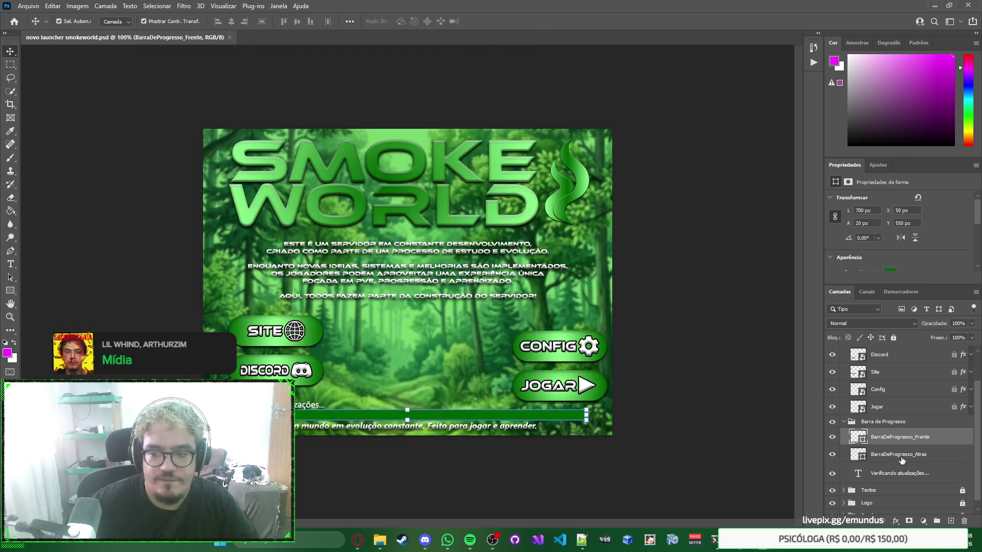
Step: Quick-export BarraDeProgresso_Atras as PNG into the Barra de Progresso folder
{"action": "left_click", "coordinate": [908, 455]}
{"action": "right_click", "coordinate": [908, 455]}
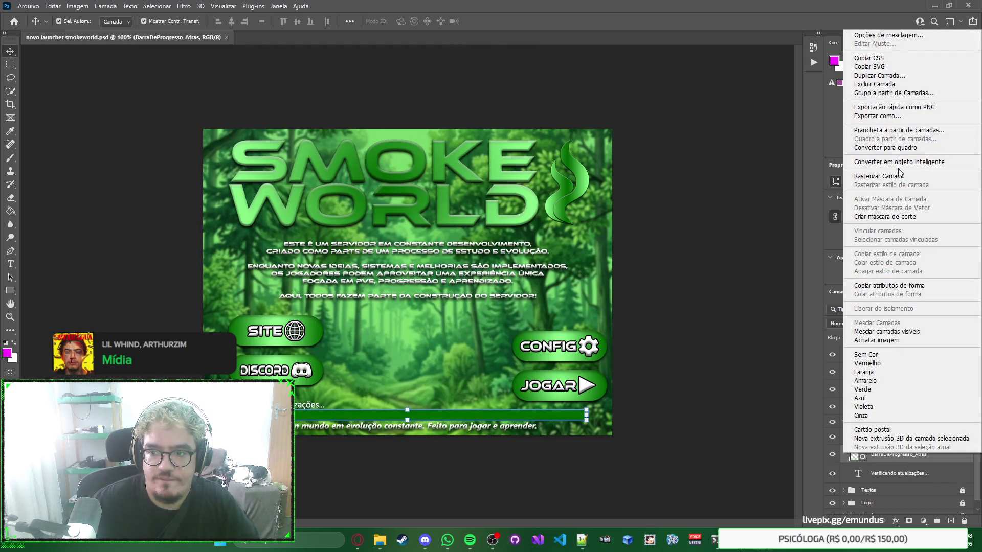
{"action": "left_click", "coordinate": [910, 106]}
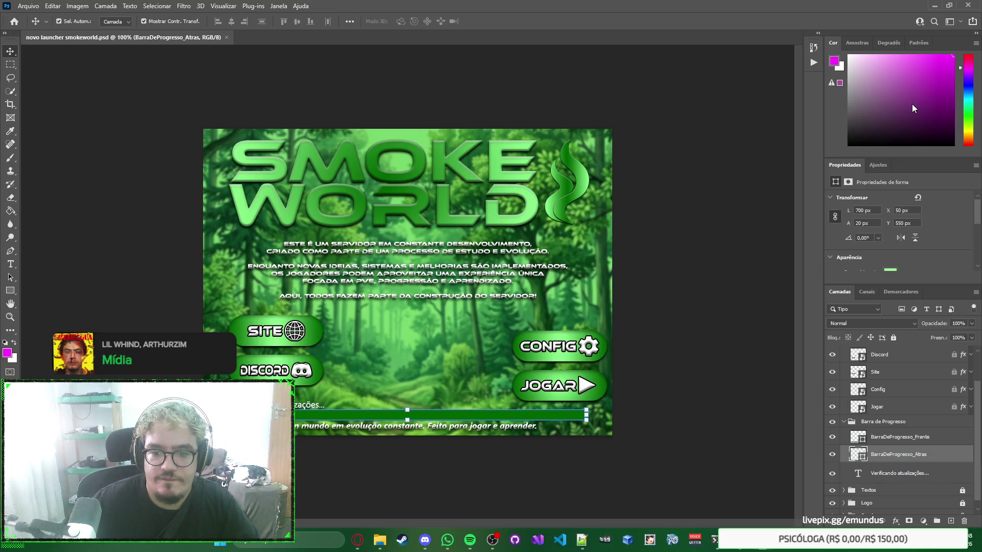
{"action": "left_click", "coordinate": [447, 370]}
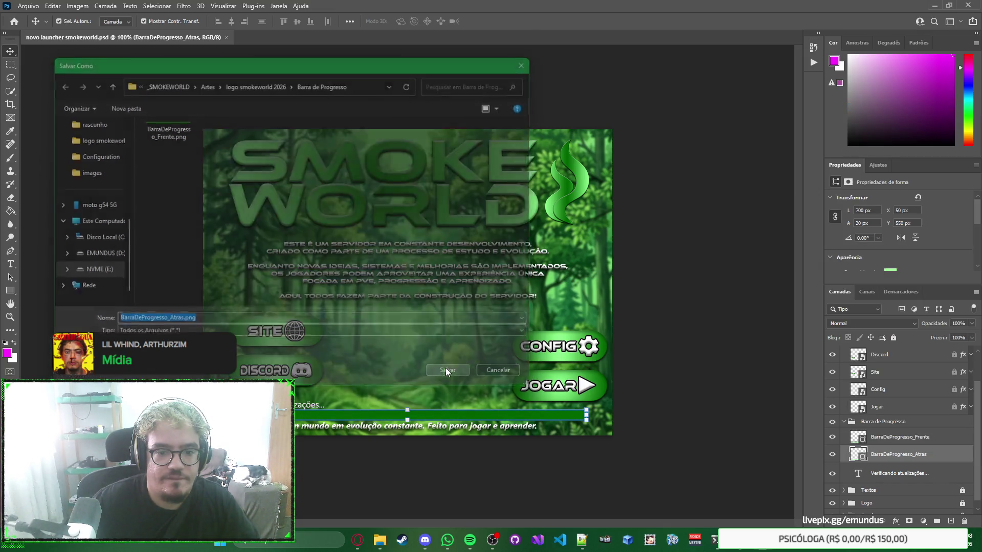
{"action": "left_click", "coordinate": [742, 345]}
{"action": "right_click", "coordinate": [742, 346]}
{"action": "left_click", "coordinate": [712, 344]}
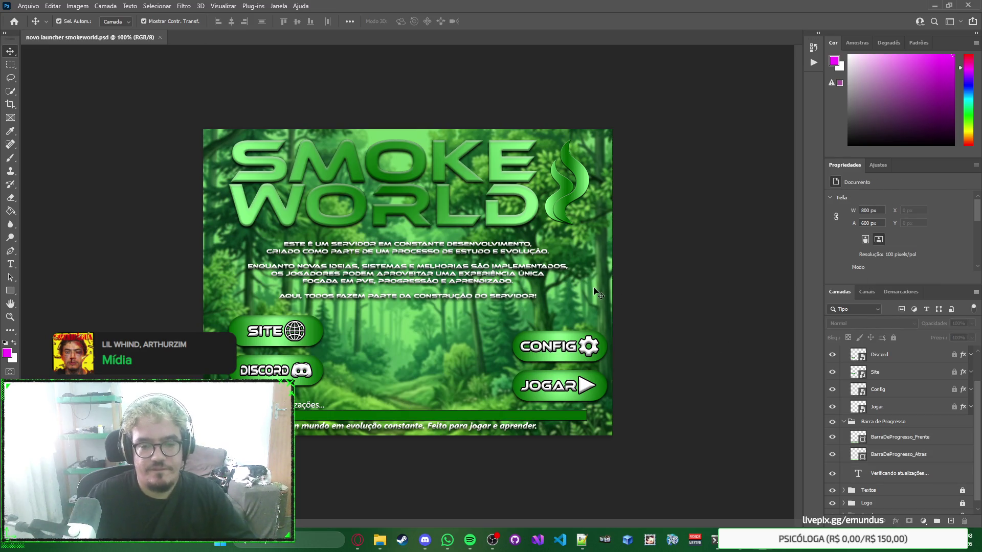
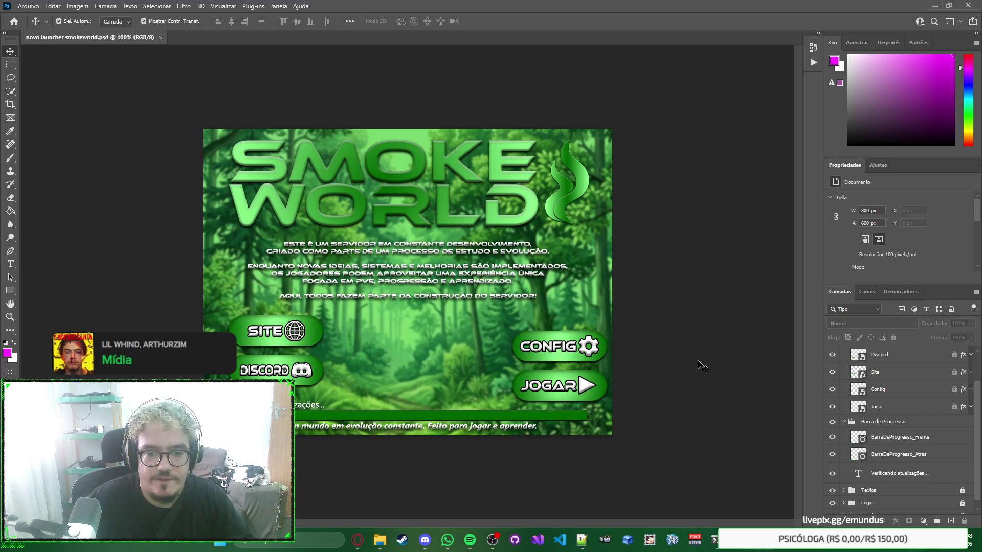
Step: Collapse the Barra de Progresso and Botões Normal groups in the Layers panel
{"action": "scroll", "coordinate": [887, 431], "scroll_direction": "down", "scroll_amount": 1}
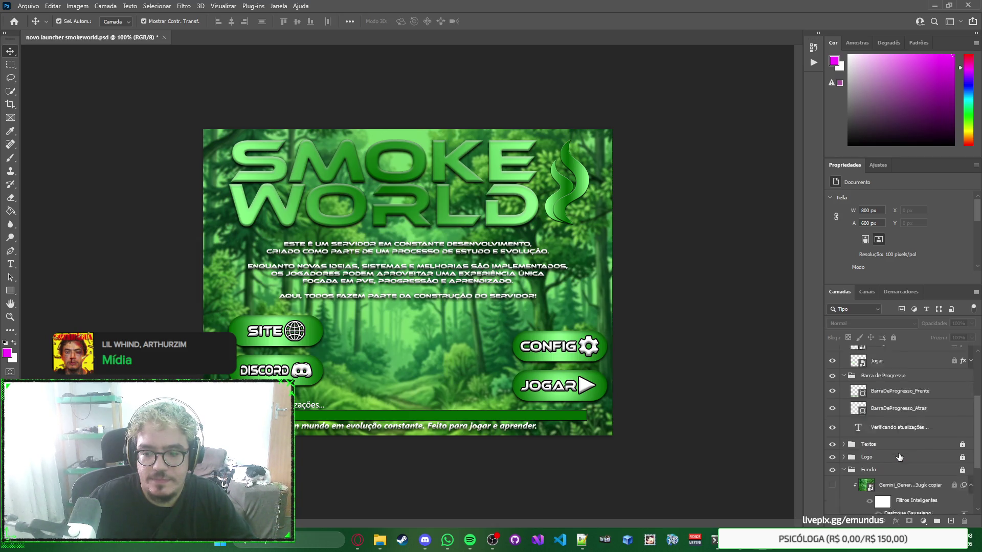
{"action": "scroll", "coordinate": [880, 475], "scroll_direction": "down", "scroll_amount": 3}
{"action": "scroll", "coordinate": [890, 457], "scroll_direction": "up", "scroll_amount": 2}
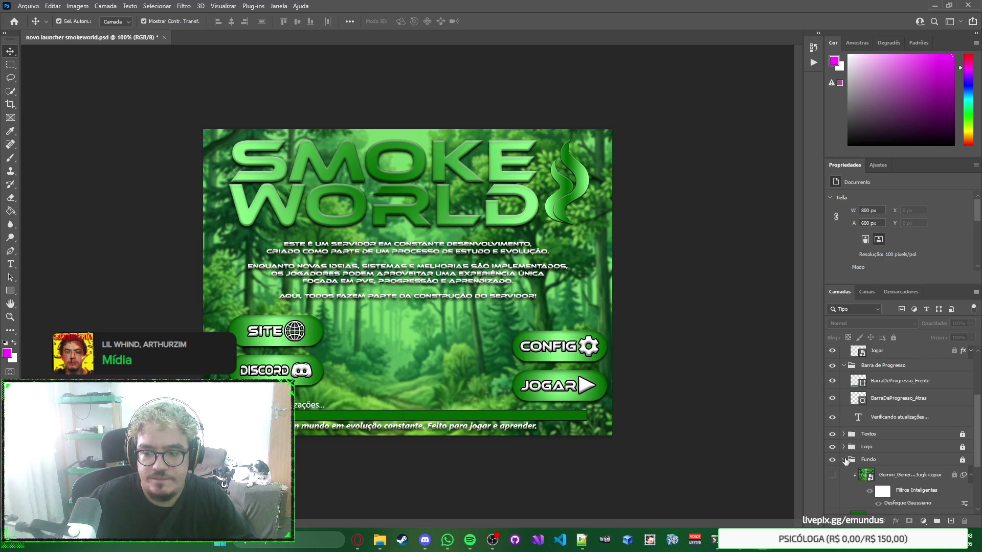
{"action": "scroll", "coordinate": [843, 461], "scroll_direction": "up", "scroll_amount": 2}
{"action": "scroll", "coordinate": [843, 461], "scroll_direction": "up", "scroll_amount": 2}
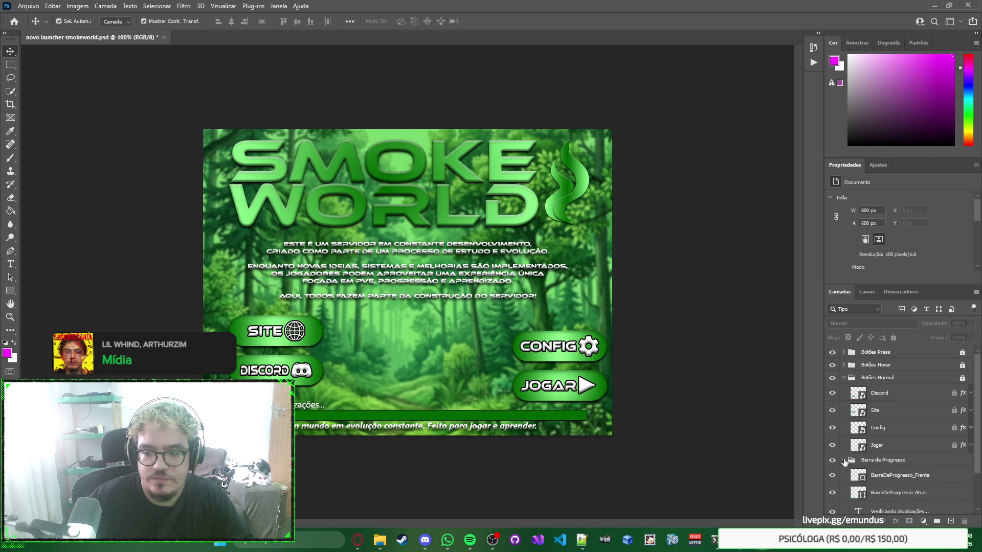
{"action": "left_click", "coordinate": [843, 460]}
{"action": "left_click", "coordinate": [843, 378]}
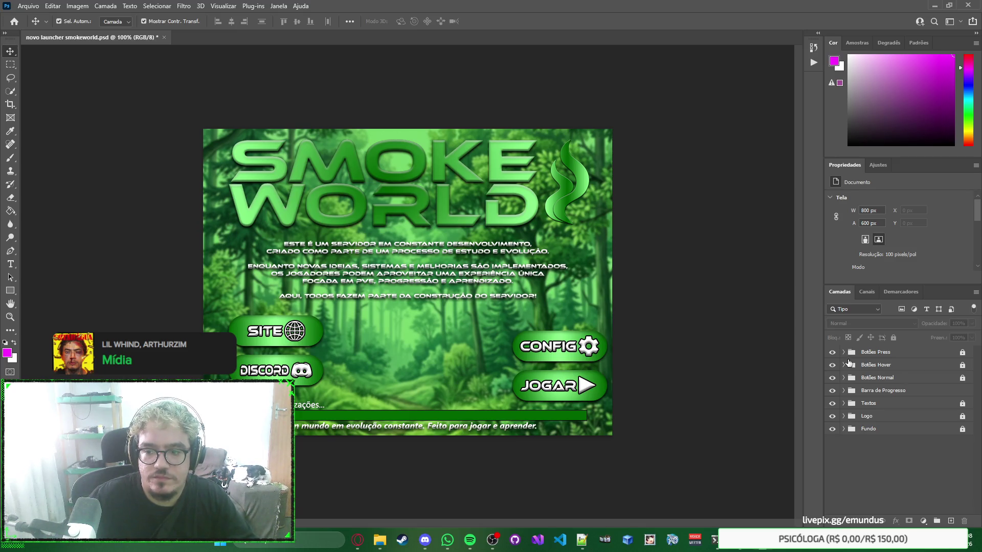
Step: Toggle the Botões Normal, Press and Hover groups to compare buttons with and without hover states
{"action": "left_click", "coordinate": [832, 378]}
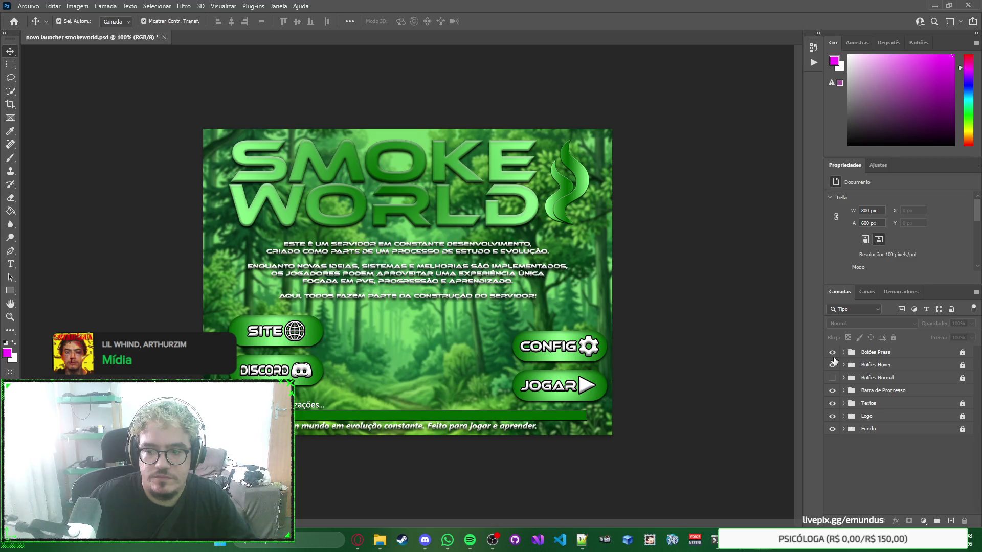
{"action": "left_click", "coordinate": [833, 356]}
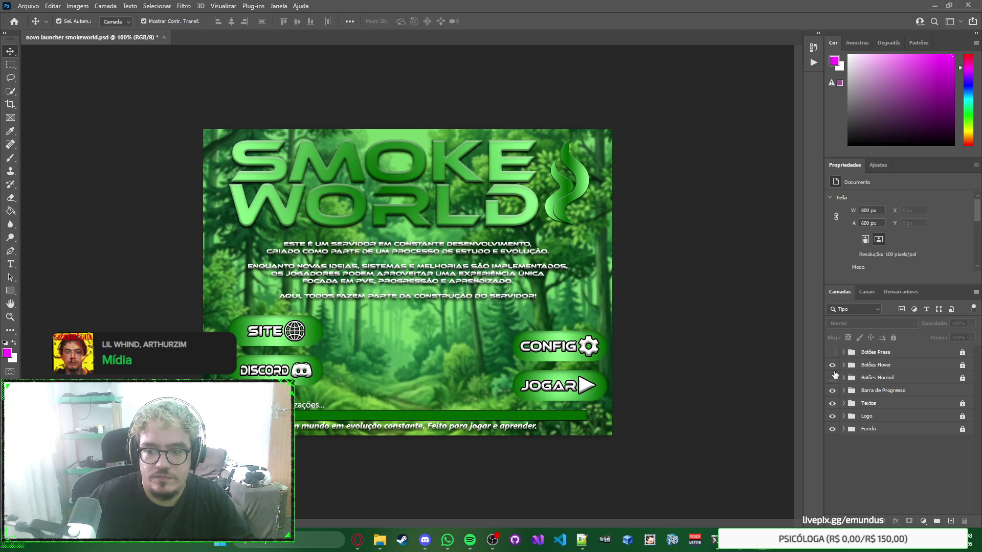
{"action": "left_click", "coordinate": [832, 365]}
{"action": "left_click", "coordinate": [833, 365]}
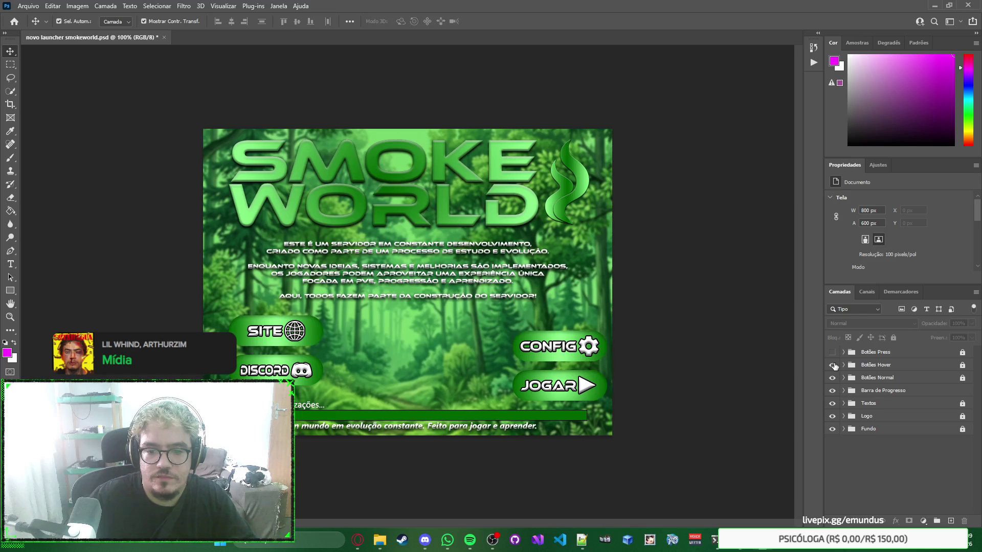
{"action": "left_click", "coordinate": [832, 365]}
{"action": "left_click", "coordinate": [833, 365]}
{"action": "left_click", "coordinate": [833, 365]}
{"action": "left_click", "coordinate": [832, 365]}
{"action": "left_click", "coordinate": [833, 365]}
{"action": "left_click_drag", "start_coordinate": [833, 365], "coordinate": [832, 377]}
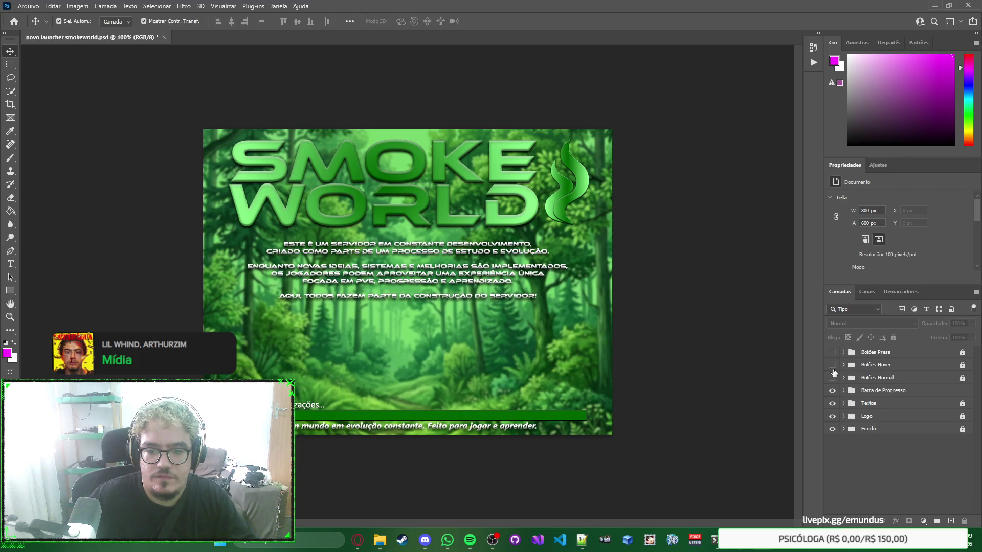
{"action": "left_click", "coordinate": [832, 378]}
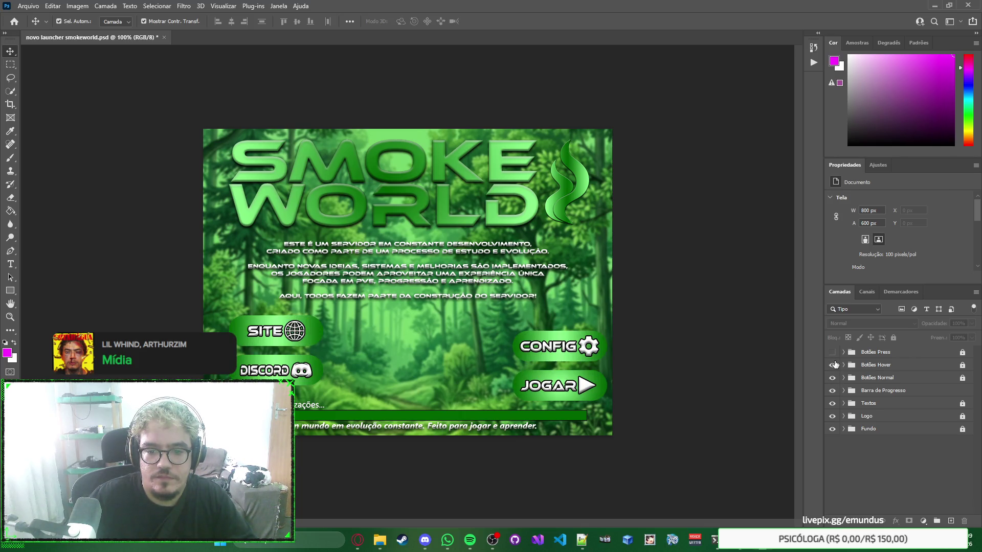
Step: Compare the pressed button look, then hide all three button groups and the progress bar
{"action": "left_click", "coordinate": [833, 353]}
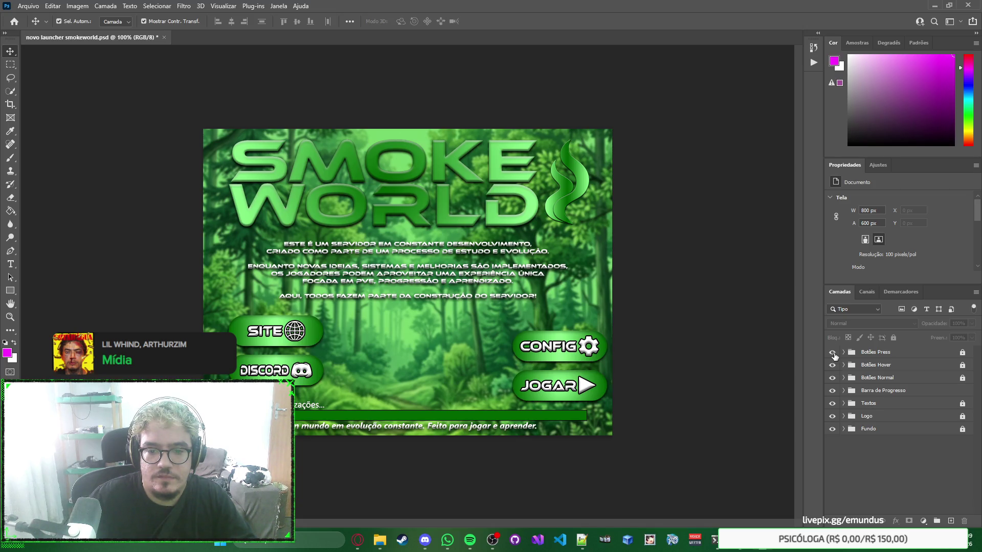
{"action": "left_click", "coordinate": [833, 353]}
{"action": "left_click", "coordinate": [833, 353]}
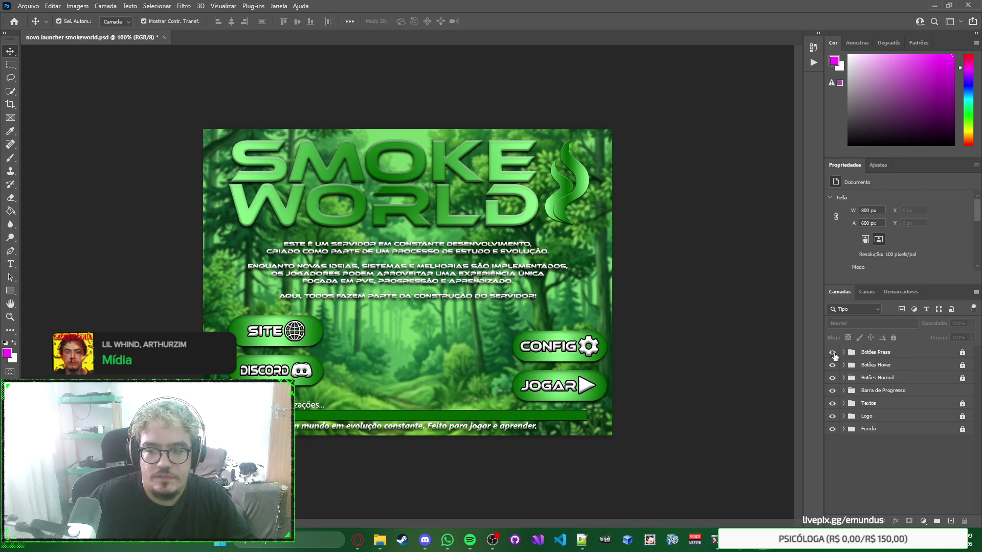
{"action": "left_click_drag", "start_coordinate": [833, 353], "coordinate": [834, 386]}
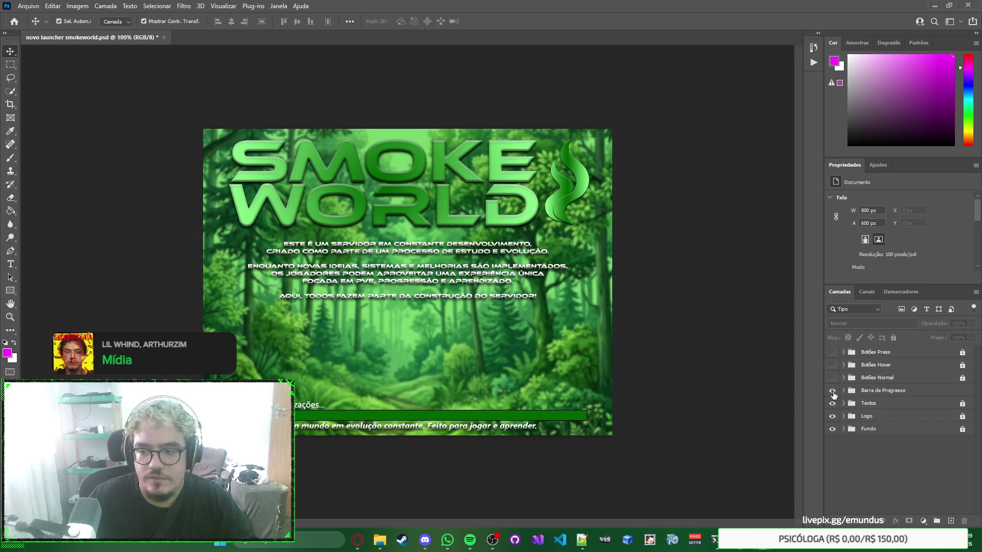
{"action": "left_click", "coordinate": [834, 393]}
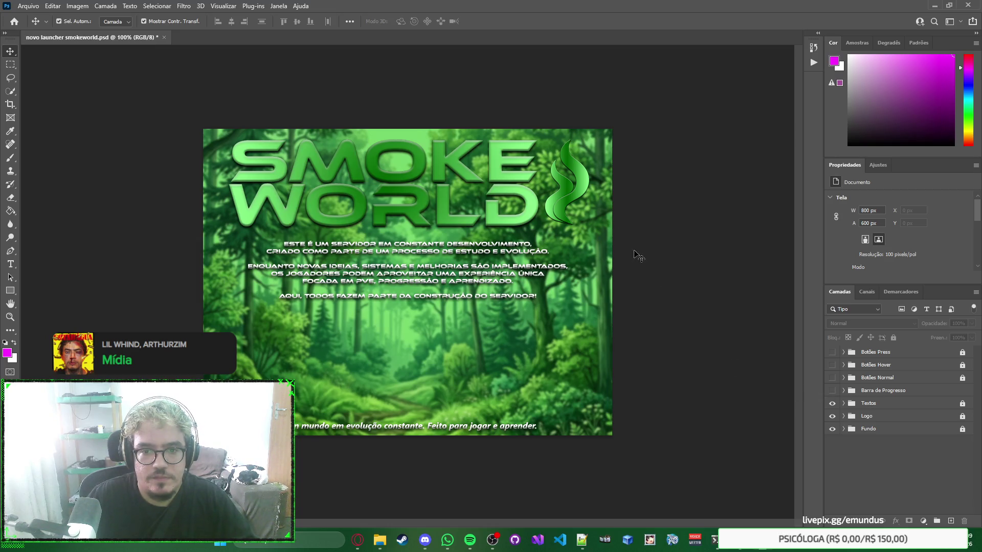
Step: Quick-export the bare background as a PNG, then undo to restore the hidden layers
{"action": "left_click", "coordinate": [52, 6]}
{"action": "mouse_move", "coordinate": [28, 5]}
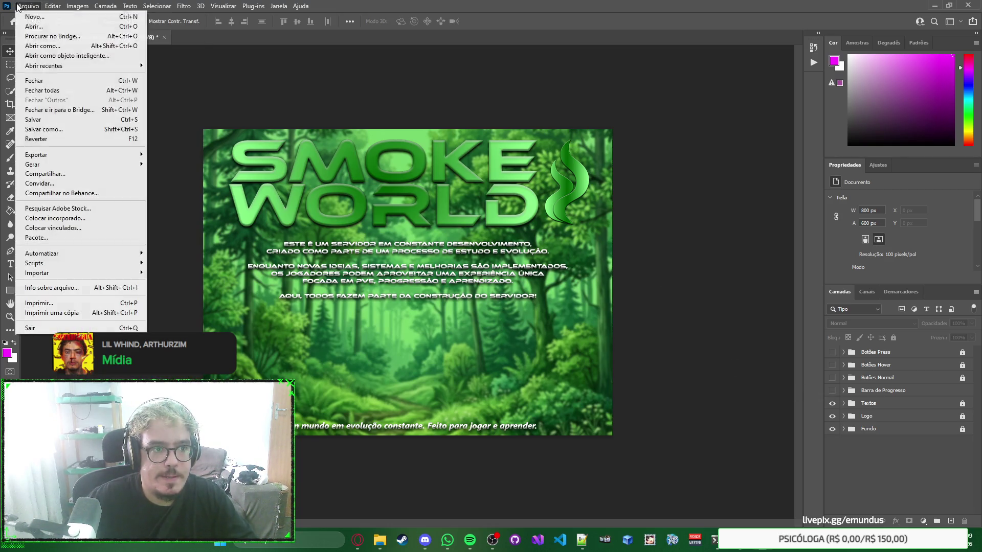
{"action": "mouse_move", "coordinate": [31, 154]}
{"action": "left_click", "coordinate": [172, 154]}
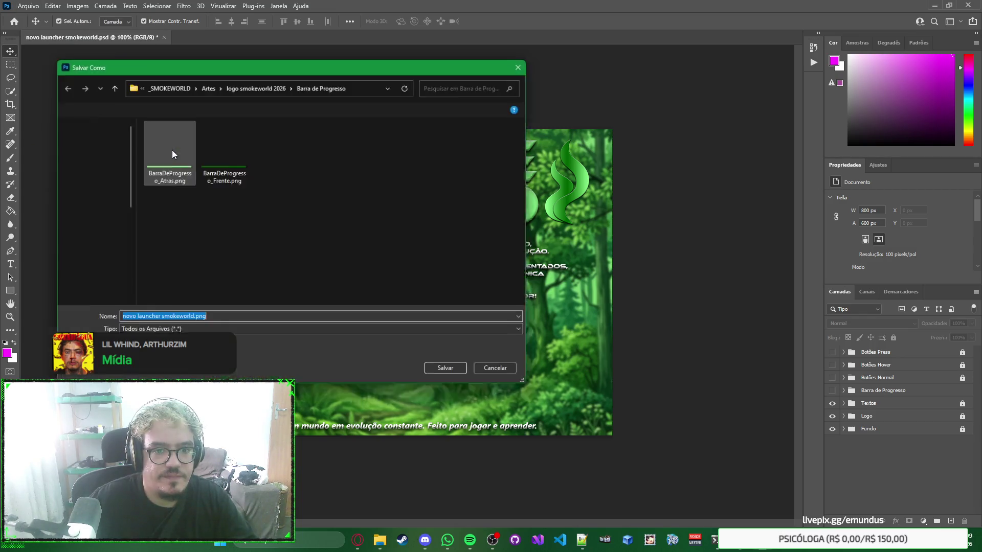
{"action": "key", "text": "Return"}
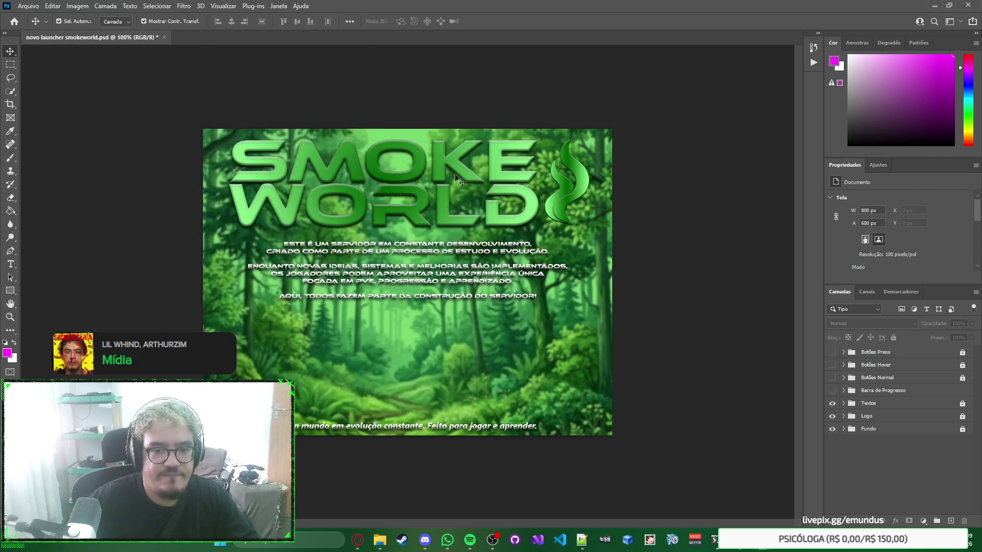
{"action": "key", "text": "ctrl+z"}
{"action": "key", "text": "ctrl+z"}
{"action": "key", "text": "ctrl+z"}
{"action": "key", "text": "ctrl+z"}
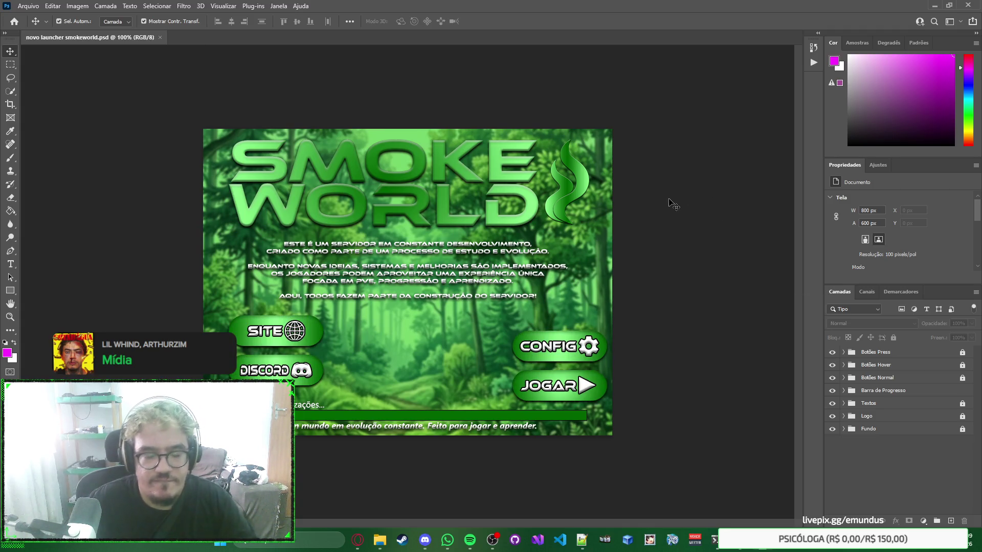
{"action": "mouse_move", "coordinate": [380, 540]}
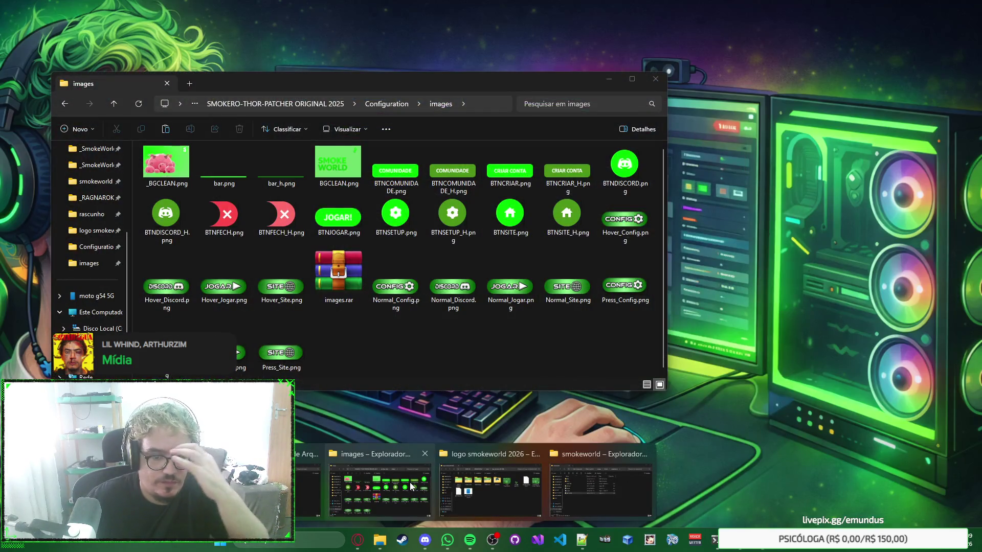
Step: Preview novo launcher smokeworld.png in the logo smokeworld 2026 folder
{"action": "left_click", "coordinate": [410, 485]}
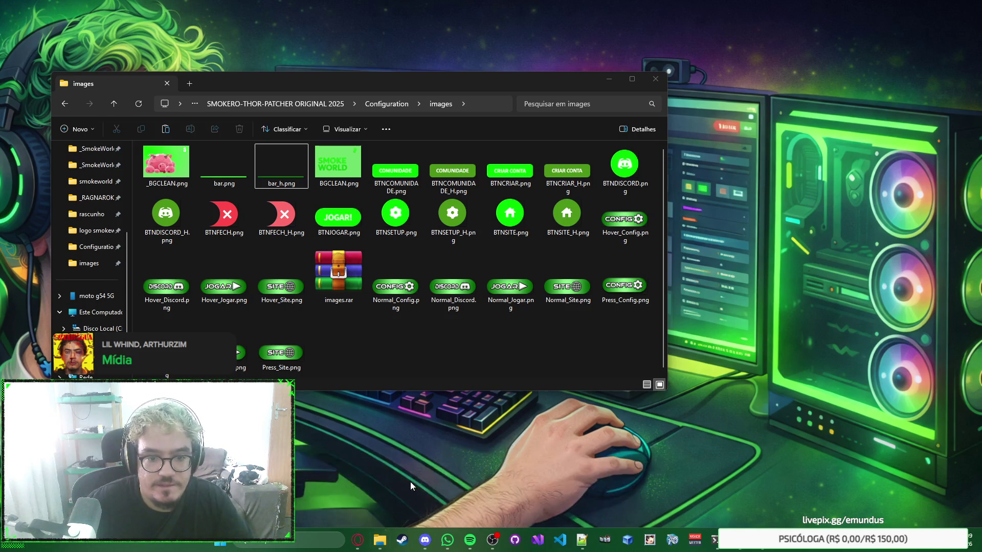
{"action": "mouse_move", "coordinate": [384, 543]}
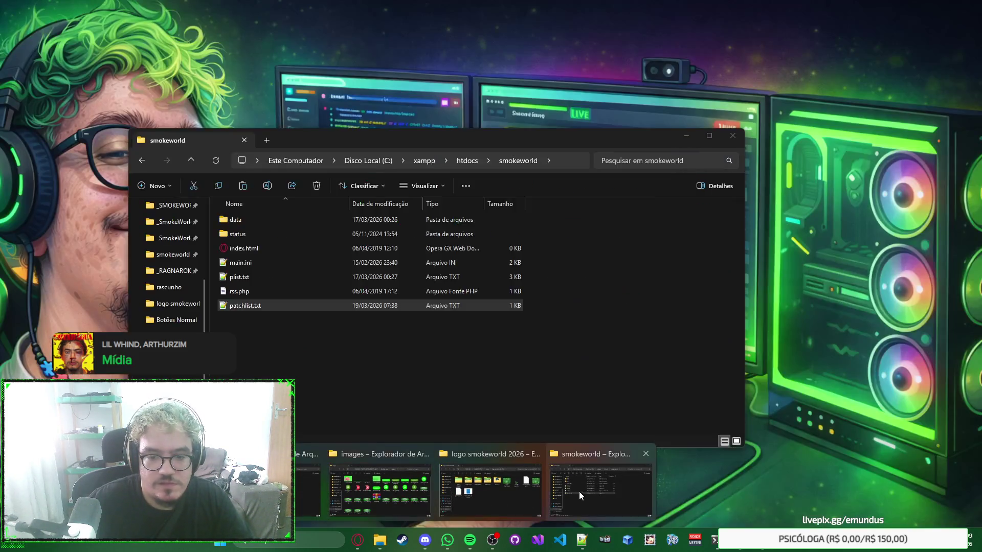
{"action": "left_click", "coordinate": [504, 487]}
{"action": "left_click", "coordinate": [600, 303]}
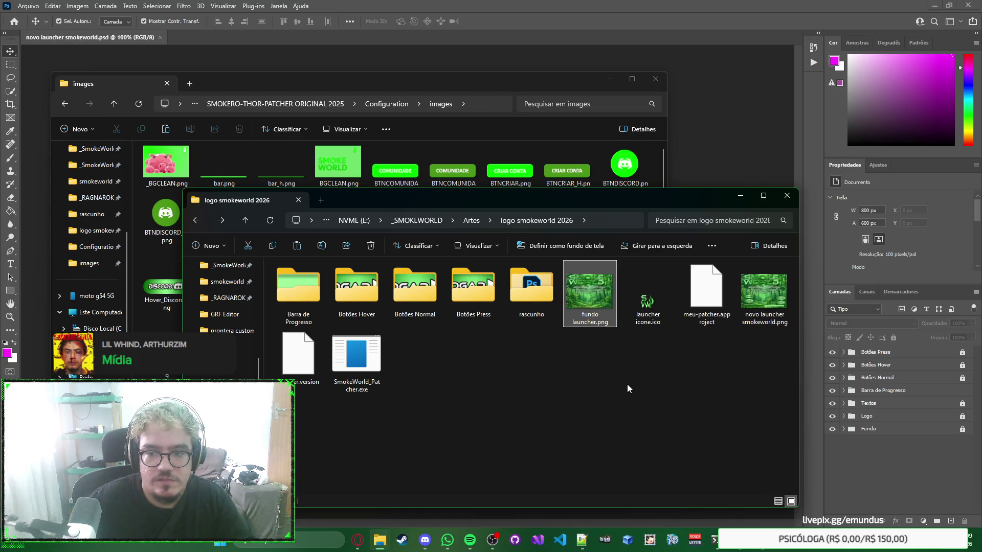
{"action": "left_click", "coordinate": [751, 324]}
{"action": "double_click", "coordinate": [750, 322]}
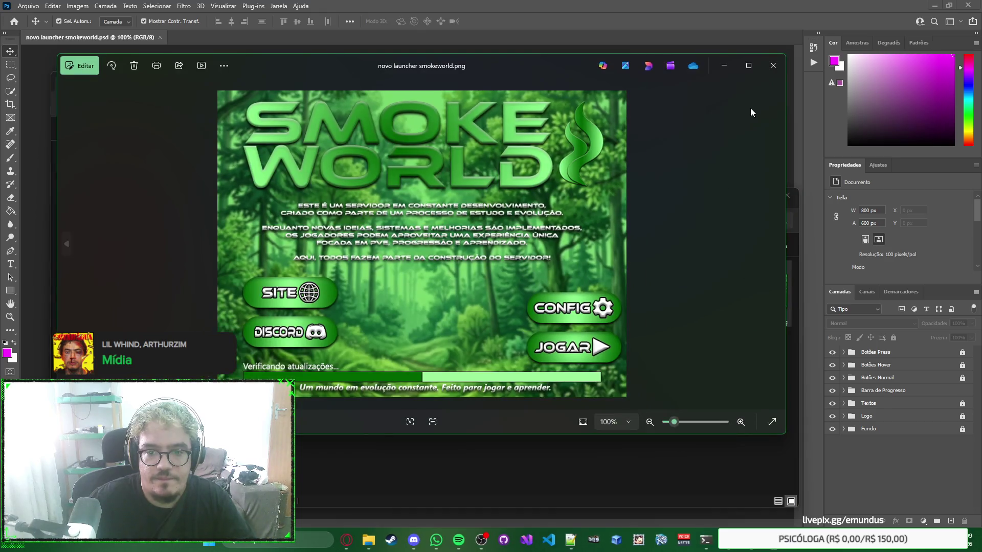
{"action": "left_click", "coordinate": [771, 66]}
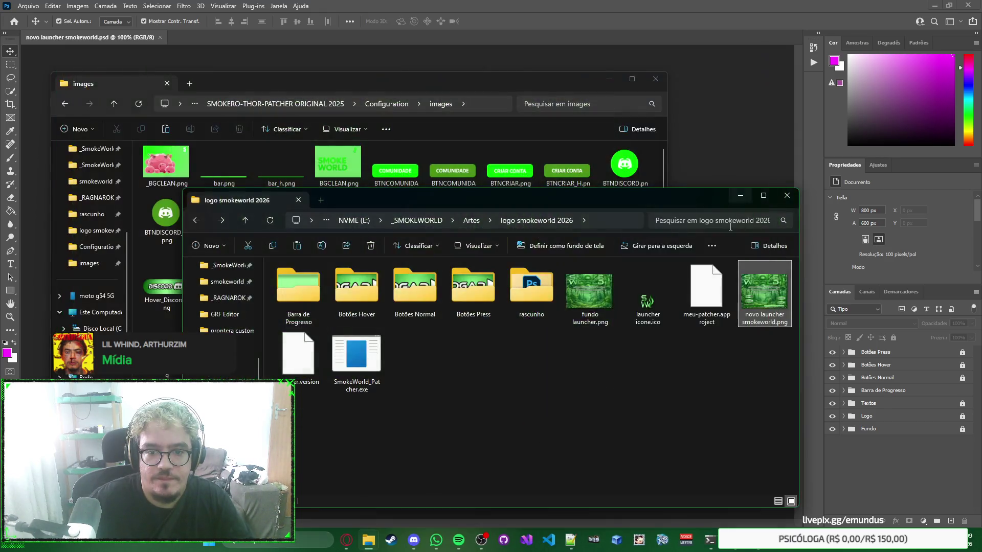
Step: Paste both Barra de Progresso images into the images folder
{"action": "double_click", "coordinate": [463, 289]}
{"action": "left_click", "coordinate": [193, 220]}
{"action": "double_click", "coordinate": [301, 296]}
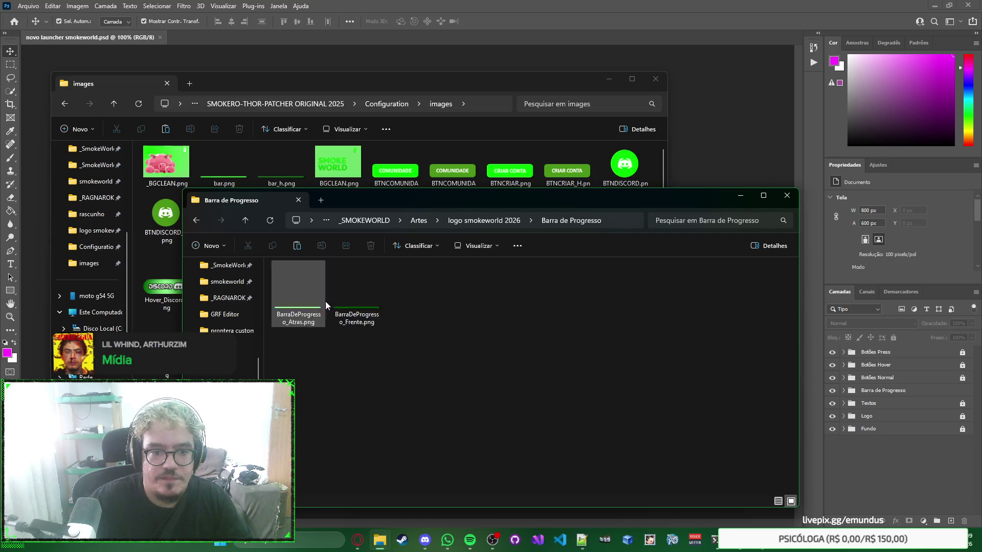
{"action": "left_click_drag", "start_coordinate": [325, 301], "coordinate": [470, 291]}
{"action": "left_click", "coordinate": [515, 86]}
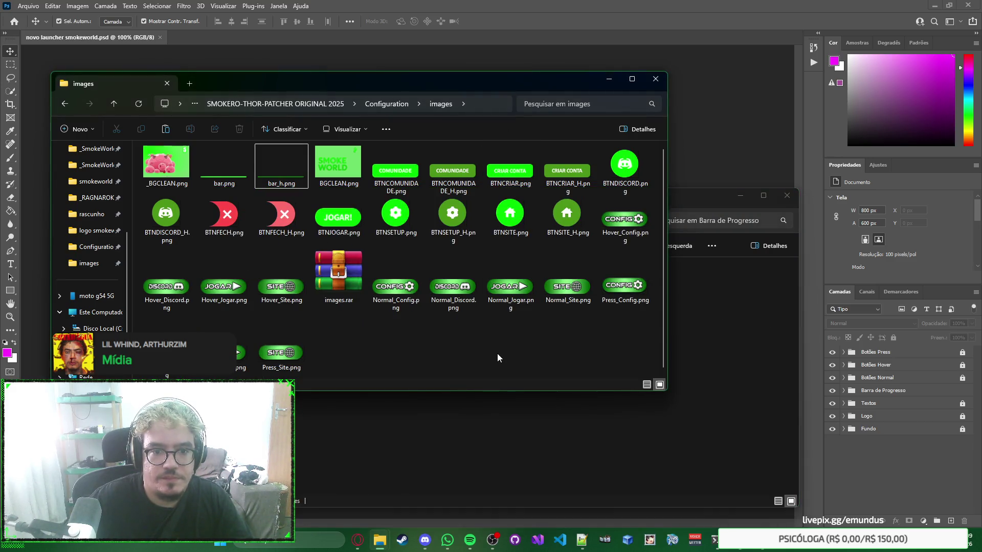
{"action": "key", "text": "ctrl+v"}
{"action": "right_click", "coordinate": [603, 350]}
{"action": "left_click", "coordinate": [570, 345]}
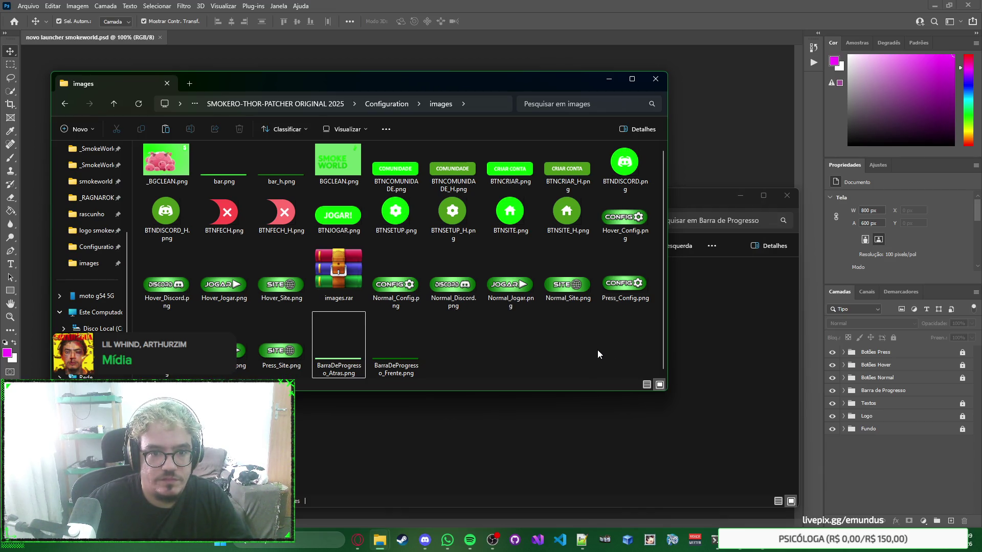
Step: Rename fundo launcher.png to Launcher_Fundo.png
{"action": "left_click", "coordinate": [718, 365]}
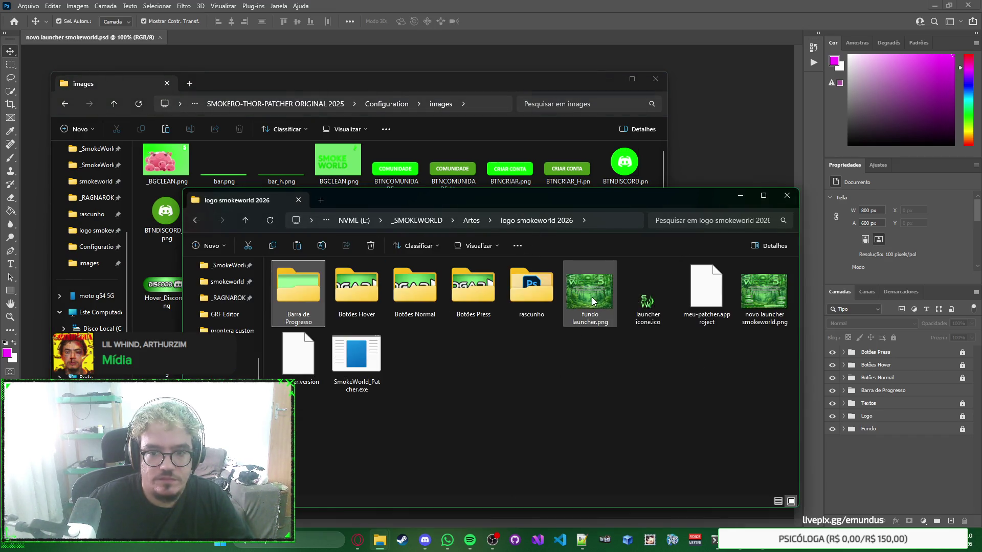
{"action": "left_click", "coordinate": [597, 309]}
{"action": "left_click", "coordinate": [607, 317]}
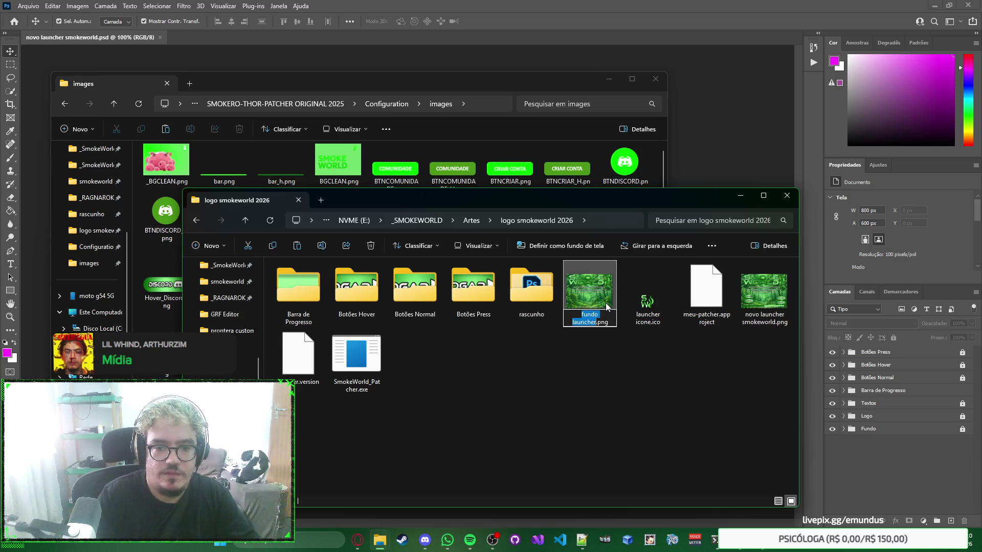
{"action": "type", "text": "Launcher"}
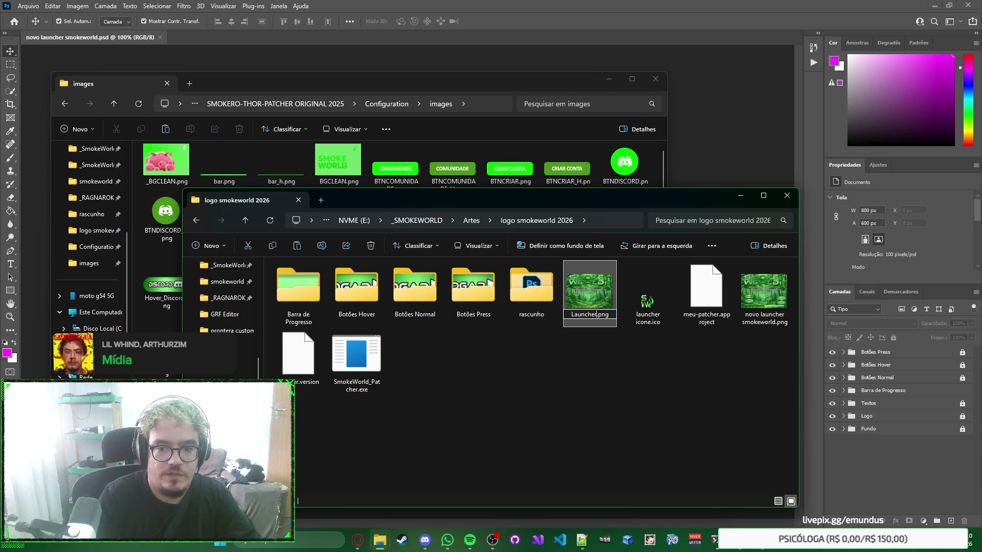
{"action": "type", "text": "_Ba"}
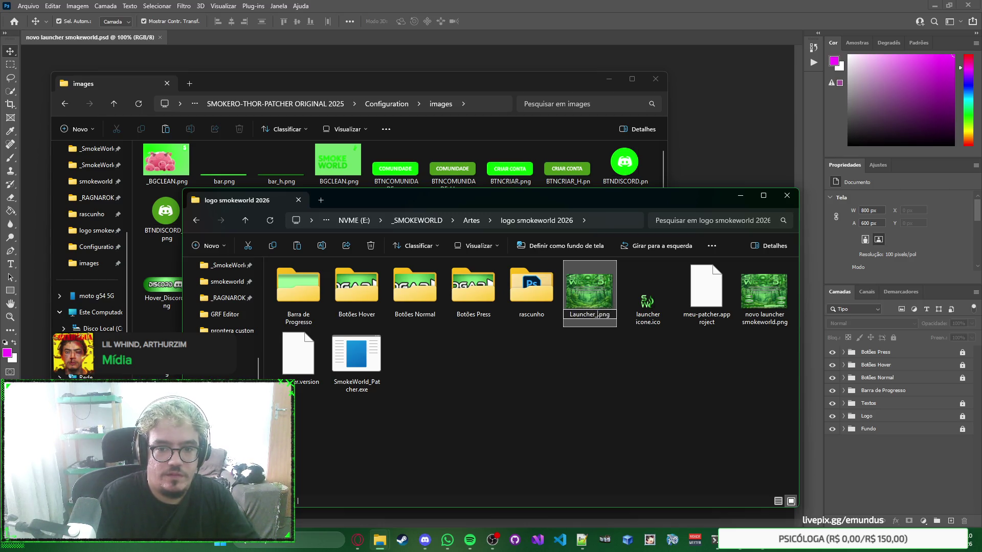
{"action": "key", "text": "BackSpace"}
{"action": "key", "text": "BackSpace"}
{"action": "type", "text": "Fundo"}
{"action": "key", "text": "Return"}
Step: Copy Launcher_Fundo.png into the images folder and select it there
{"action": "key", "text": "ctrl+c"}
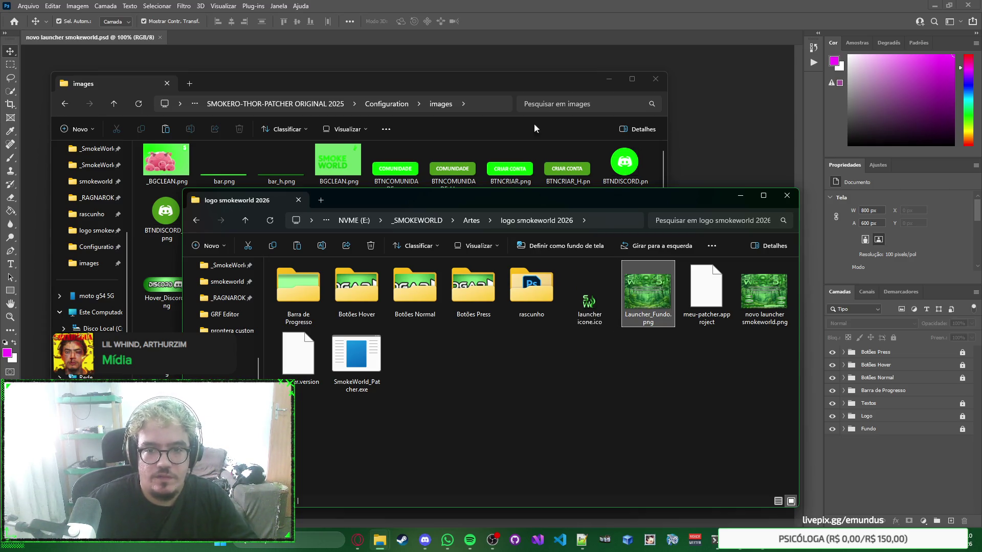
{"action": "left_click", "coordinate": [533, 124]}
{"action": "key", "text": "ctrl+v"}
{"action": "left_click", "coordinate": [543, 349]}
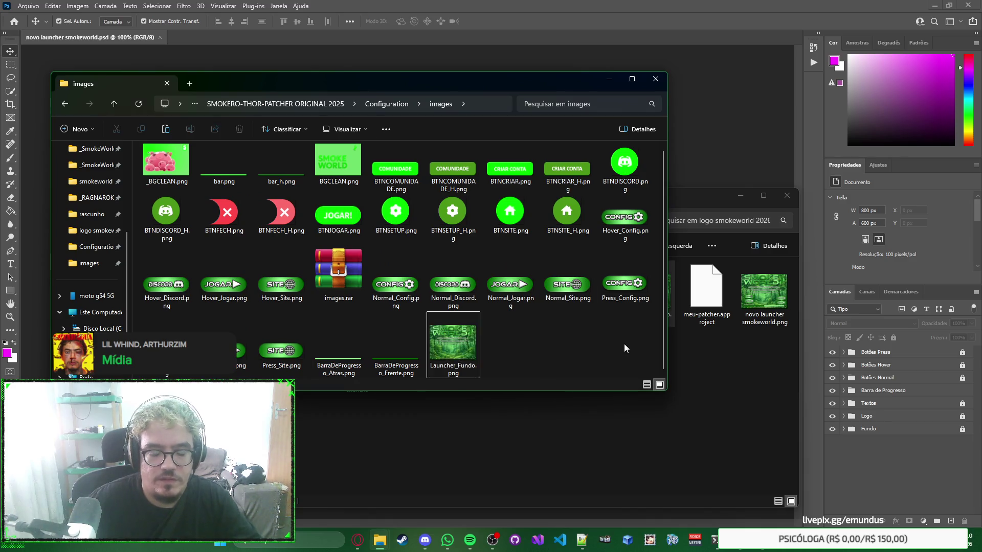
{"action": "left_click", "coordinate": [448, 340]}
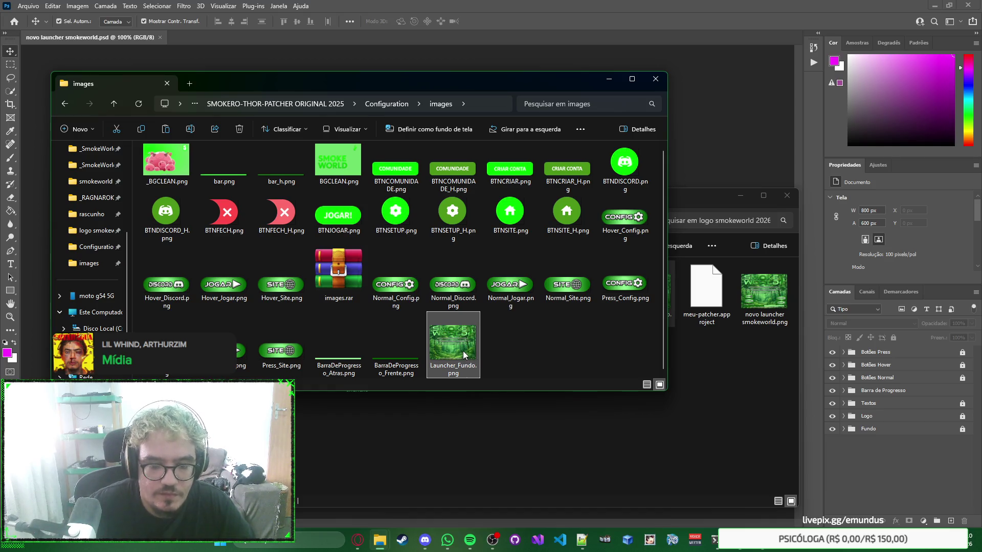
{"action": "left_click", "coordinate": [725, 143]}
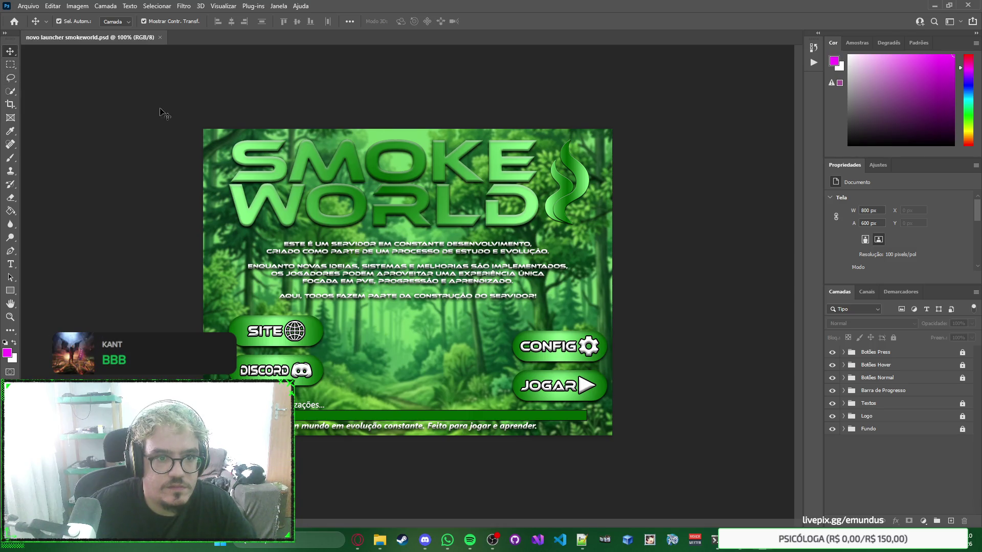
{"action": "left_click", "coordinate": [8, 68]}
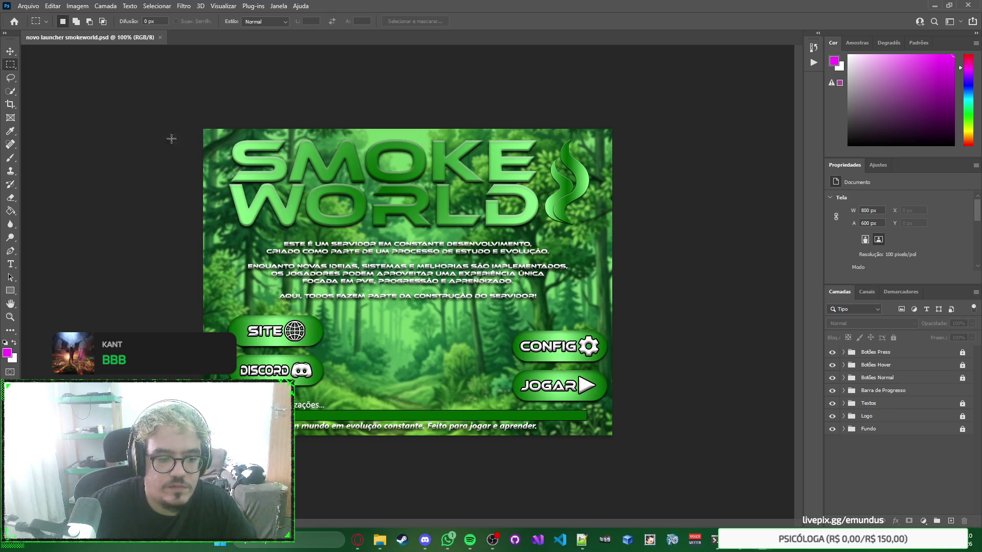
{"action": "left_click", "coordinate": [10, 51]}
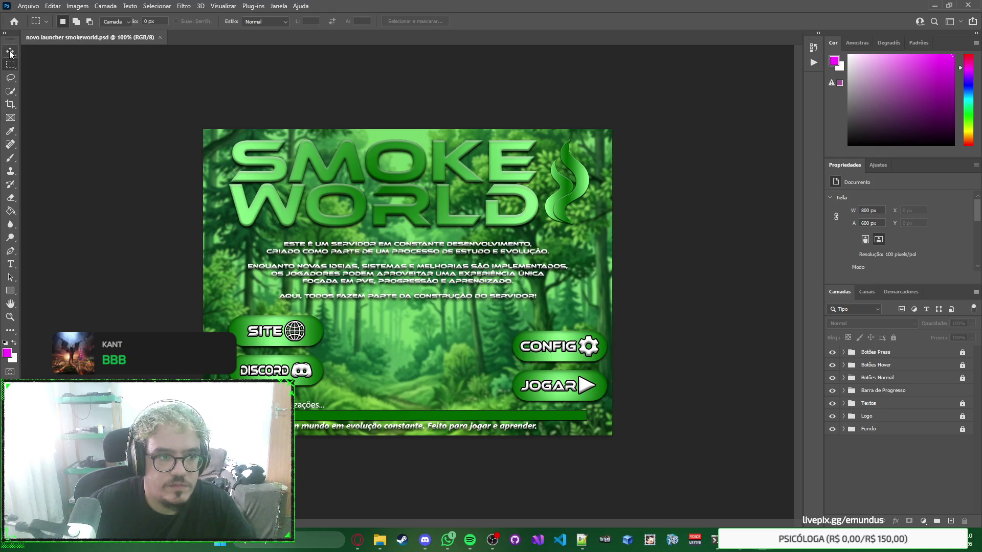
{"action": "key", "text": "alt+Tab"}
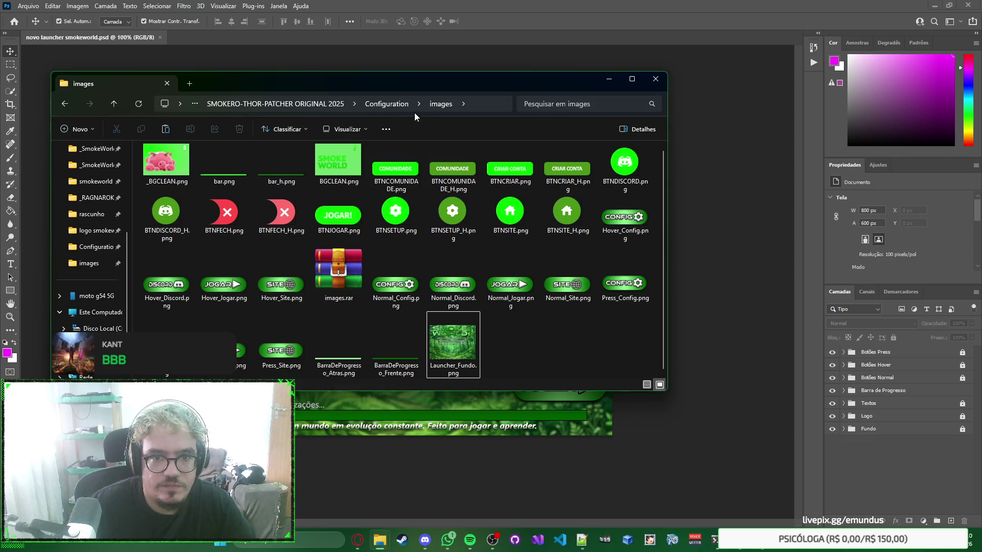
Step: Duplicate config.ini in the Configuration folder and rename the copy OLDconfig.ini
{"action": "left_click", "coordinate": [396, 107]}
{"action": "left_click", "coordinate": [326, 202]}
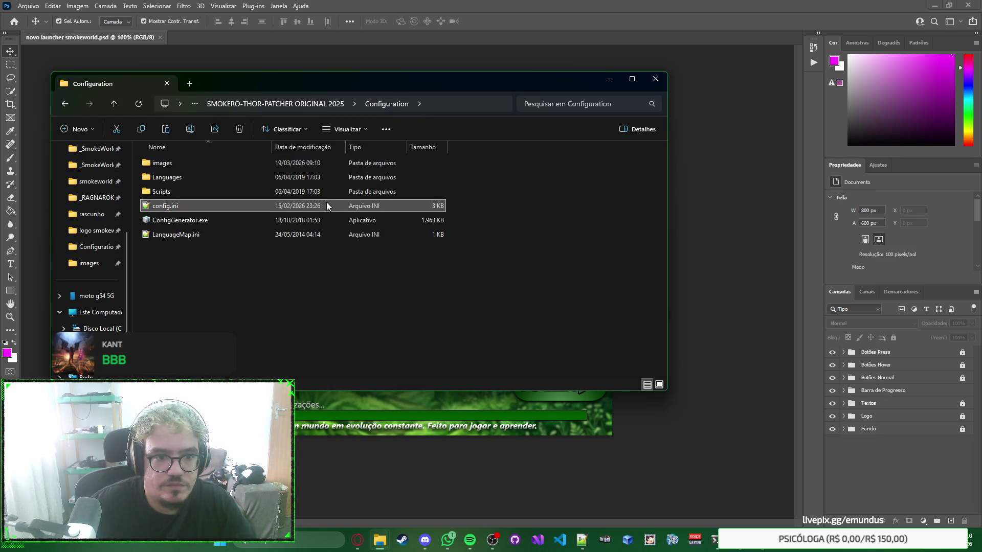
{"action": "left_click", "coordinate": [513, 240]}
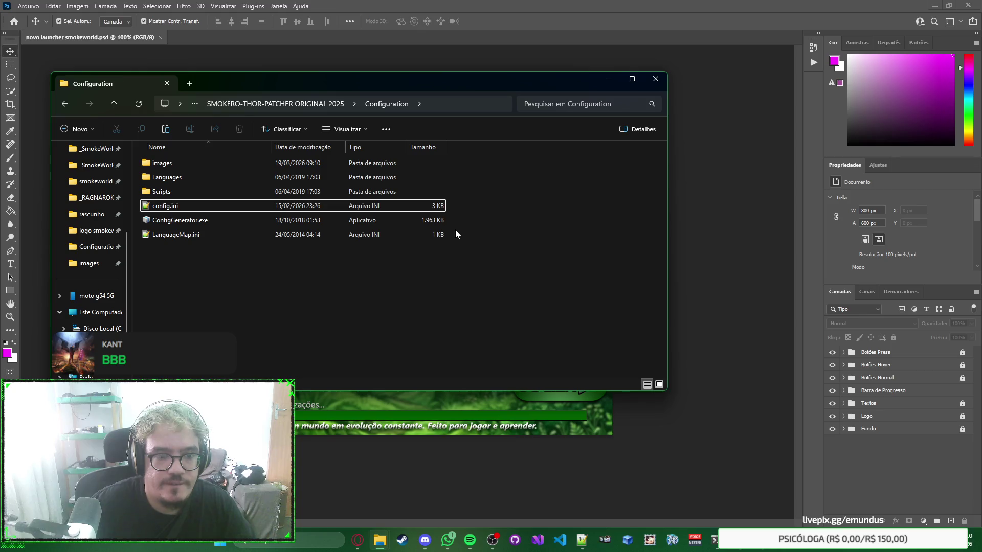
{"action": "key", "text": "ctrl+v"}
{"action": "key", "text": "F2"}
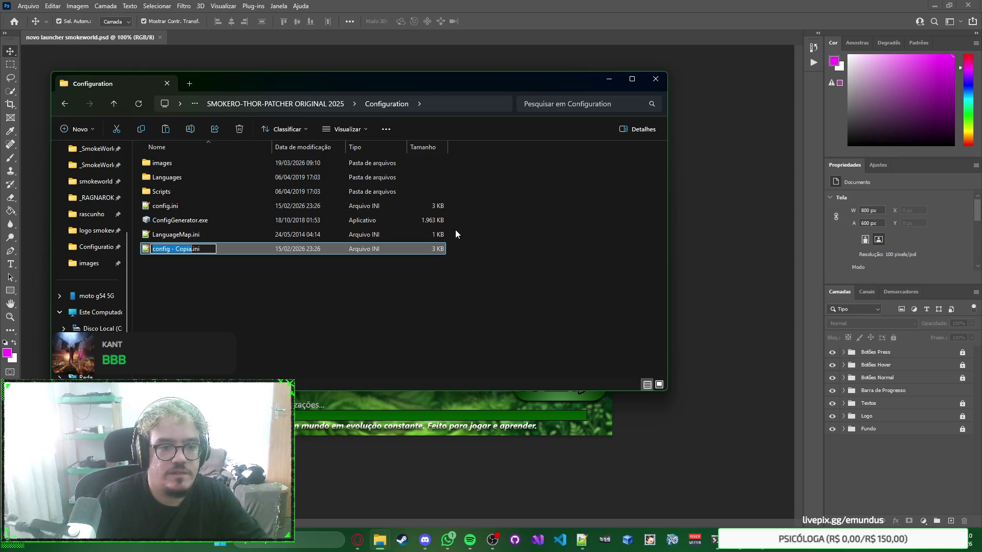
{"action": "key", "text": "BackSpace"}
{"action": "key", "text": "BackSpace"}
{"action": "key", "text": "BackSpace"}
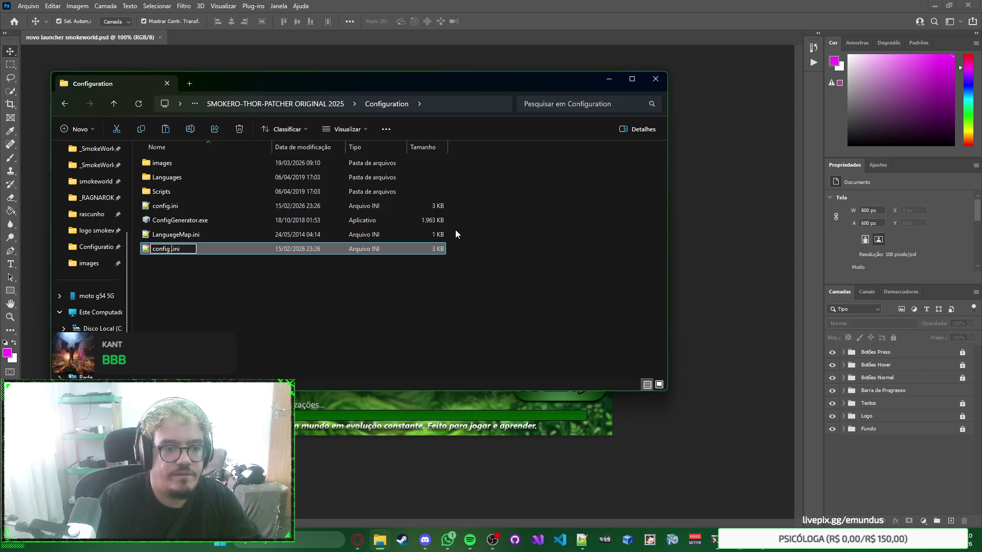
{"action": "type", "text": "OLD"}
{"action": "key", "text": "Return"}
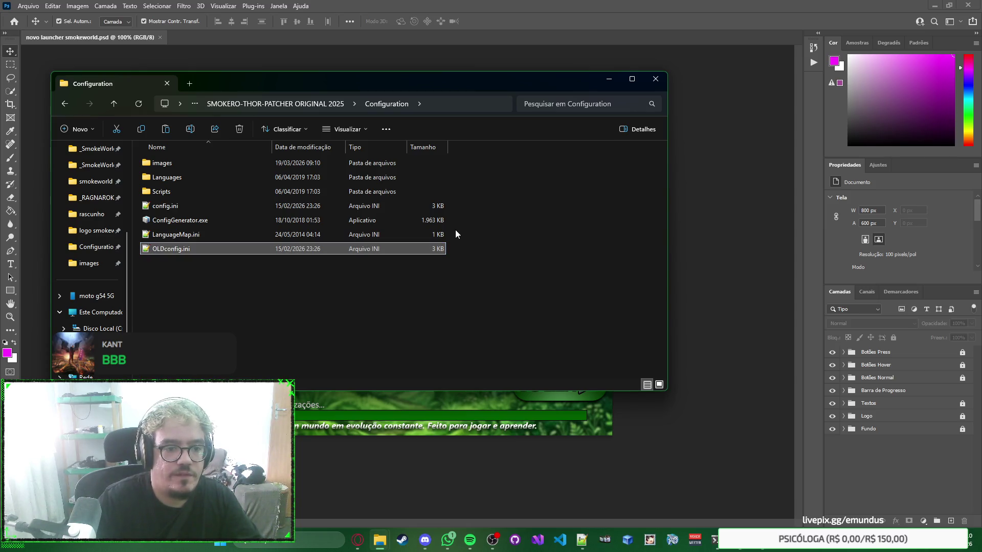
Step: Open config.ini in Notepad++
{"action": "double_click", "coordinate": [379, 206]}
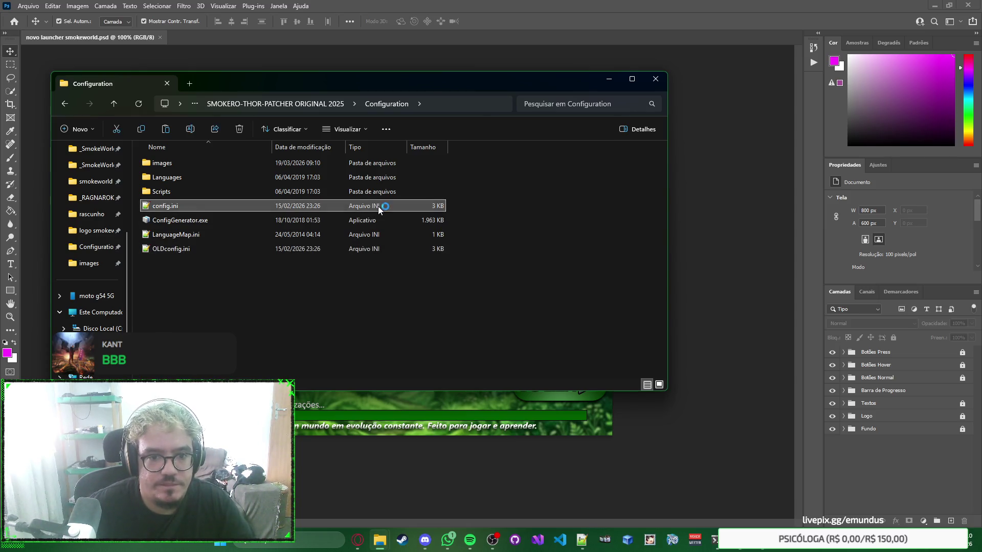
{"action": "left_click", "coordinate": [516, 228]}
{"action": "left_click", "coordinate": [514, 36]}
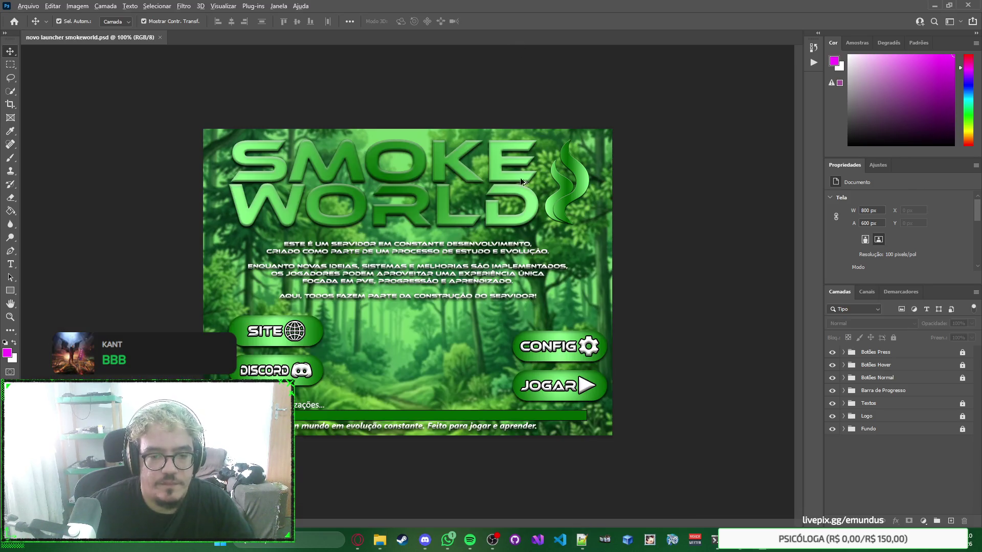
{"action": "key", "text": "alt+Tab"}
{"action": "scroll", "coordinate": [512, 202], "scroll_direction": "up", "scroll_amount": 7}
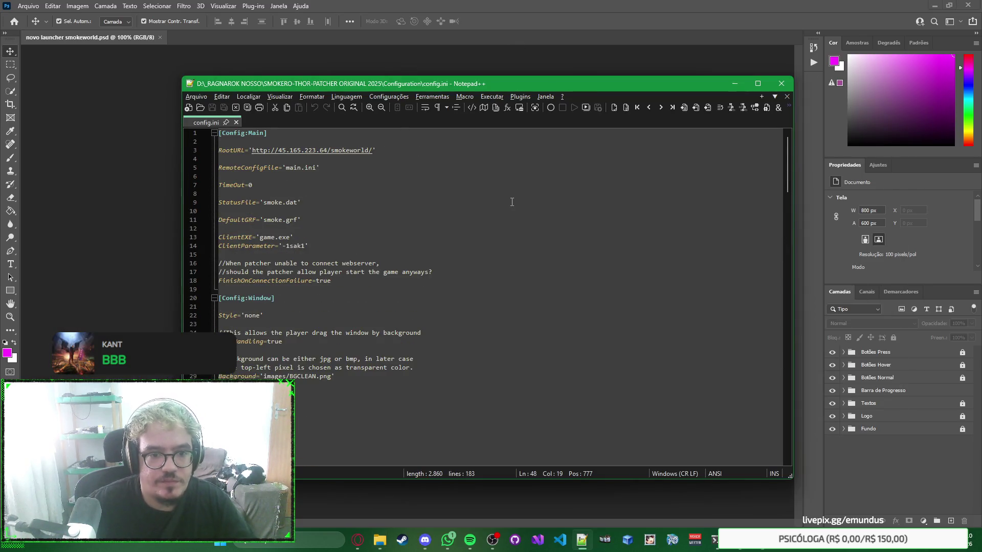
Step: Open the images folder and arrange it beside the config.ini editor window
{"action": "left_click", "coordinate": [380, 540]}
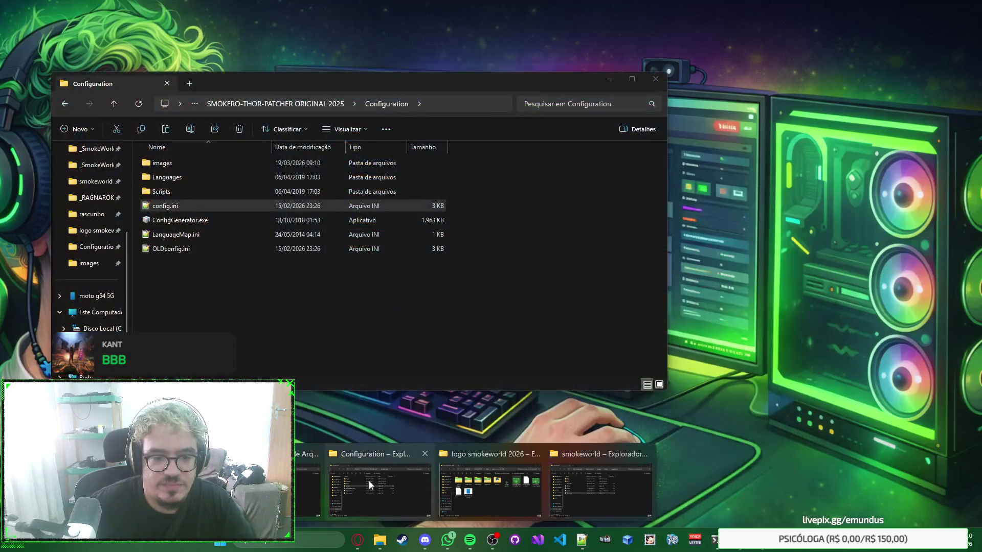
{"action": "left_click", "coordinate": [369, 481]}
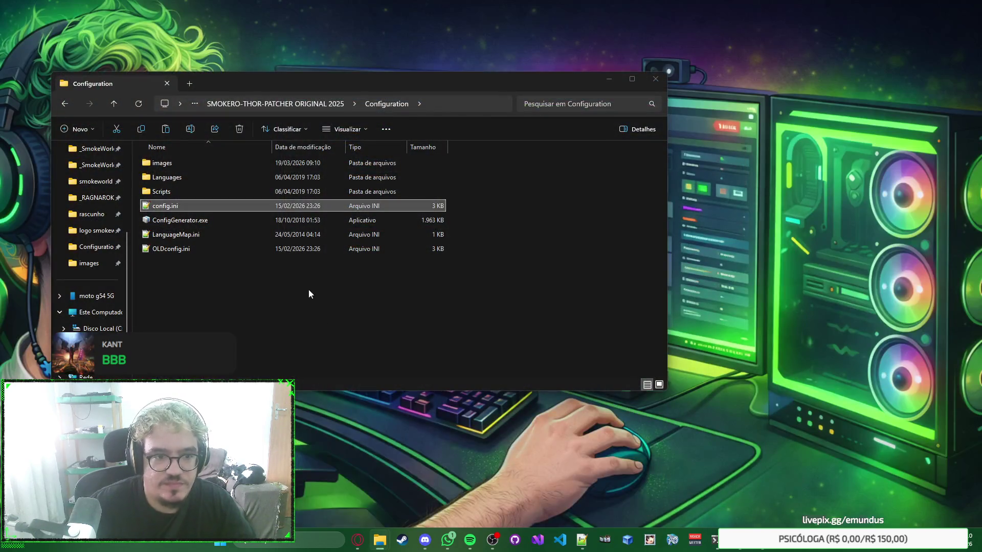
{"action": "double_click", "coordinate": [293, 163]}
{"action": "left_click_drag", "start_coordinate": [338, 78], "coordinate": [327, 51]}
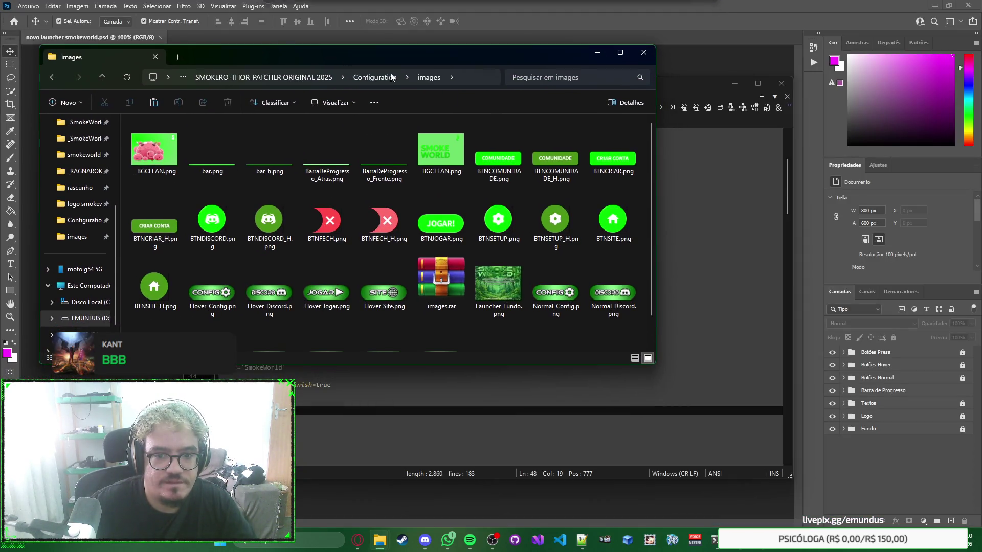
{"action": "left_click", "coordinate": [671, 97]}
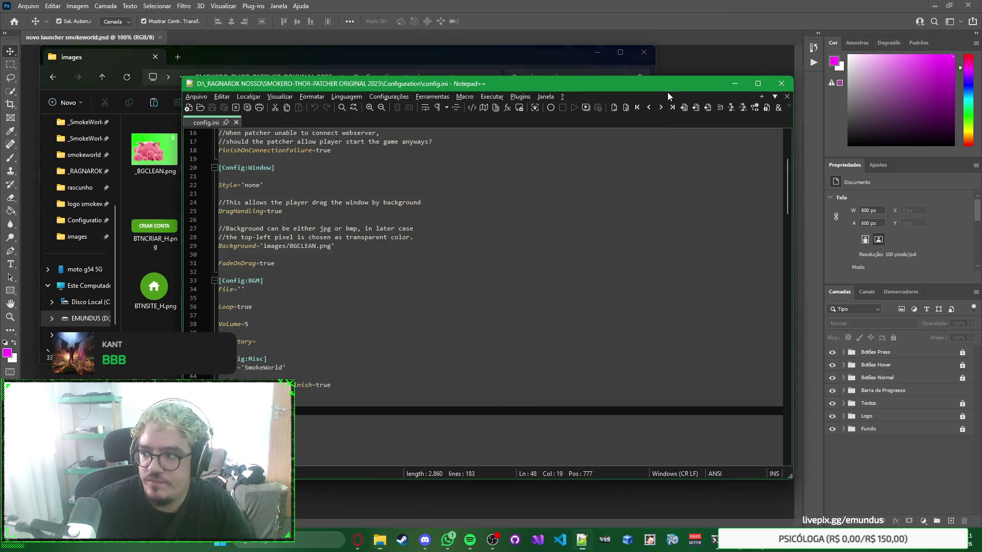
{"action": "left_click_drag", "start_coordinate": [637, 81], "coordinate": [661, 119]}
{"action": "key", "text": "alt+Tab"}
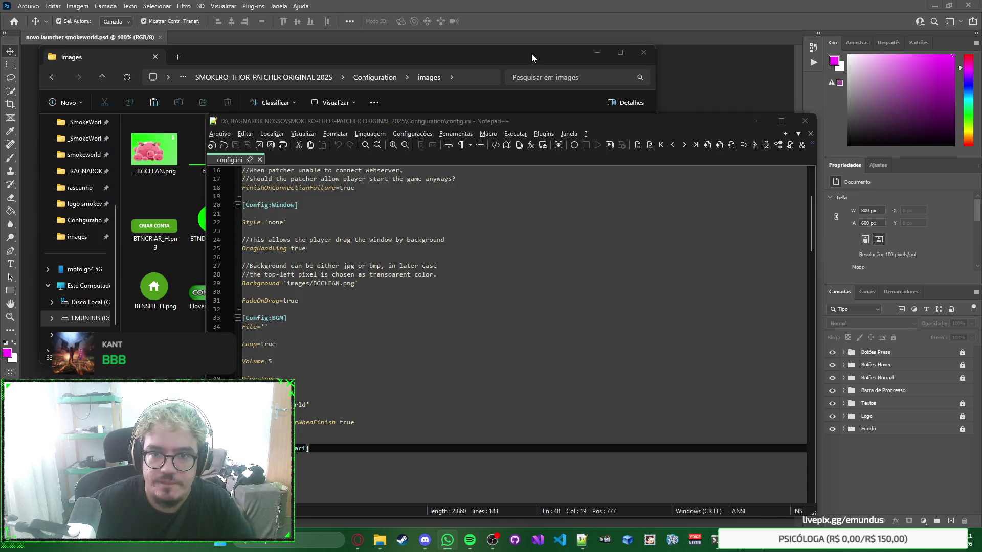
{"action": "left_click", "coordinate": [516, 54]}
{"action": "key", "text": "super+Down"}
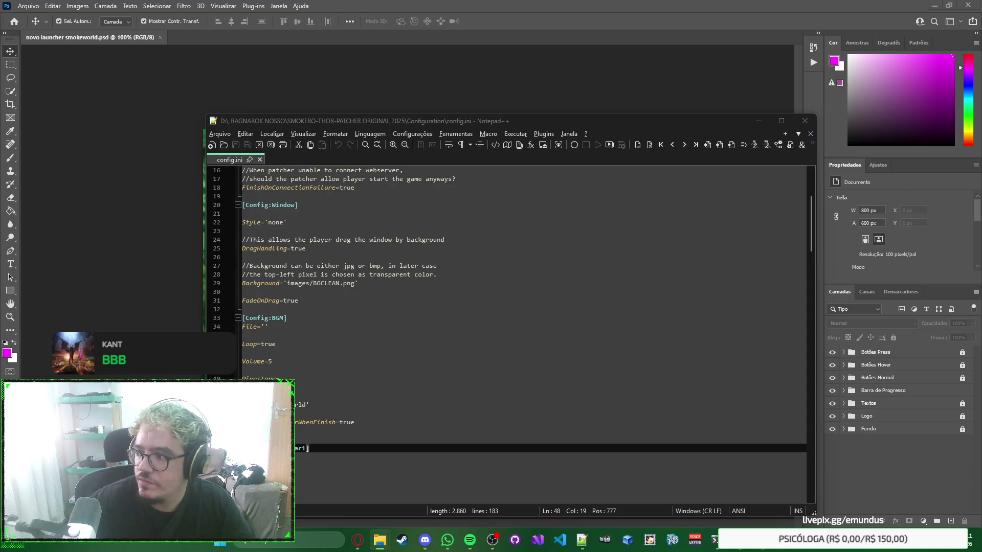
{"action": "left_click_drag", "start_coordinate": [633, 128], "coordinate": [549, 67]}
{"action": "scroll", "coordinate": [244, 348], "scroll_direction": "down", "scroll_amount": 4}
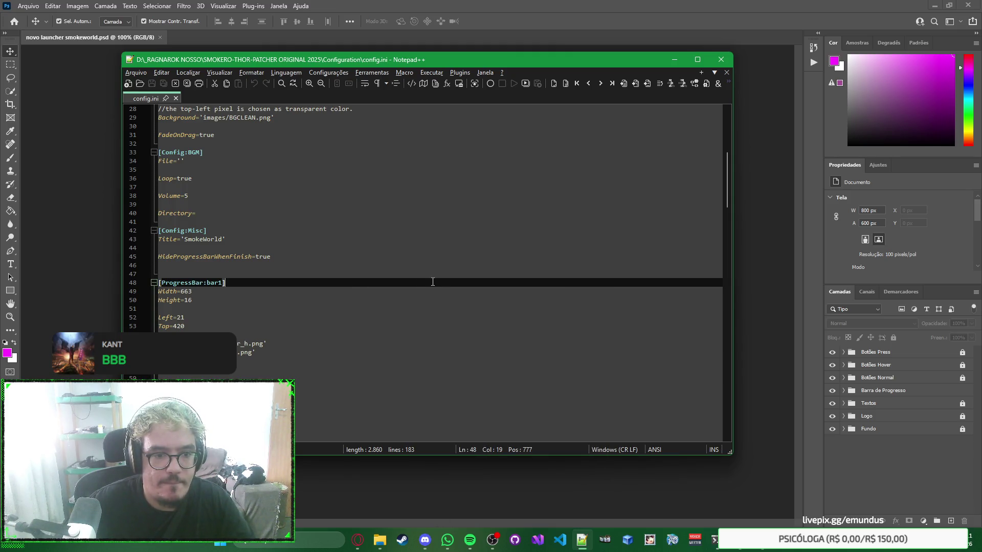
{"action": "scroll", "coordinate": [373, 278], "scroll_direction": "up", "scroll_amount": 6}
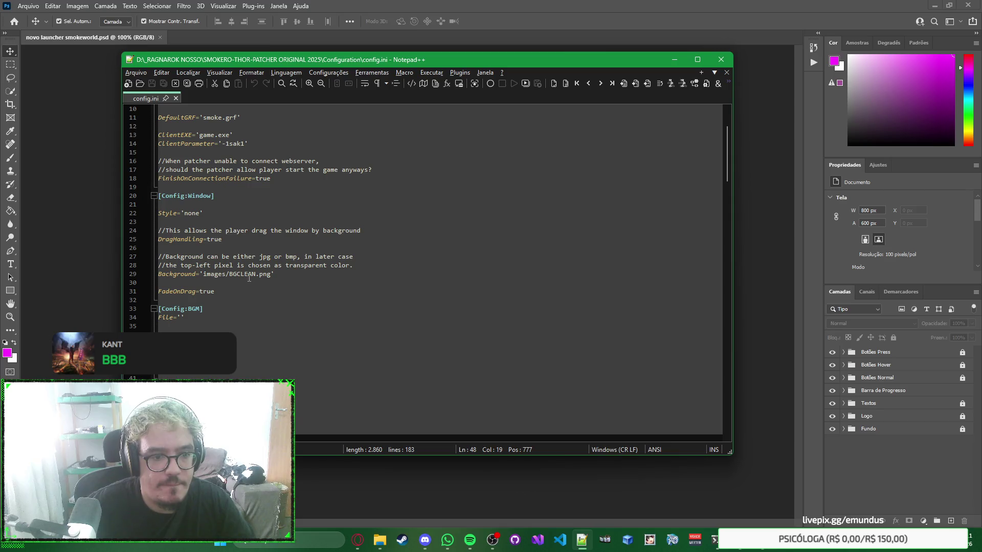
Step: Replace BGCLEAN with Launcher_Fundo on the Background line, fixing the capital F
{"action": "left_click", "coordinate": [282, 275]}
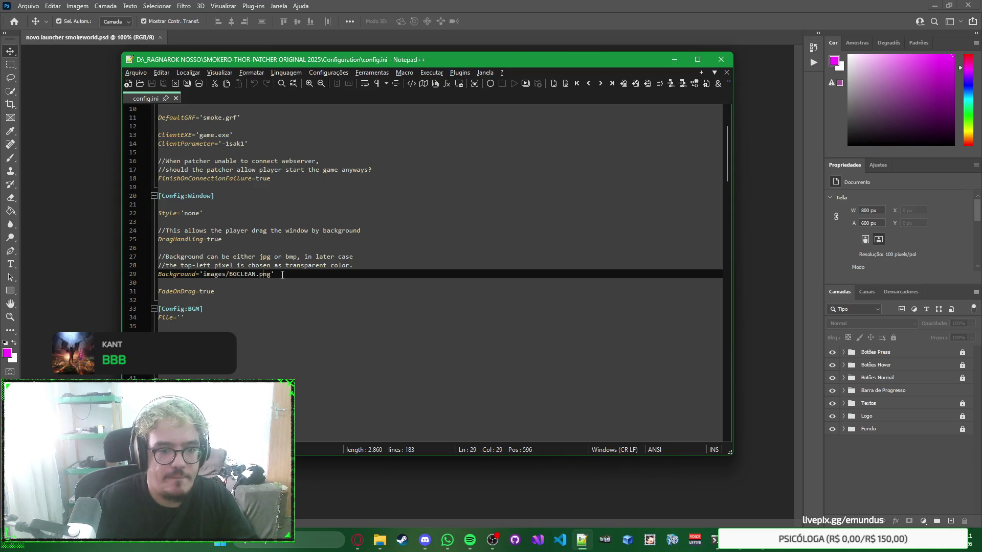
{"action": "key", "text": "shift+Left"}
{"action": "key", "text": "shift+Left"}
{"action": "key", "text": "shift+Left"}
{"action": "type", "text": "Launcher_fundo"}
{"action": "key", "text": "Left"}
{"action": "key", "text": "Left"}
{"action": "key", "text": "Left"}
{"action": "key", "text": "BackSpace"}
{"action": "type", "text": "F"}
{"action": "key", "text": "Right"}
{"action": "key", "text": "Right"}
{"action": "key", "text": "Right"}
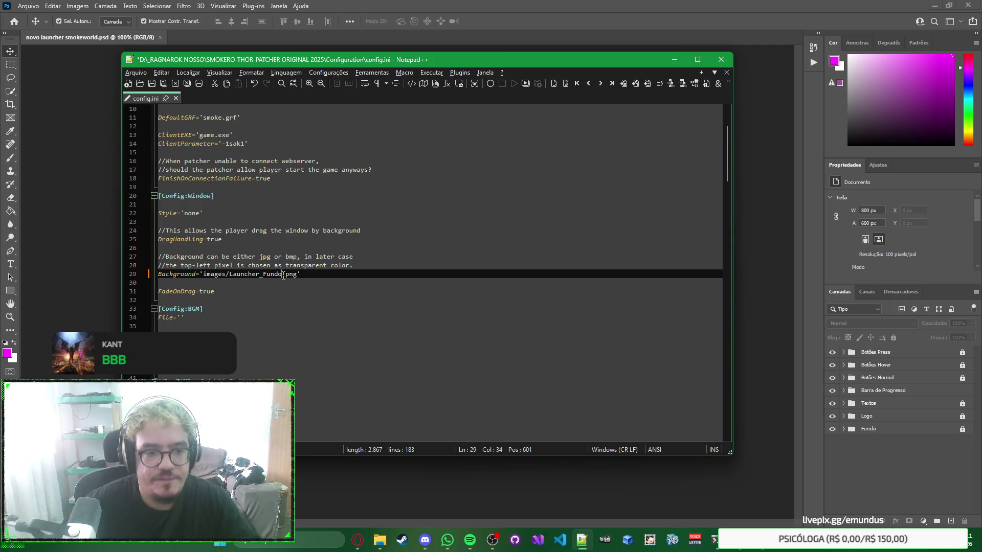
{"action": "scroll", "coordinate": [388, 249], "scroll_direction": "down", "scroll_amount": 3}
{"action": "left_click", "coordinate": [494, 230]}
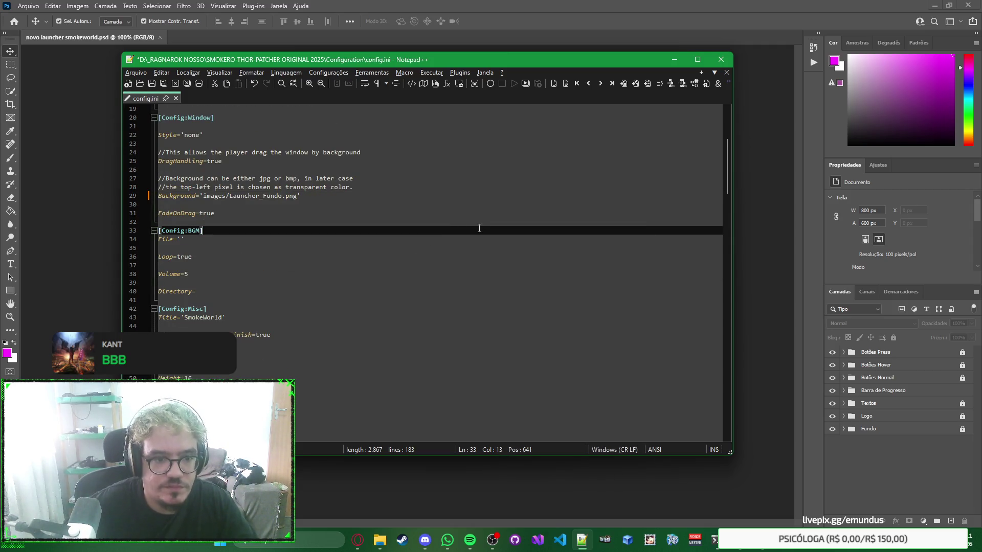
Step: Resize the progress bar in config.ini to width 701 and height 24
{"action": "scroll", "coordinate": [478, 226], "scroll_direction": "down", "scroll_amount": 4}
{"action": "scroll", "coordinate": [329, 216], "scroll_direction": "up", "scroll_amount": 1}
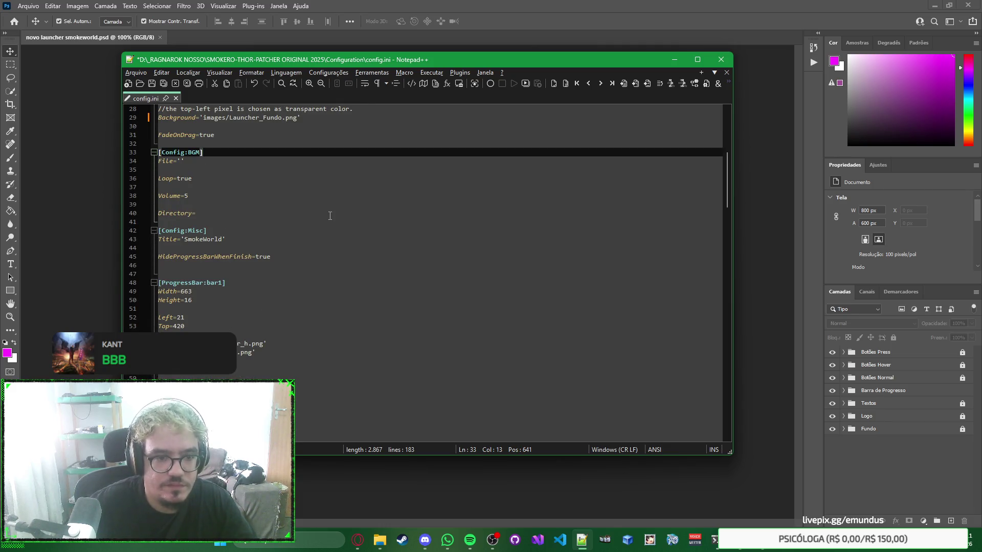
{"action": "left_click", "coordinate": [511, 238]}
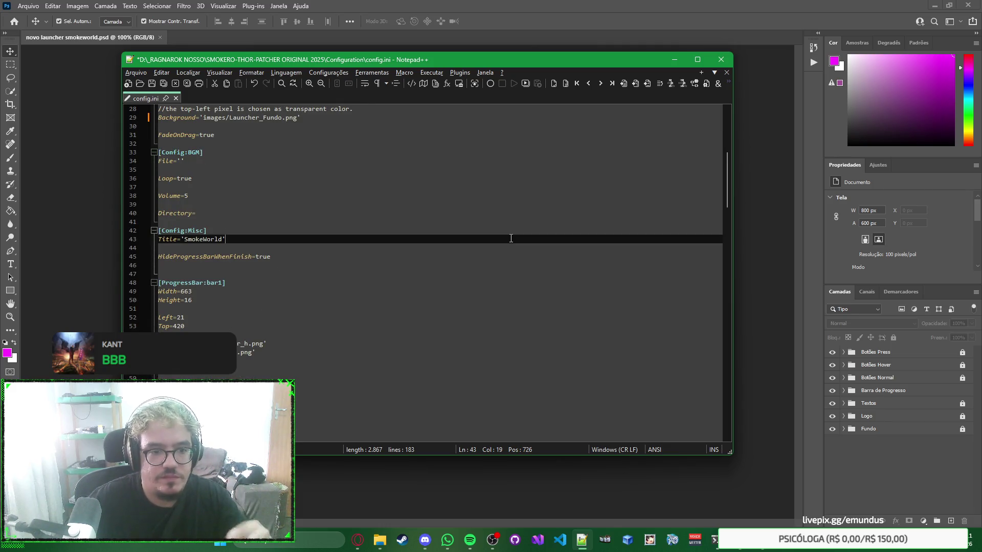
{"action": "right_click", "coordinate": [526, 239]}
{"action": "left_click", "coordinate": [463, 373]}
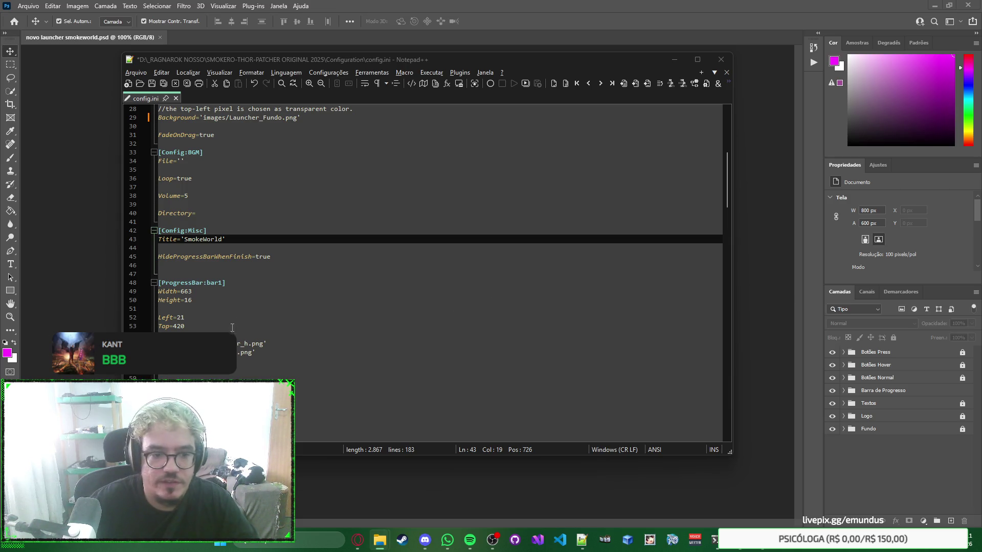
{"action": "double_click", "coordinate": [188, 292]}
{"action": "type", "text": "701"}
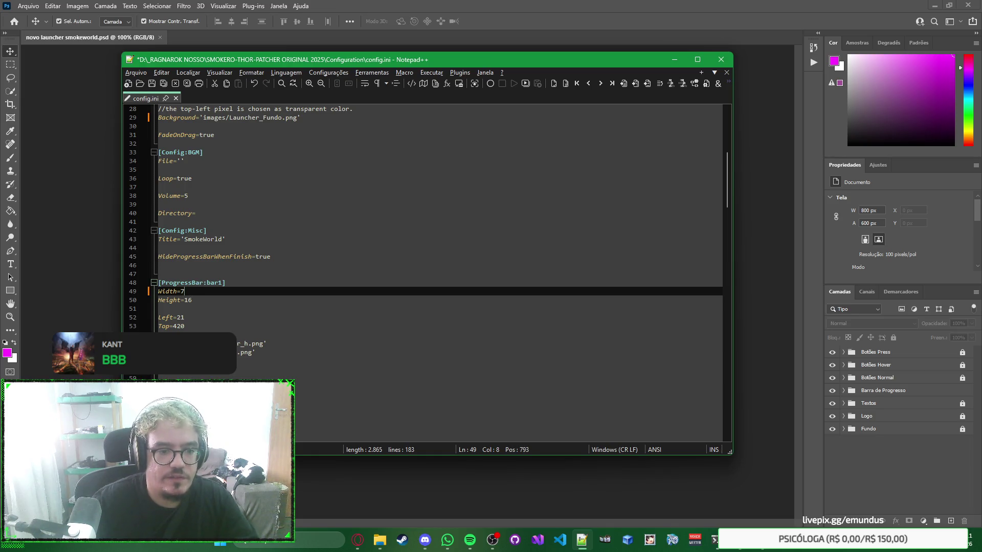
{"action": "key", "text": "Down"}
{"action": "key", "text": "Down"}
{"action": "key", "text": "Left"}
{"action": "key", "text": "BackSpace"}
{"action": "key", "text": "BackSpace"}
{"action": "type", "text": "24"}
Step: Read the front progress bar's position in Photoshop and set its Left offset to 50
{"action": "scroll", "coordinate": [190, 289], "scroll_direction": "down", "scroll_amount": 1}
{"action": "left_click", "coordinate": [259, 292]}
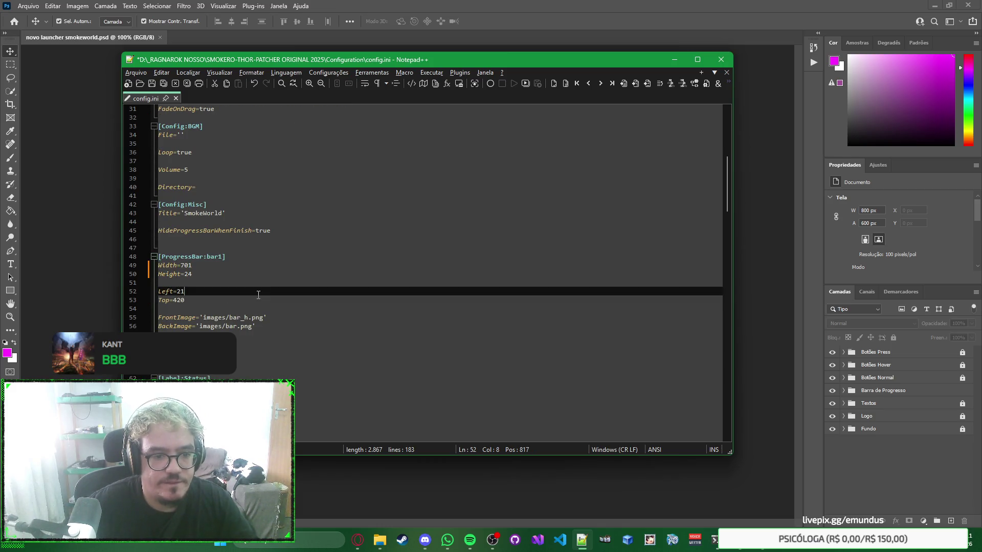
{"action": "key", "text": "alt+Tab"}
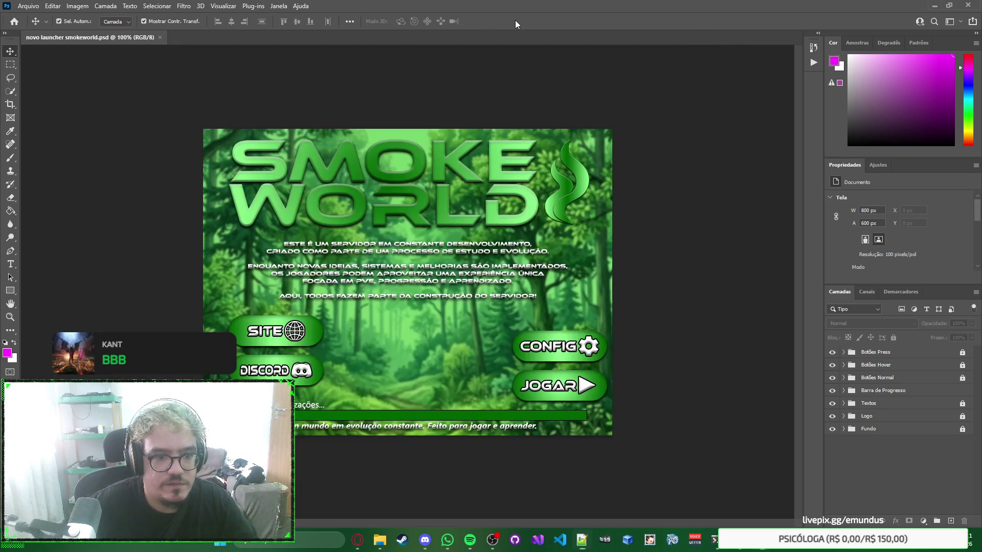
{"action": "left_click", "coordinate": [296, 419]}
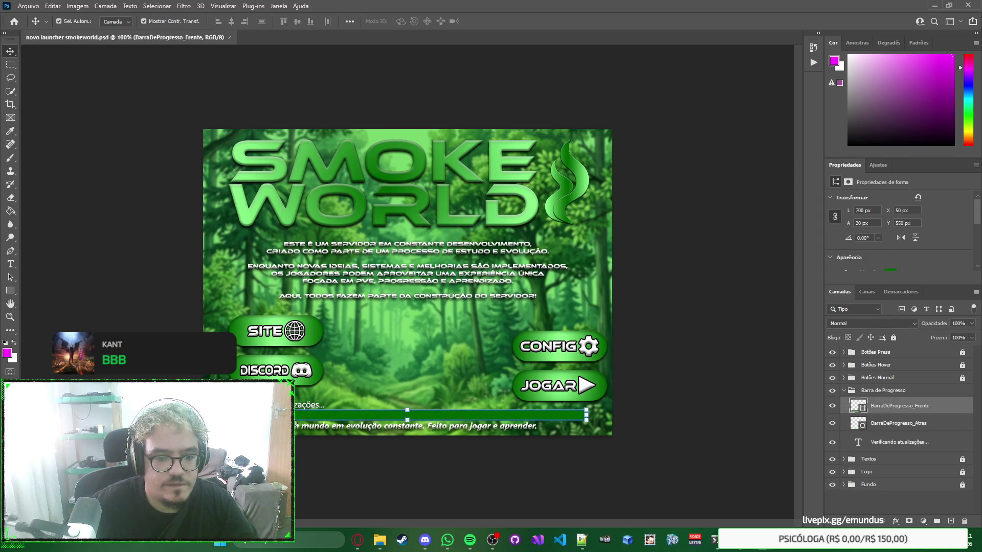
{"action": "key", "text": "alt+Tab"}
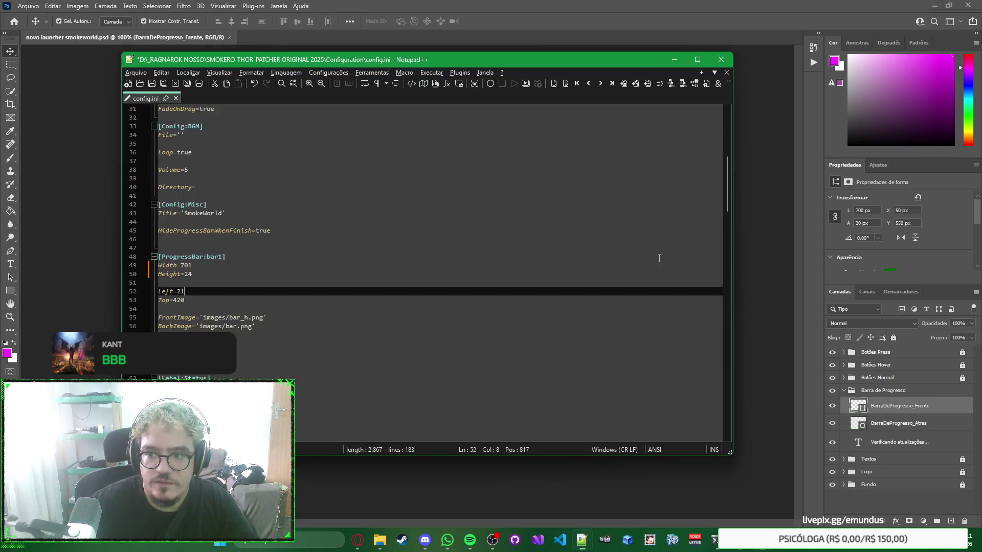
{"action": "type", "text": "50"}
{"action": "key", "text": "Down"}
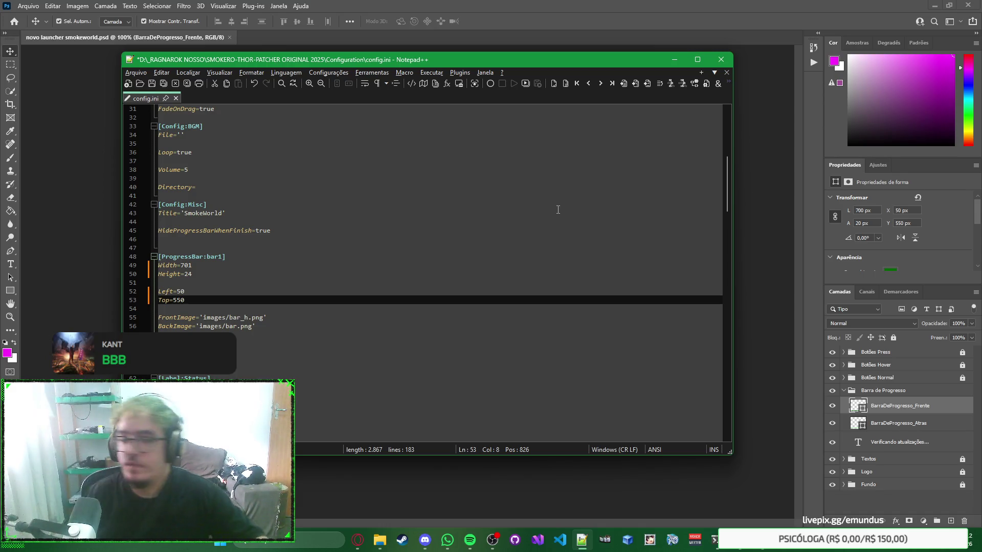
Step: Replace the front image name bar_h with BarraDeProgresso_Frente
{"action": "scroll", "coordinate": [523, 208], "scroll_direction": "down", "scroll_amount": 3}
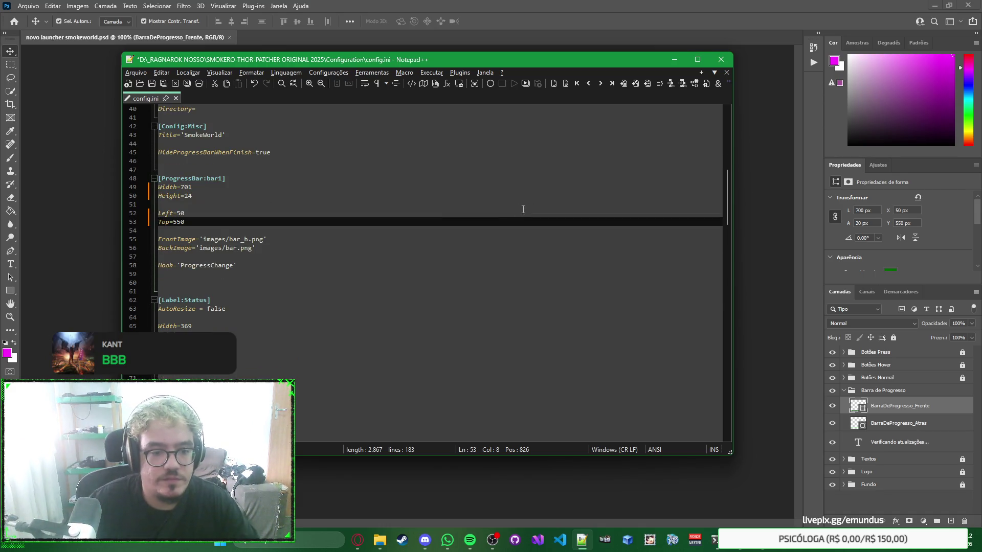
{"action": "left_click", "coordinate": [249, 242]}
{"action": "key", "text": "Return"}
{"action": "key", "text": "BackSpace"}
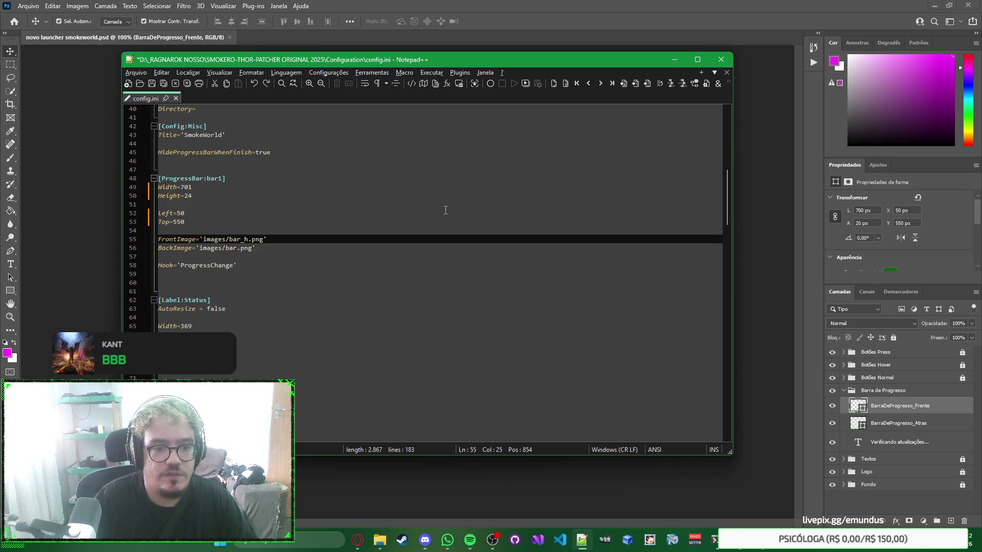
{"action": "key", "text": "BackSpace"}
{"action": "key", "text": "BackSpace"}
{"action": "key", "text": "BackSpace"}
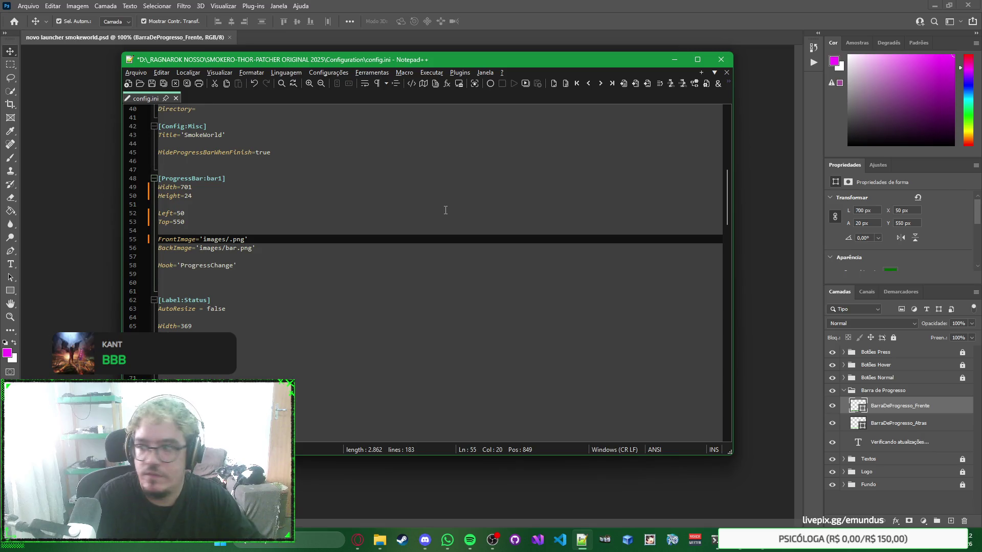
{"action": "type", "text": "BarraDeProgresso"}
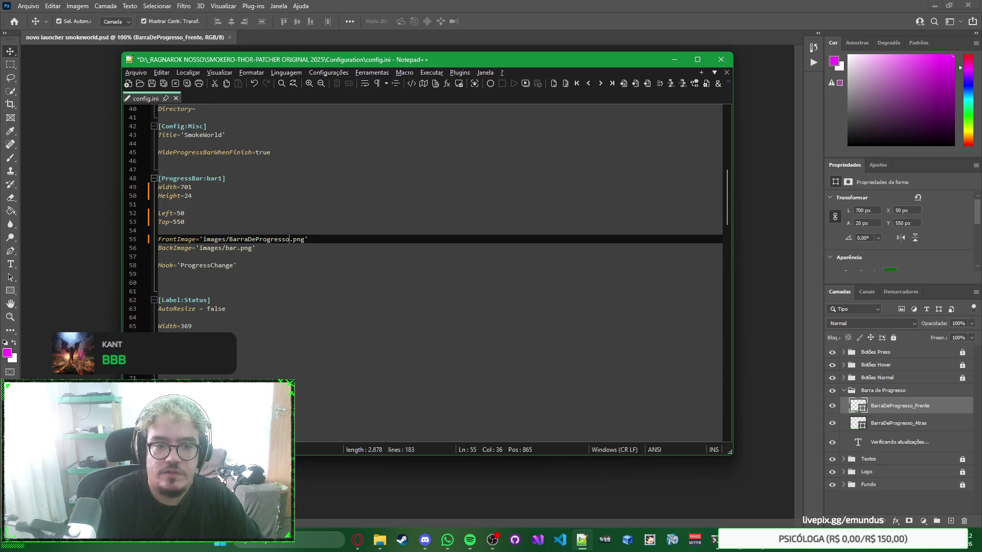
{"action": "type", "text": "_Frente"}
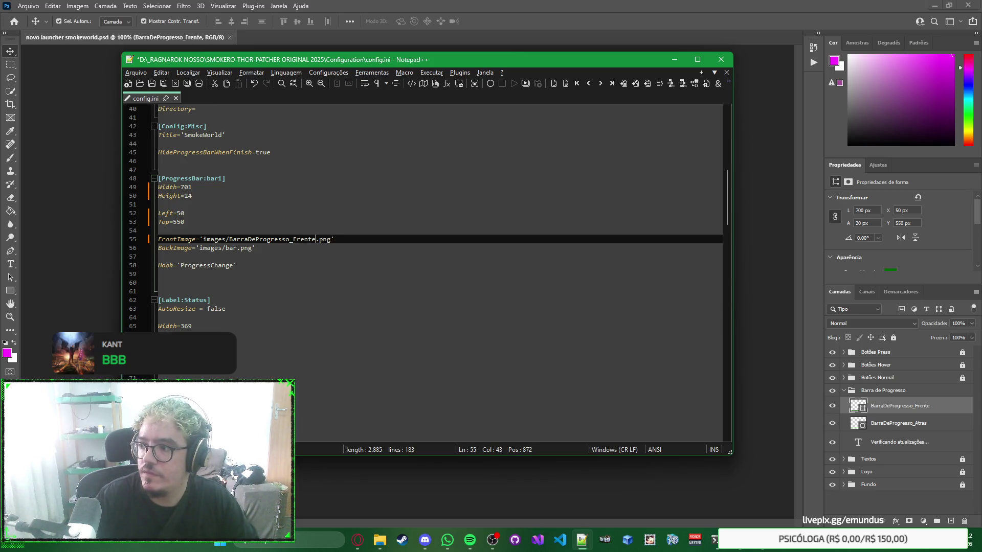
{"action": "key", "text": "ctrl+shift+Left"}
{"action": "key", "text": "ctrl+c"}
Step: Replace the back image name bar with BarraDeProgresso_Atras
{"action": "left_click", "coordinate": [228, 248]}
{"action": "left_click_drag", "start_coordinate": [237, 248], "coordinate": [233, 248]}
{"action": "key", "text": "ctrl+v"}
{"action": "key", "text": "ctrl+shift+Left"}
{"action": "key", "text": "Right"}
{"action": "key", "text": "shift+Left"}
{"action": "key", "text": "shift+Left"}
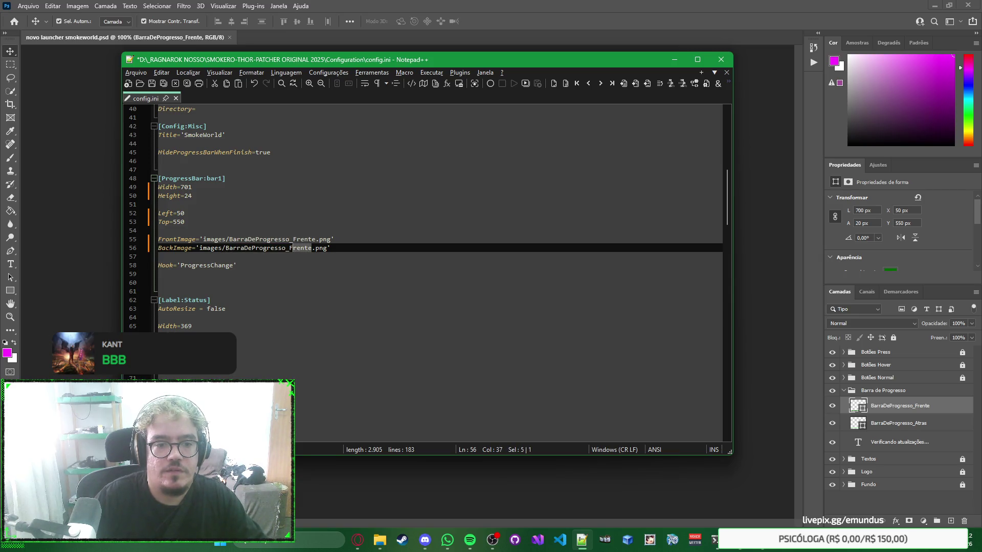
{"action": "type", "text": "Atras"}
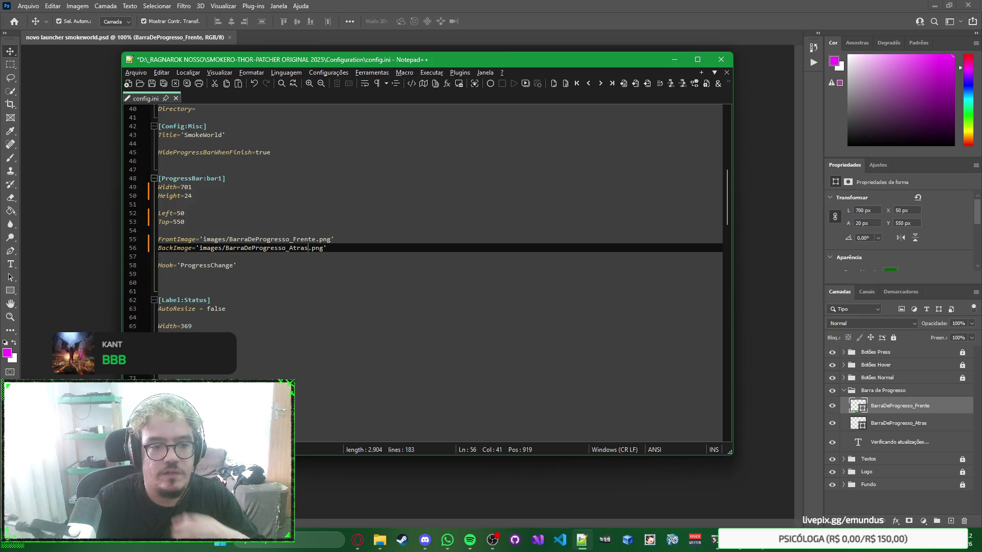
{"action": "key", "text": "Down"}
{"action": "key", "text": "Down"}
Step: Select the black $000000 FontColor value on line 72 and bring Opera's Divine Pride window forward
{"action": "scroll", "coordinate": [476, 229], "scroll_direction": "down", "scroll_amount": 6}
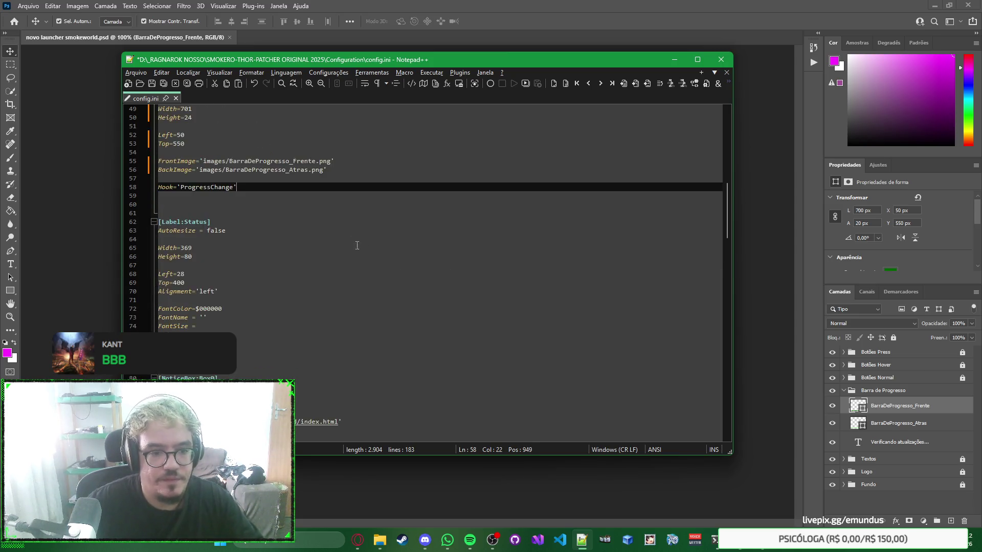
{"action": "scroll", "coordinate": [476, 229], "scroll_direction": "up", "scroll_amount": 4}
{"action": "left_click", "coordinate": [476, 229]}
{"action": "right_click", "coordinate": [511, 230]}
{"action": "key", "text": "Escape"}
{"action": "scroll", "coordinate": [539, 213], "scroll_direction": "down", "scroll_amount": 1}
{"action": "left_click", "coordinate": [539, 213]}
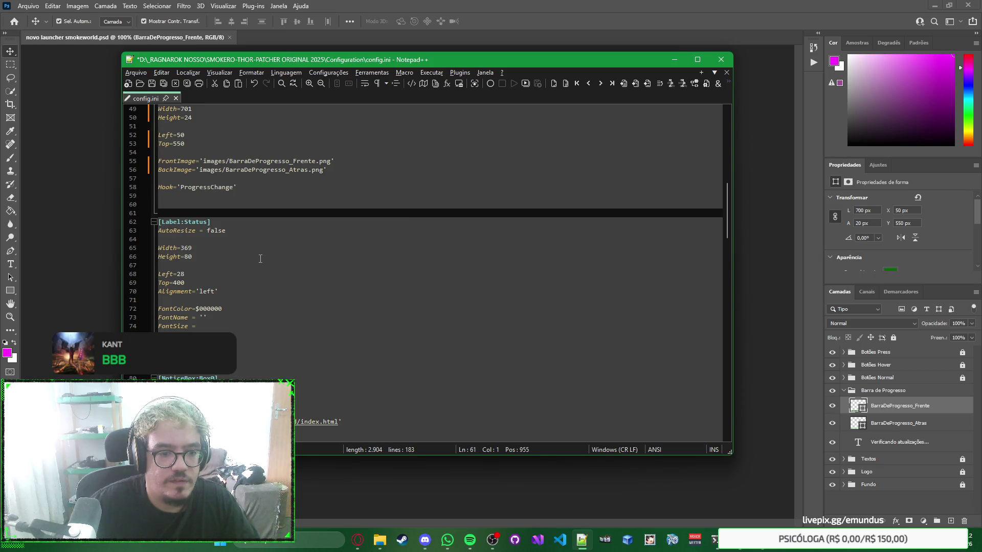
{"action": "left_click", "coordinate": [358, 539]}
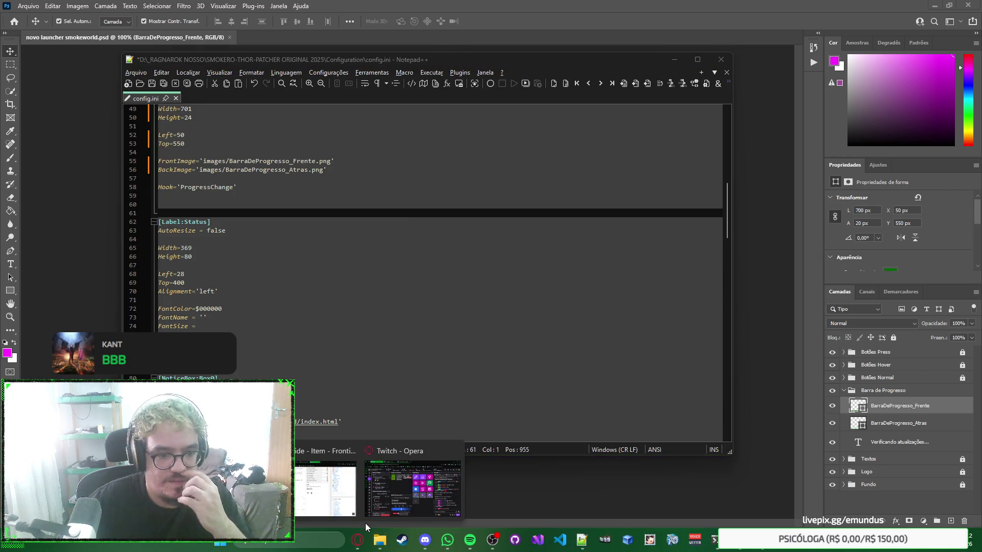
{"action": "left_click", "coordinate": [588, 275]}
{"action": "right_click", "coordinate": [593, 275]}
{"action": "key", "text": "Escape"}
{"action": "right_click", "coordinate": [604, 280]}
{"action": "key", "text": "Escape"}
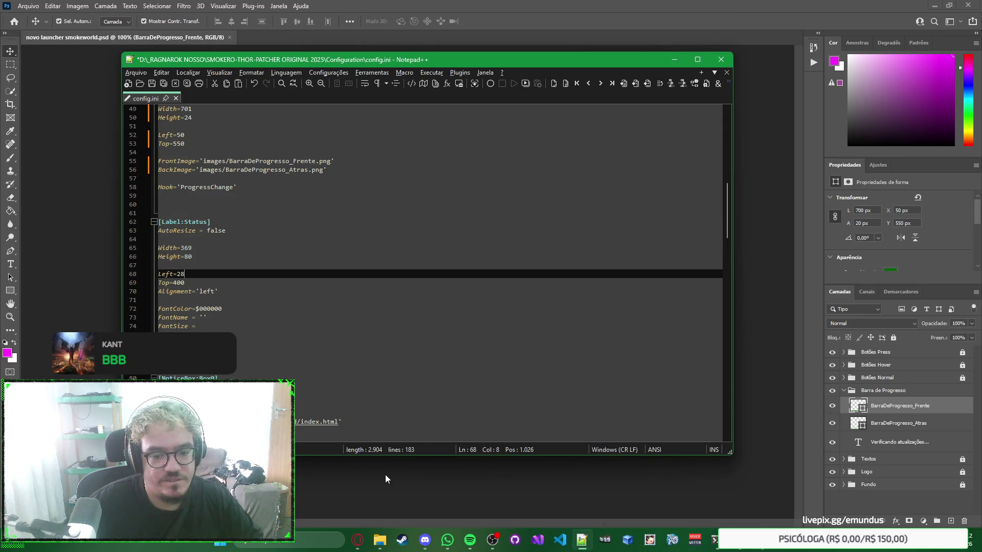
{"action": "double_click", "coordinate": [214, 308]}
{"action": "left_click", "coordinate": [357, 540]}
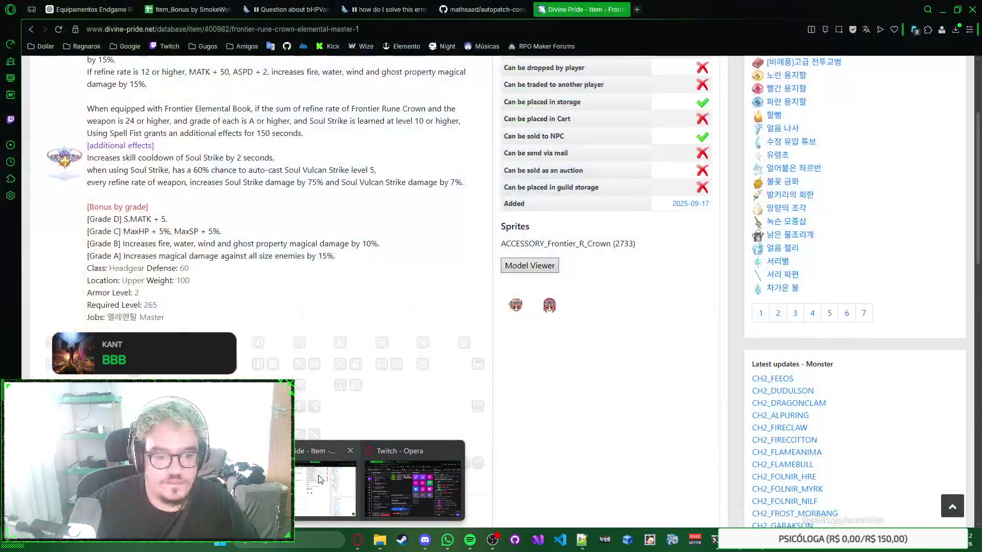
{"action": "left_click", "coordinate": [321, 475]}
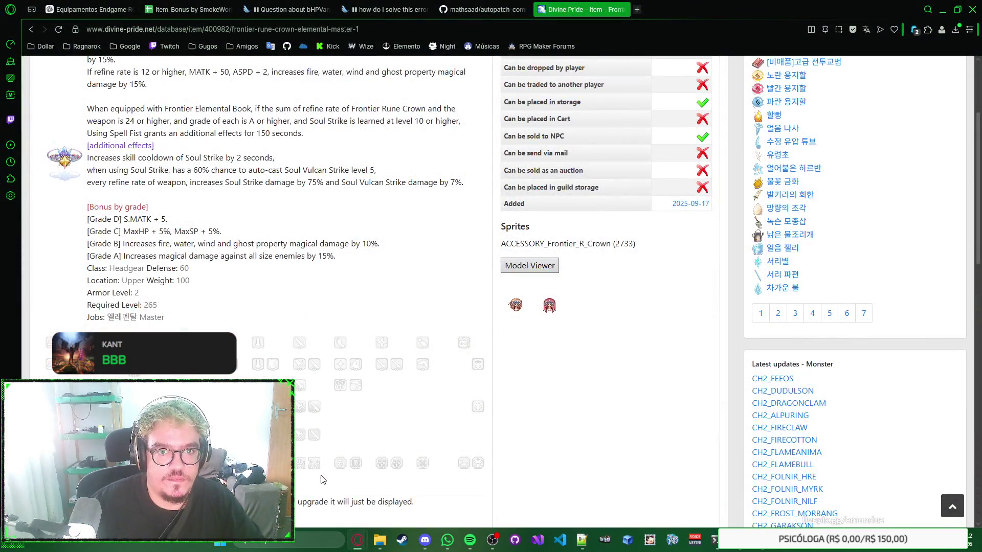
Step: Load the HTML colour table ('cores-html/') in a new Opera tab and search it for 000000
{"action": "key", "text": "ctrl+t"}
{"action": "type", "text": "cores-html/"}
{"action": "key", "text": "Return"}
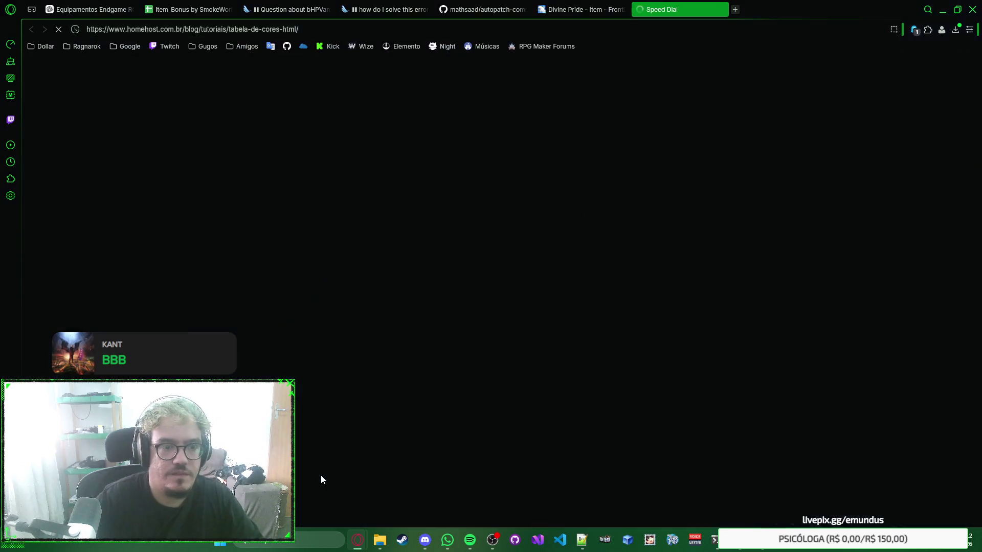
{"action": "key", "text": "alt+Tab"}
{"action": "key", "text": "alt+Tab"}
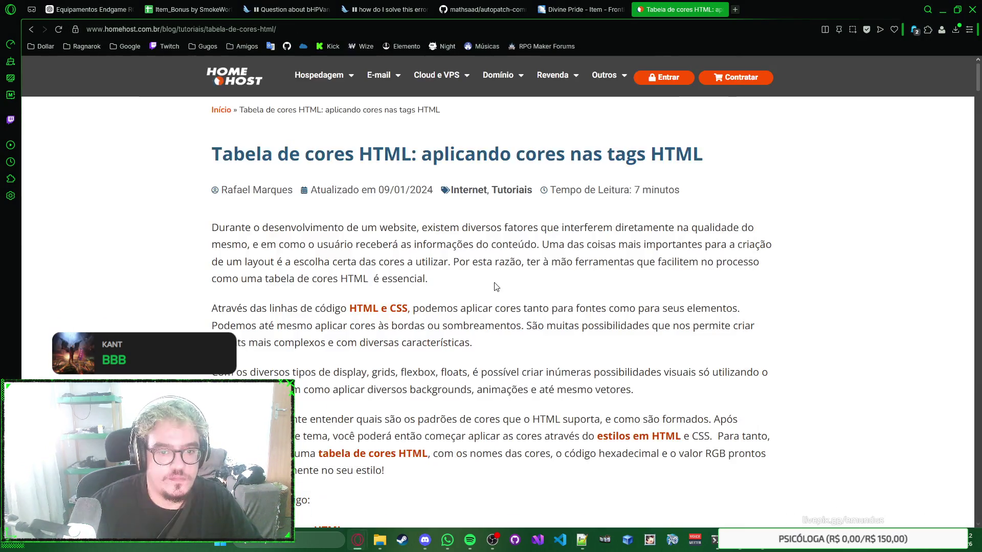
{"action": "key", "text": "ctrl+f"}
{"action": "type", "text": "000000"}
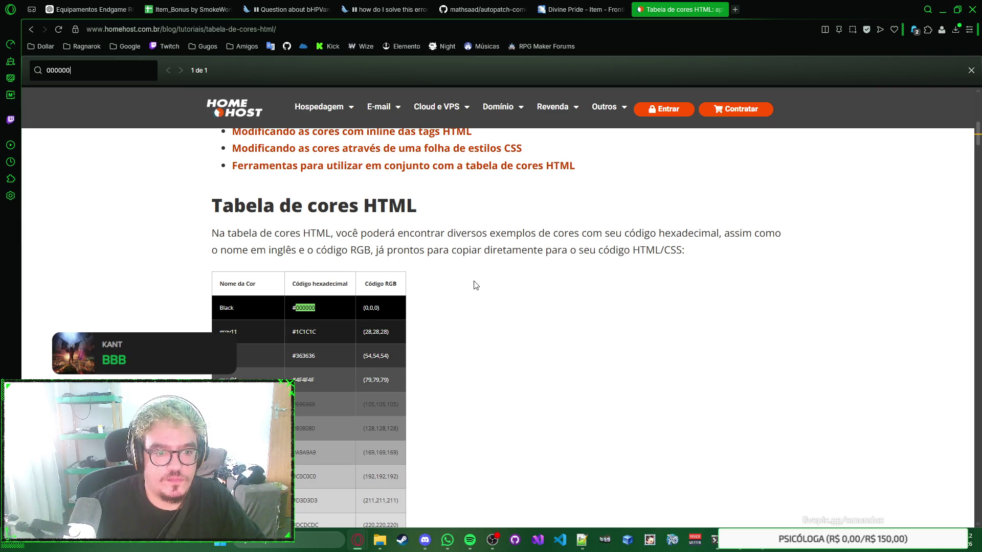
{"action": "key", "text": "Escape"}
Step: Search the colour table for white shades and browse the matches
{"action": "scroll", "coordinate": [480, 266], "scroll_direction": "down", "scroll_amount": 4}
{"action": "scroll", "coordinate": [485, 249], "scroll_direction": "down", "scroll_amount": 8}
{"action": "key", "text": "ctrl+f"}
{"action": "type", "text": "wh"}
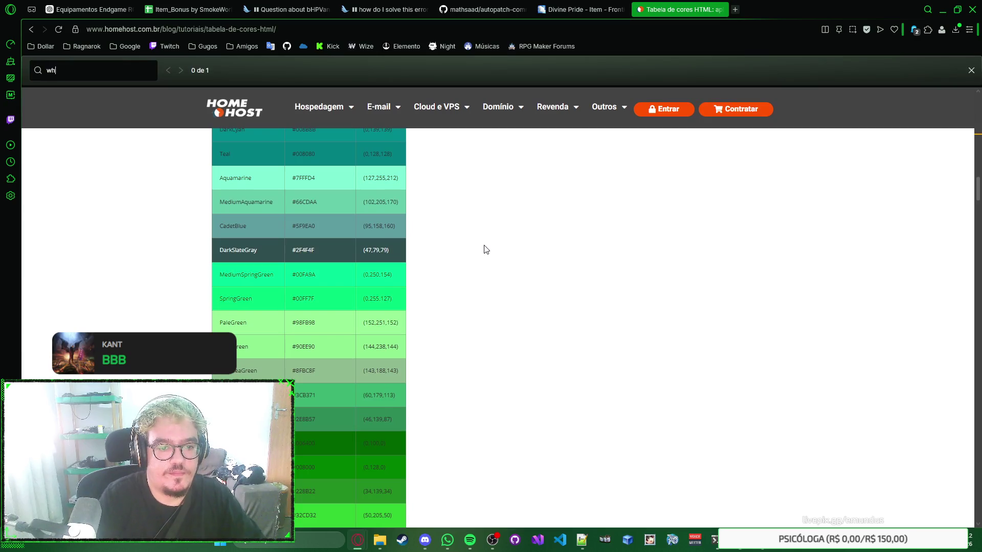
{"action": "type", "text": "ite"}
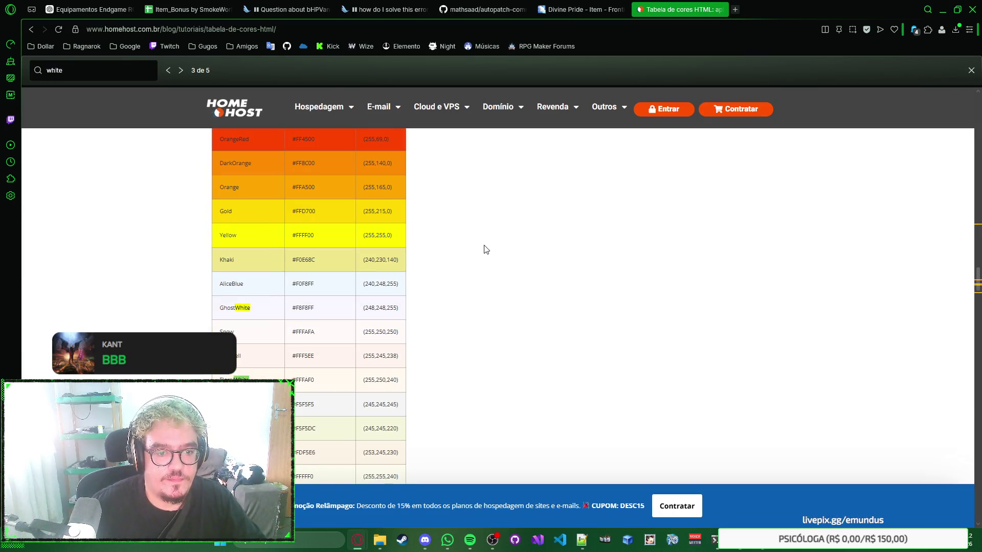
{"action": "key", "text": "Return"}
{"action": "key", "text": "Return"}
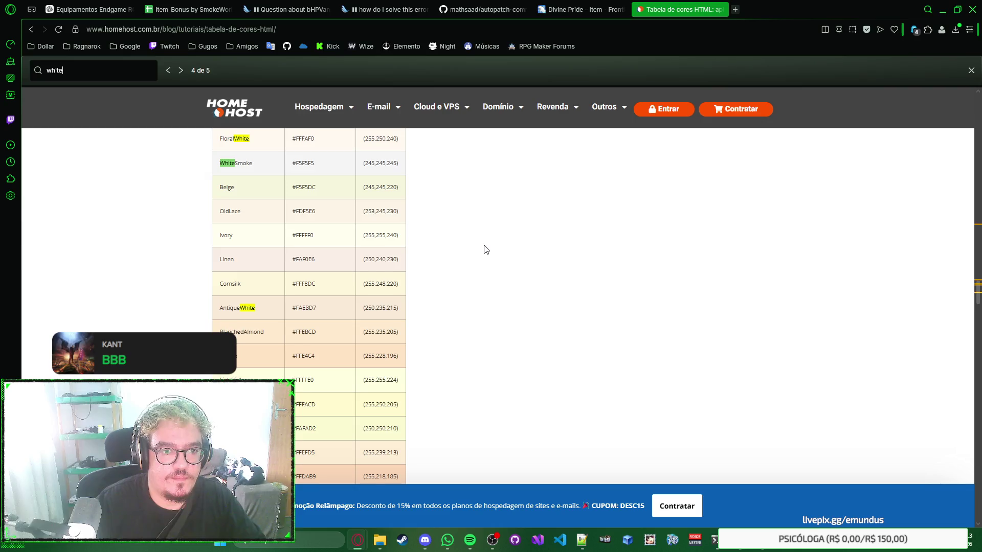
{"action": "key", "text": "Escape"}
{"action": "scroll", "coordinate": [486, 249], "scroll_direction": "up", "scroll_amount": 5}
{"action": "scroll", "coordinate": [486, 249], "scroll_direction": "down", "scroll_amount": 10}
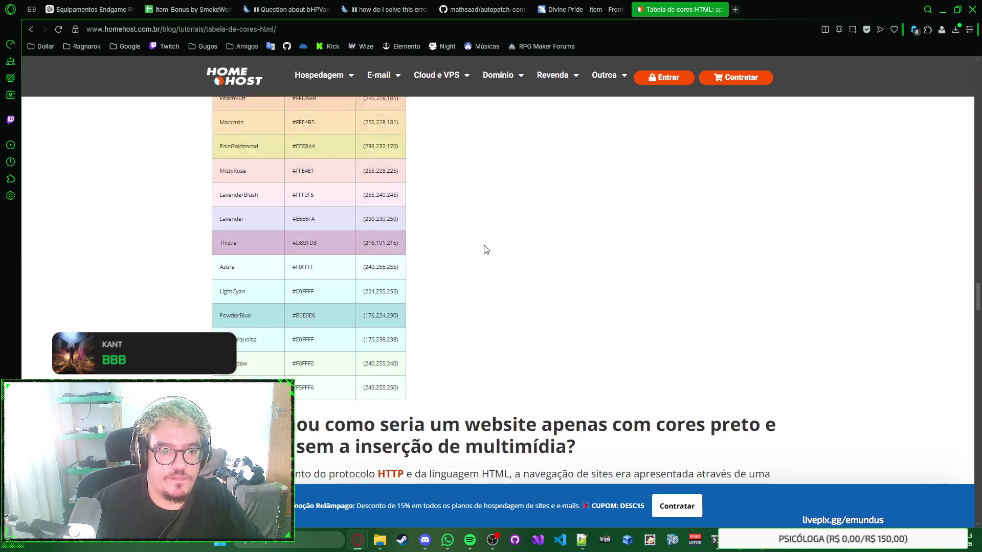
{"action": "scroll", "coordinate": [485, 249], "scroll_direction": "down", "scroll_amount": 3}
{"action": "scroll", "coordinate": [485, 249], "scroll_direction": "up", "scroll_amount": 15}
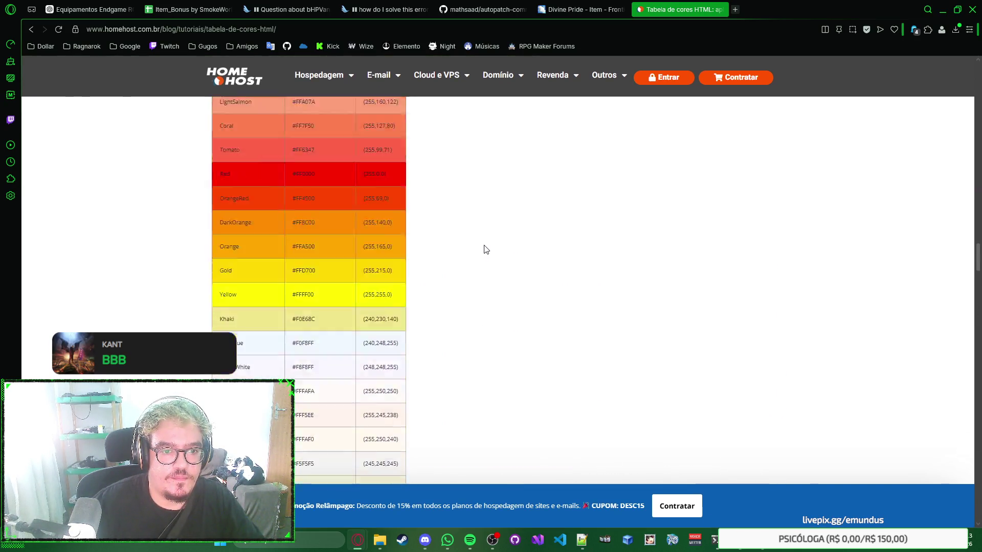
{"action": "scroll", "coordinate": [486, 249], "scroll_direction": "up", "scroll_amount": 20}
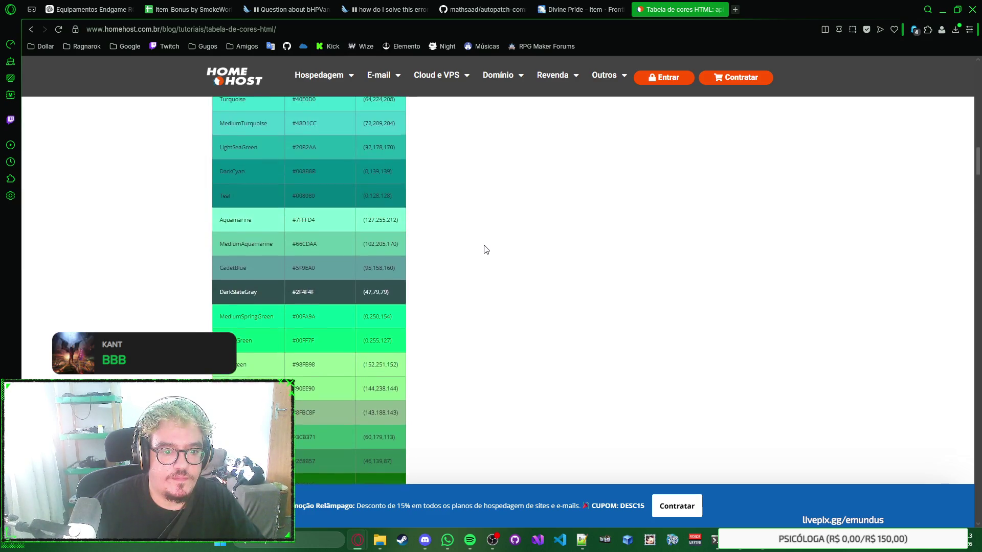
{"action": "scroll", "coordinate": [486, 249], "scroll_direction": "up", "scroll_amount": 6}
{"action": "scroll", "coordinate": [486, 249], "scroll_direction": "down", "scroll_amount": 6}
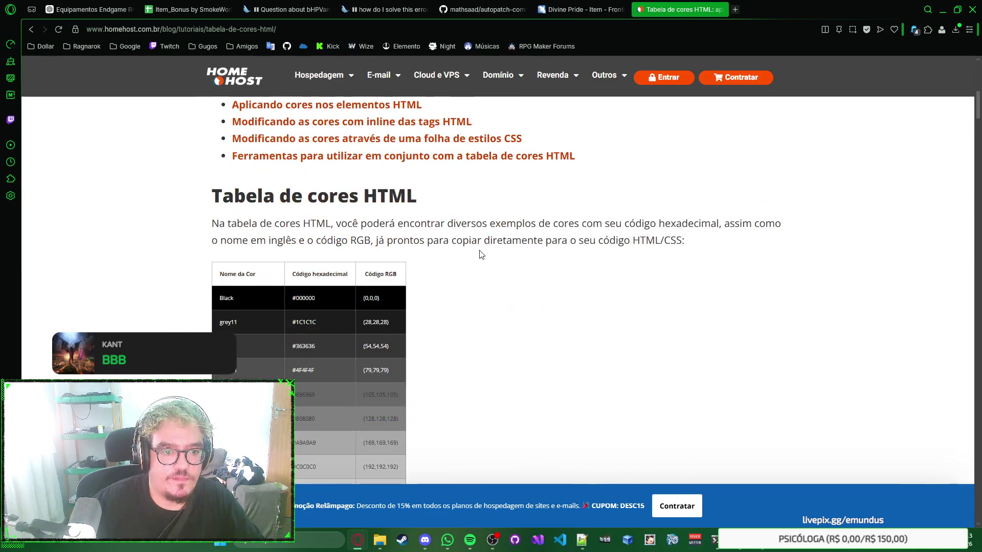
{"action": "scroll", "coordinate": [485, 278], "scroll_direction": "down", "scroll_amount": 20}
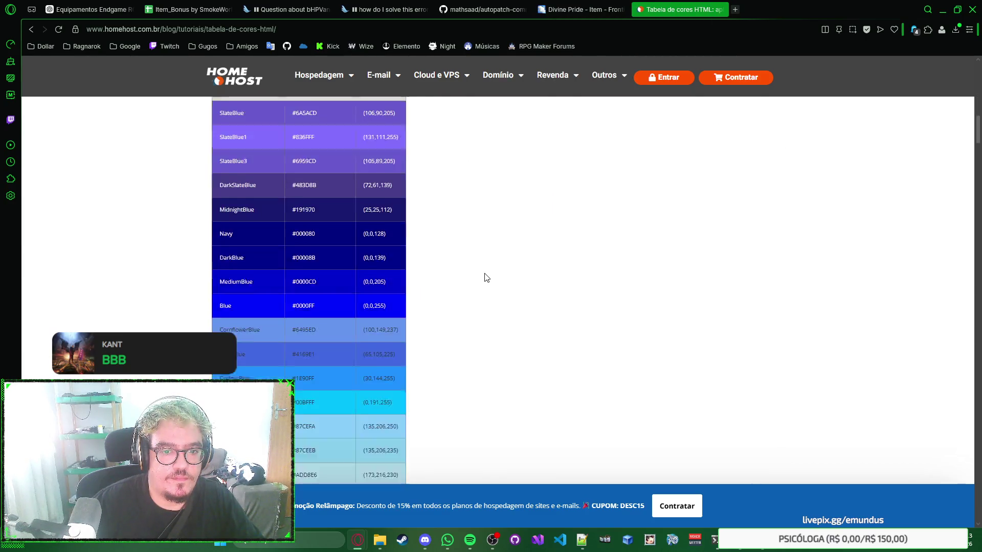
{"action": "scroll", "coordinate": [487, 277], "scroll_direction": "down", "scroll_amount": 20}
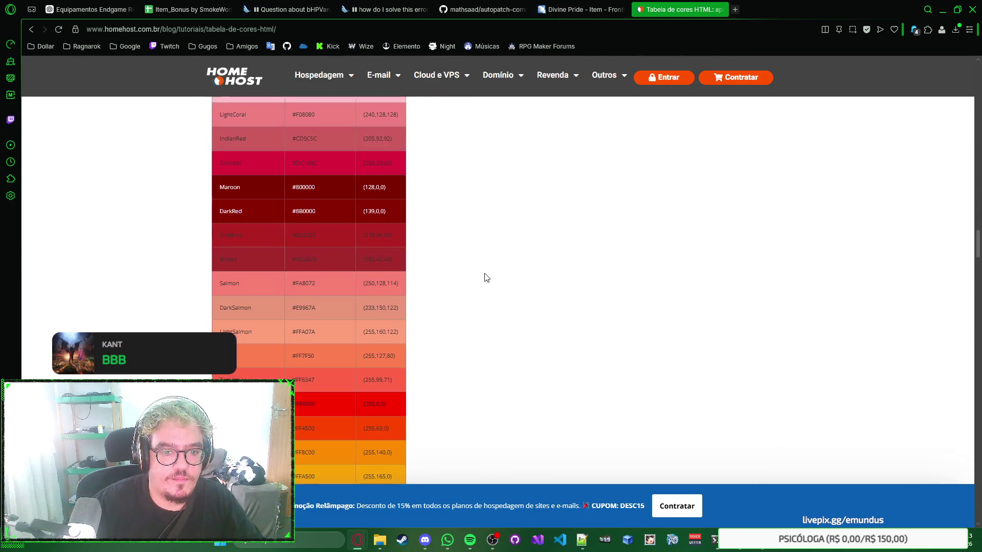
{"action": "scroll", "coordinate": [486, 278], "scroll_direction": "up", "scroll_amount": 5}
{"action": "scroll", "coordinate": [484, 278], "scroll_direction": "down", "scroll_amount": 2}
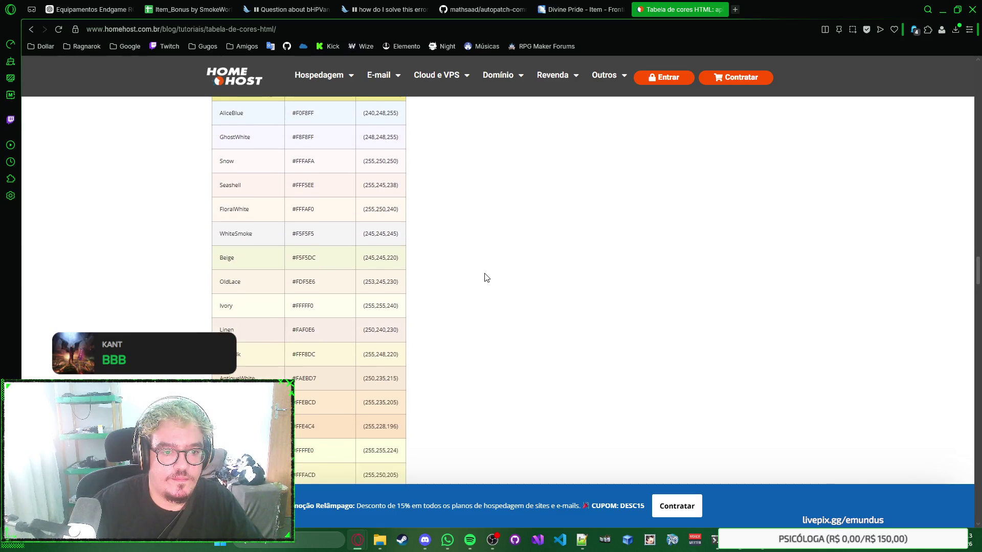
{"action": "scroll", "coordinate": [440, 270], "scroll_direction": "up", "scroll_amount": 3}
Step: Copy Snow's FFFAFA code and paste it over the black status font colour in config.ini
{"action": "double_click", "coordinate": [309, 265]}
{"action": "key", "text": "ctrl+c"}
{"action": "left_click", "coordinate": [449, 267]}
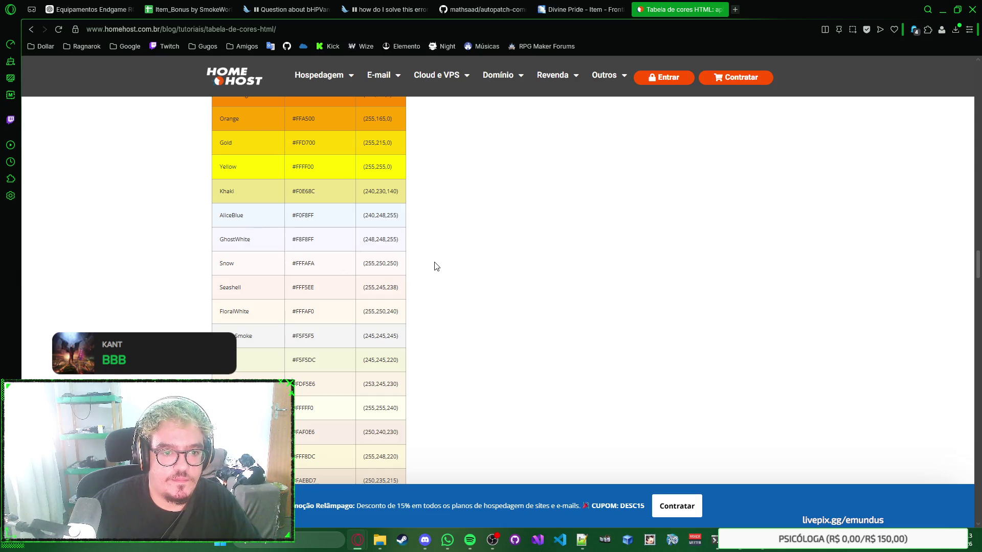
{"action": "key", "text": "alt+Tab"}
{"action": "key", "text": "ctrl+v"}
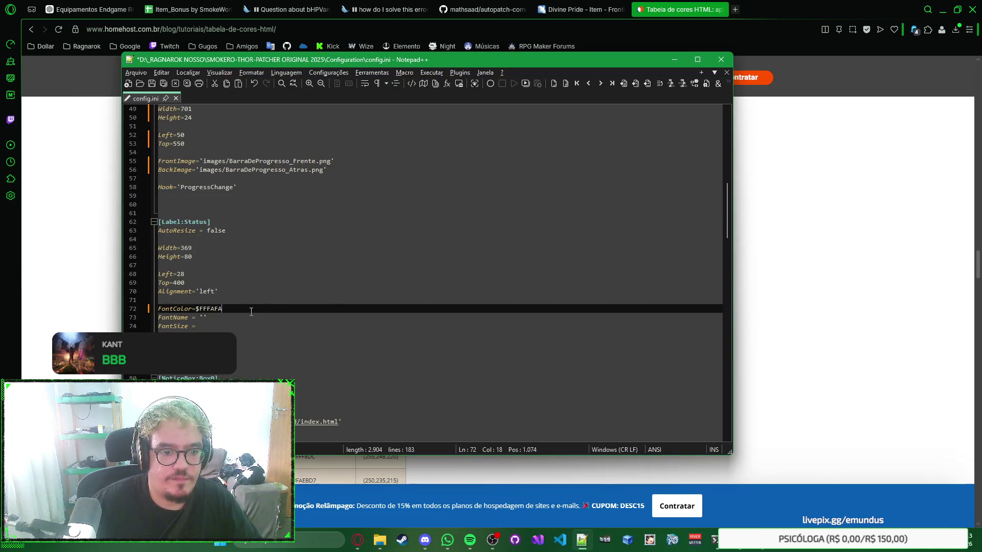
{"action": "left_click", "coordinate": [277, 319]}
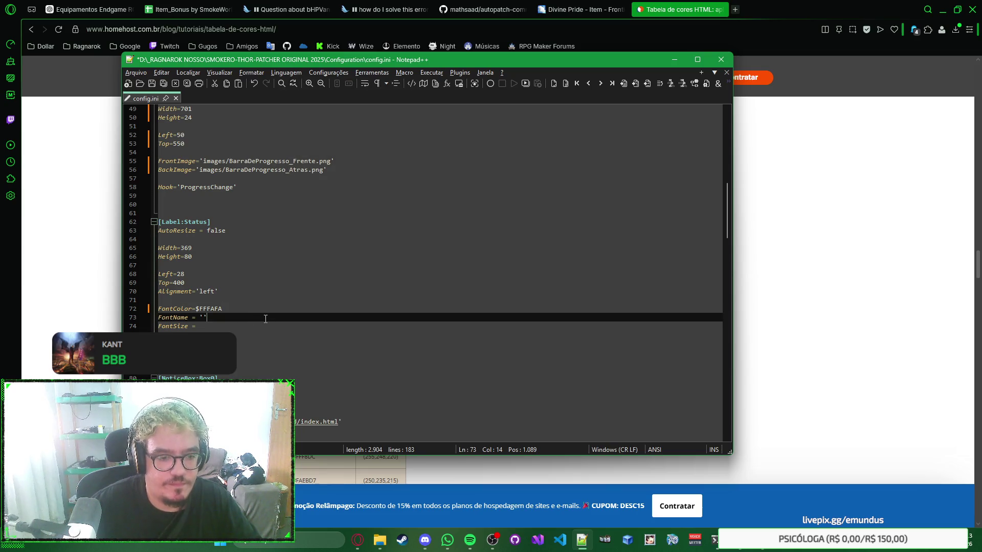
{"action": "left_click", "coordinate": [221, 327]}
{"action": "scroll", "coordinate": [302, 329], "scroll_direction": "down", "scroll_amount": 1}
{"action": "left_click", "coordinate": [328, 317]}
{"action": "scroll", "coordinate": [391, 212], "scroll_direction": "down", "scroll_amount": 4}
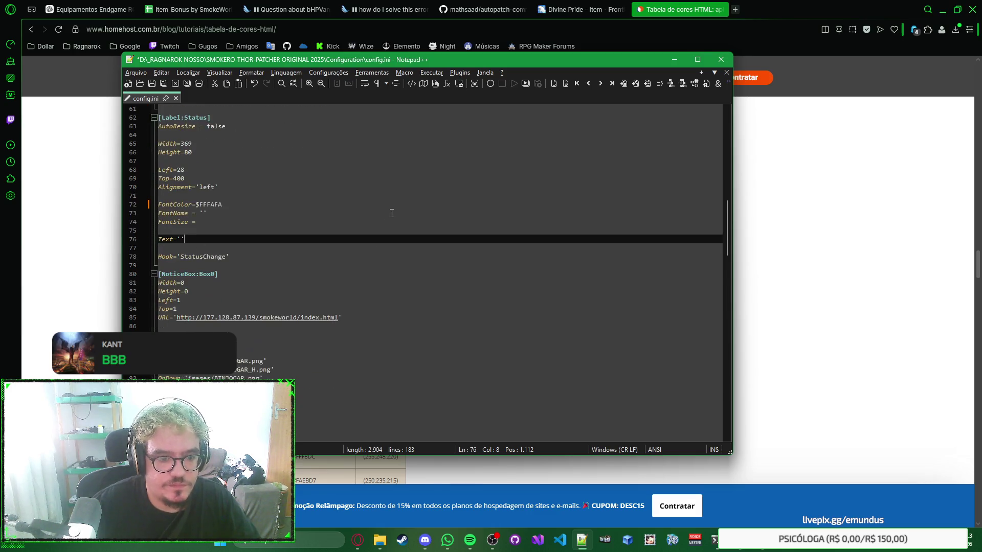
{"action": "left_click", "coordinate": [336, 293]}
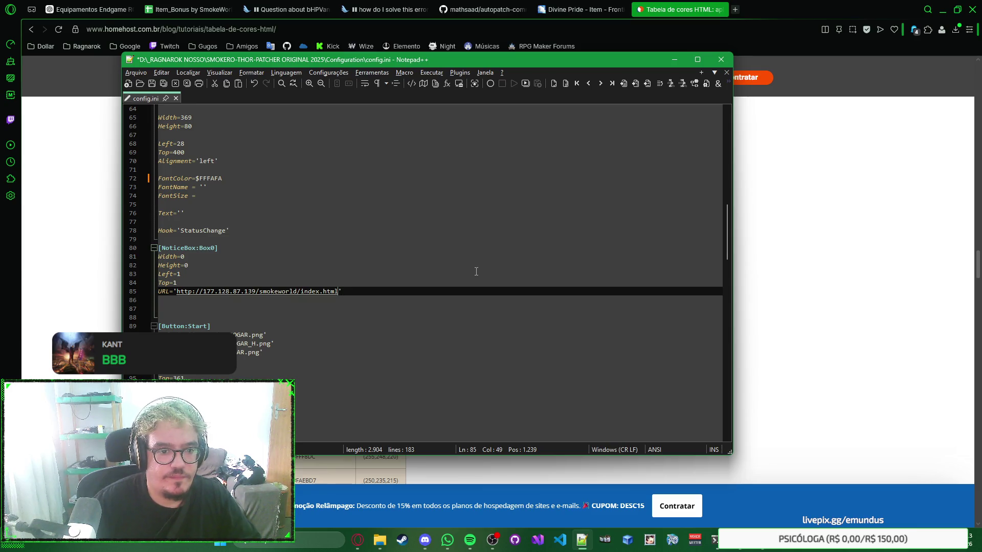
{"action": "key", "text": "ctrl+shift+Left"}
{"action": "key", "text": "ctrl+shift+Left"}
{"action": "key", "text": "ctrl+shift+Left"}
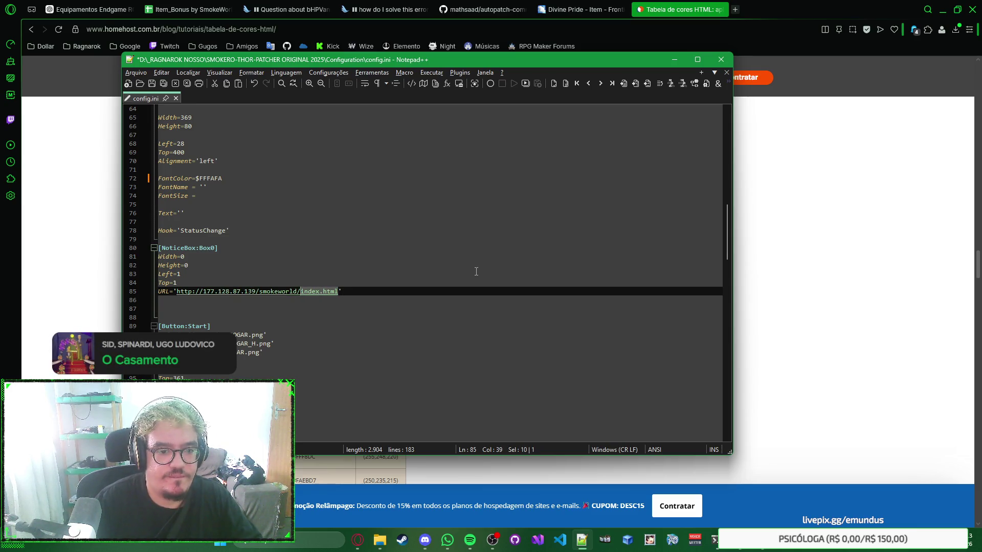
{"action": "key", "text": "ctrl+shift+Left"}
{"action": "key", "text": "ctrl+shift+Left"}
{"action": "key", "text": "ctrl+shift+Left"}
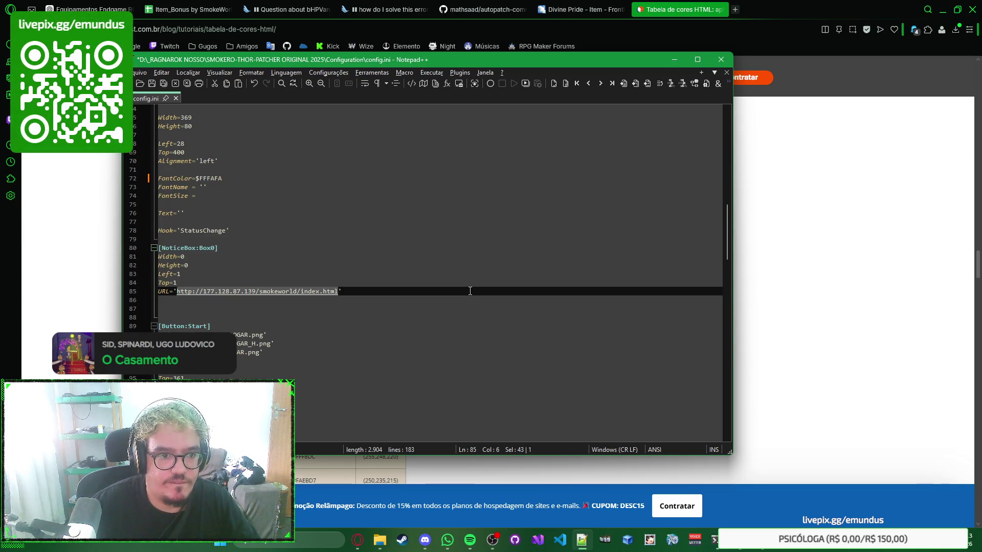
{"action": "scroll", "coordinate": [469, 290], "scroll_direction": "down", "scroll_amount": 4}
{"action": "scroll", "coordinate": [470, 290], "scroll_direction": "up", "scroll_amount": 4}
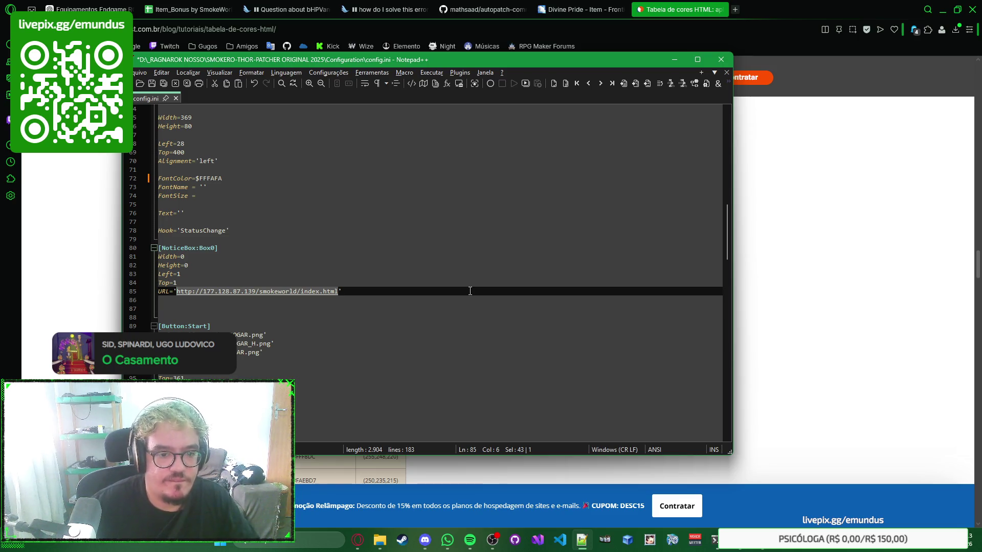
{"action": "left_click", "coordinate": [470, 291]}
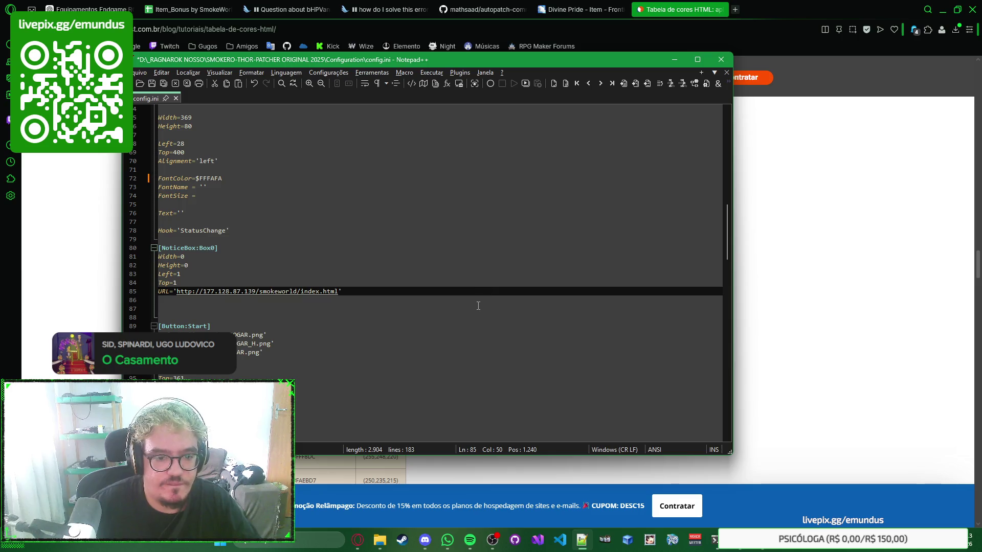
{"action": "left_click", "coordinate": [791, 17]}
{"action": "key", "text": "super"}
{"action": "key", "text": "super"}
{"action": "key", "text": "ctrl+t"}
{"action": "type", "text": "emundus"}
{"action": "key", "text": "Right"}
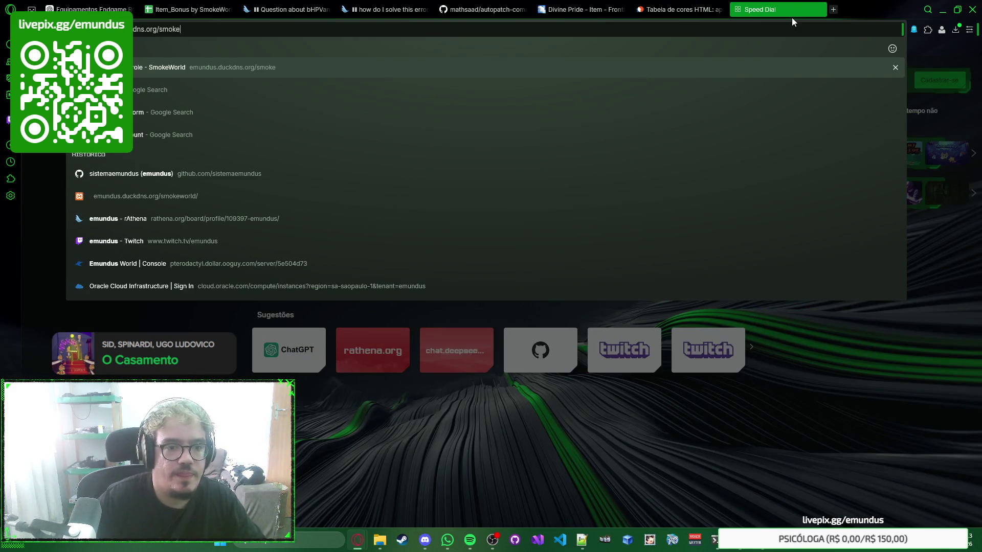
{"action": "type", "text": "world/index.html"}
{"action": "key", "text": "Return"}
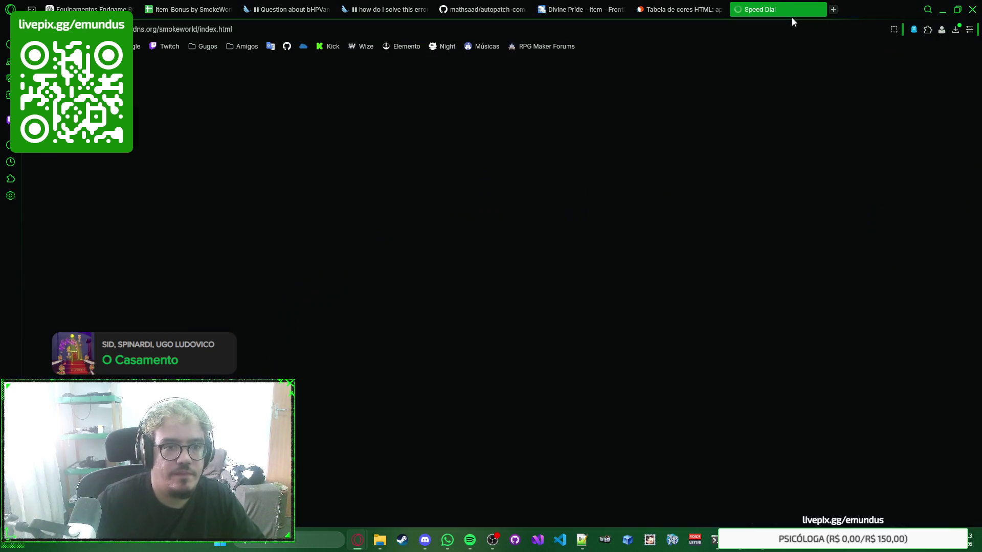
{"action": "key", "text": "ctrl+w"}
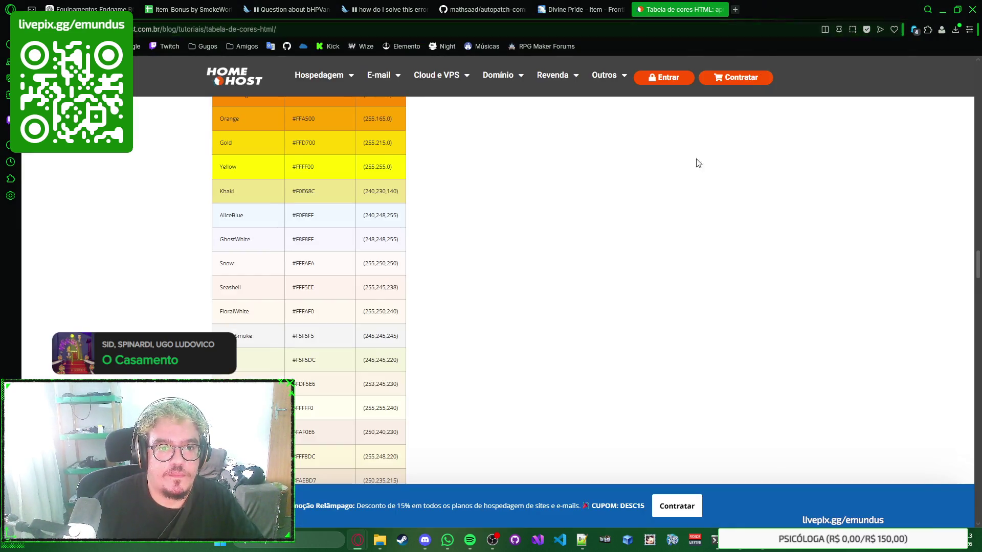
{"action": "key", "text": "alt+Tab"}
Step: Paste the duckdns address over line 85's old URL and change https to http
{"action": "key", "text": "Left"}
{"action": "key", "text": "ctrl+shift+Left"}
{"action": "key", "text": "ctrl+shift+Left"}
{"action": "key", "text": "ctrl+shift+Left"}
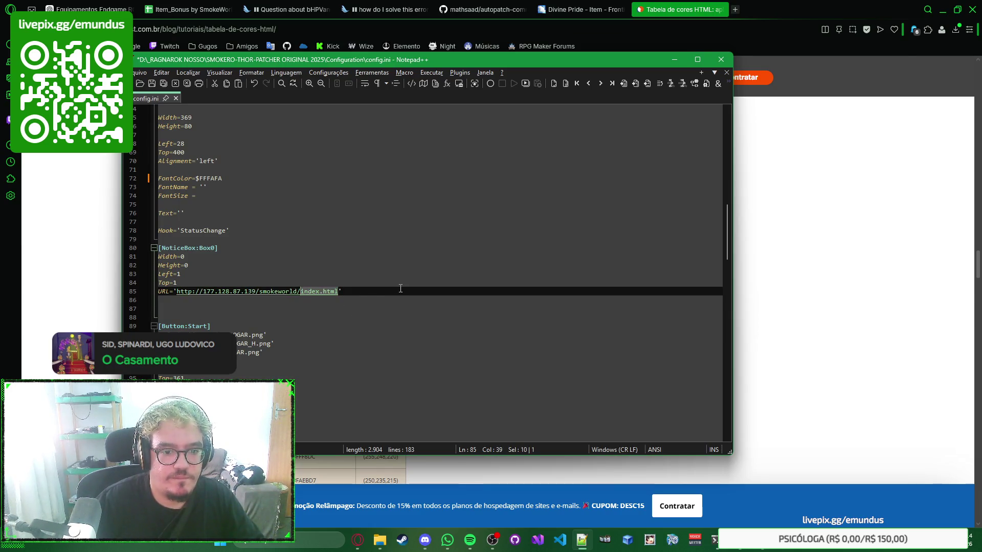
{"action": "key", "text": "ctrl+shift+Left"}
{"action": "key", "text": "ctrl+shift+Left"}
{"action": "key", "text": "ctrl+shift+Left"}
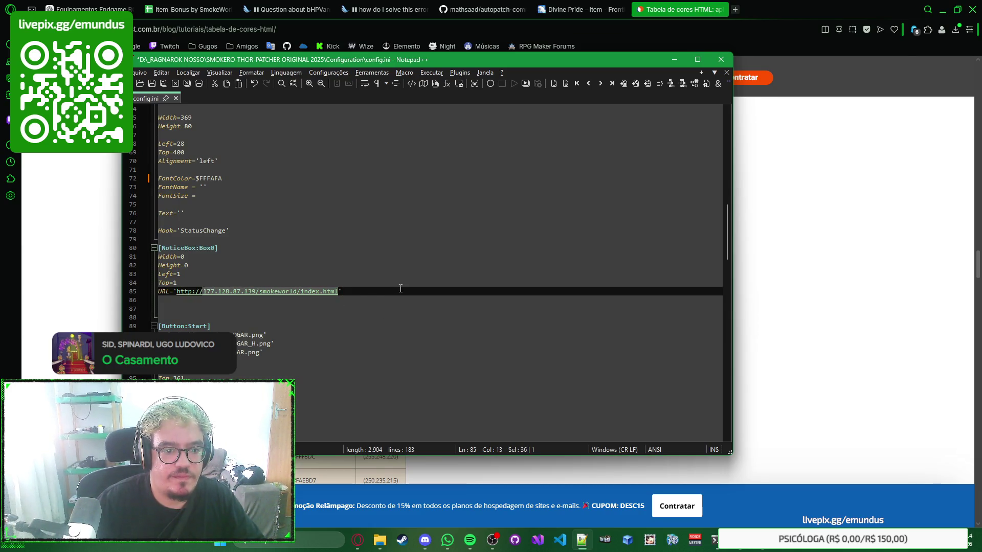
{"action": "key", "text": "ctrl+v"}
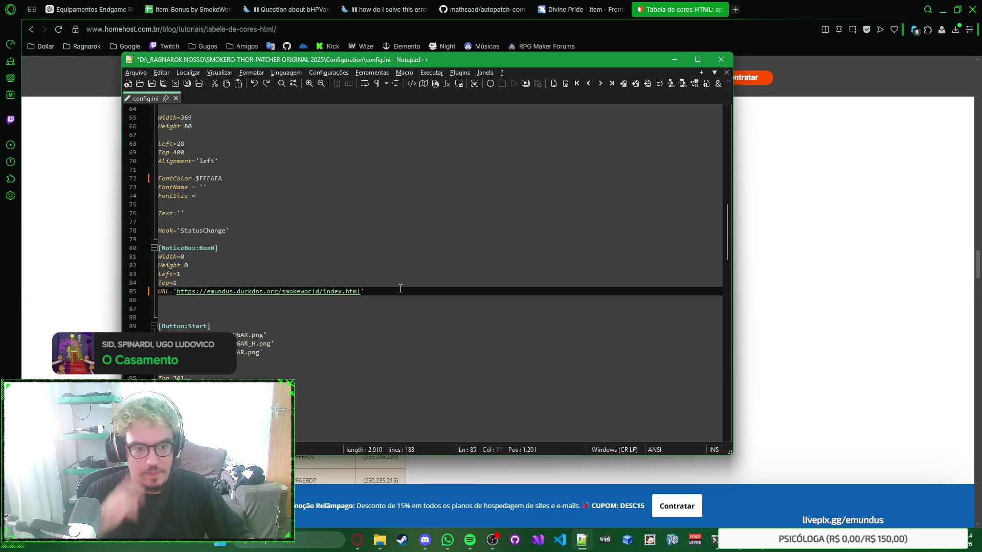
{"action": "key", "text": "ctrl+shift+Right"}
{"action": "key", "text": "ctrl+shift+Right"}
{"action": "key", "text": "ctrl+shift+Right"}
{"action": "key", "text": "Right"}
{"action": "key", "text": "ctrl+Left"}
{"action": "key", "text": "ctrl+Left"}
{"action": "key", "text": "ctrl+Left"}
{"action": "key", "text": "BackSpace"}
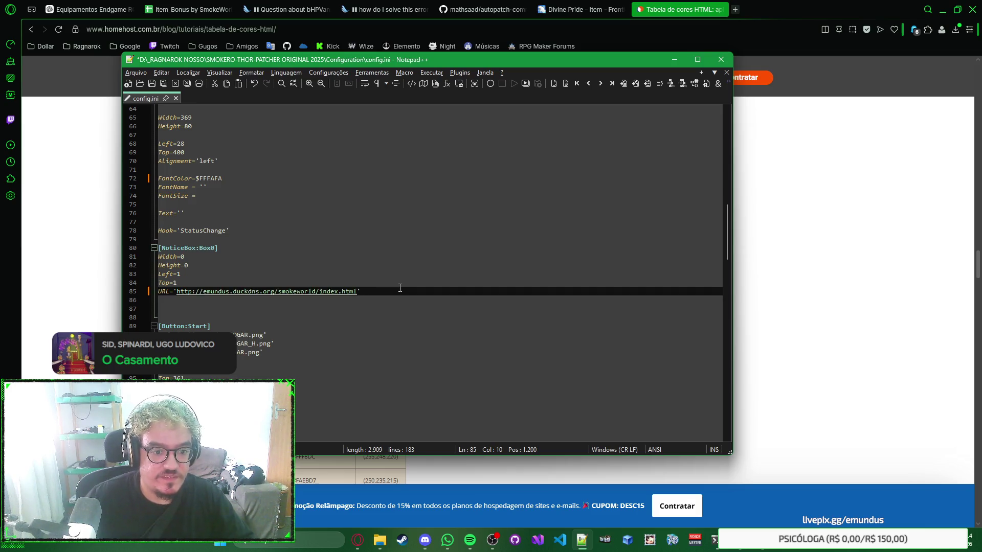
Step: Test the new NoticeBox URL in the browser, then move the editor window further left
{"action": "double_click", "coordinate": [341, 291]}
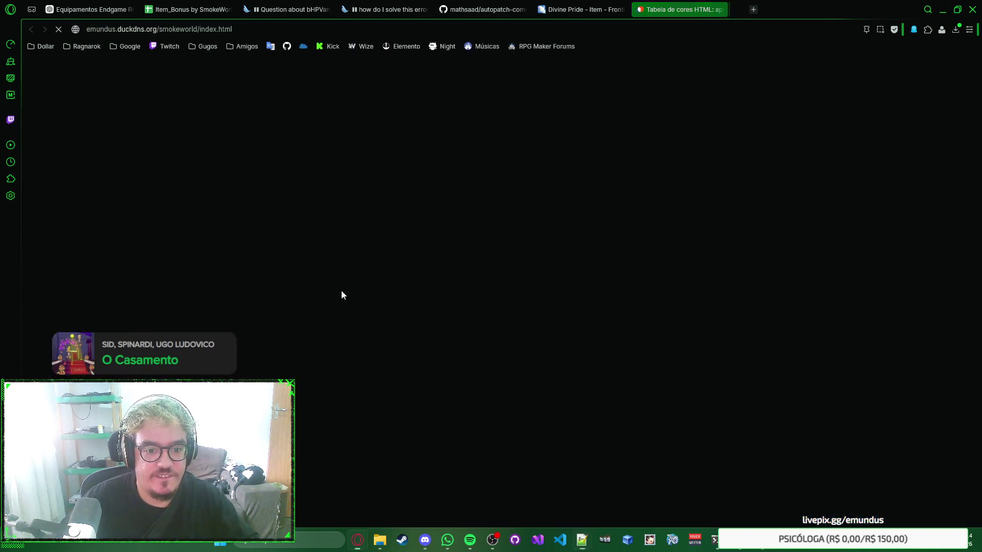
{"action": "key", "text": "ctrl+w"}
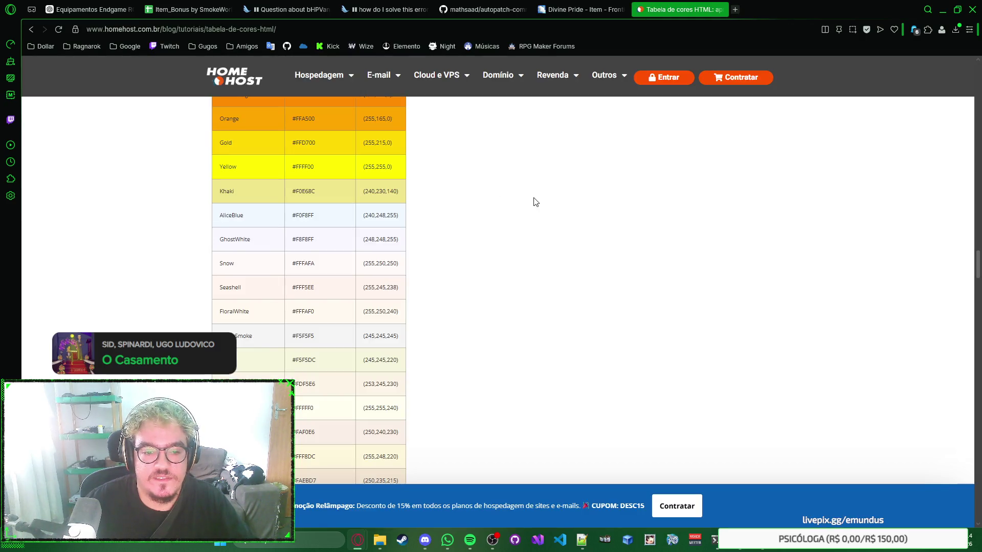
{"action": "key", "text": "alt+Tab"}
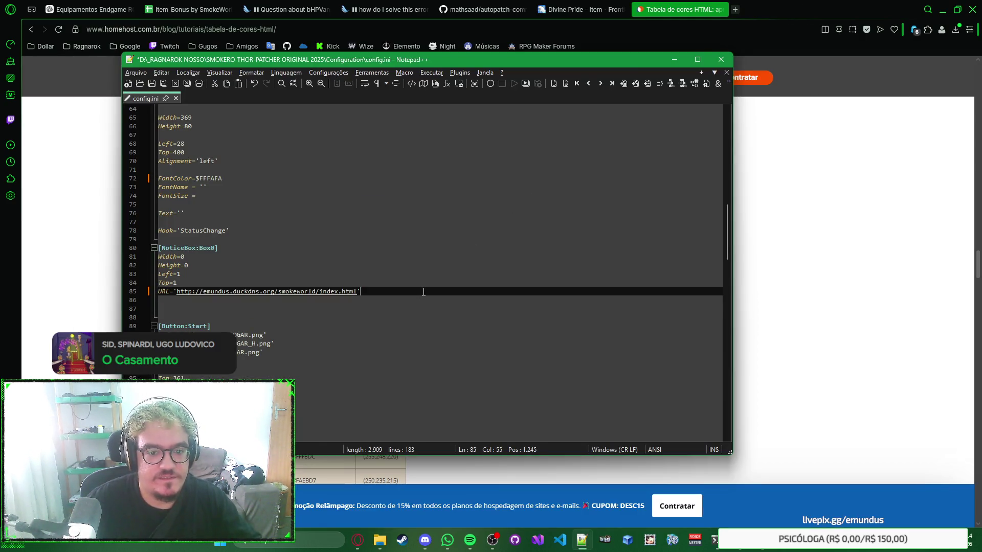
{"action": "right_click", "coordinate": [463, 290]}
{"action": "left_click", "coordinate": [462, 290]}
{"action": "scroll", "coordinate": [376, 205], "scroll_direction": "down", "scroll_amount": 4}
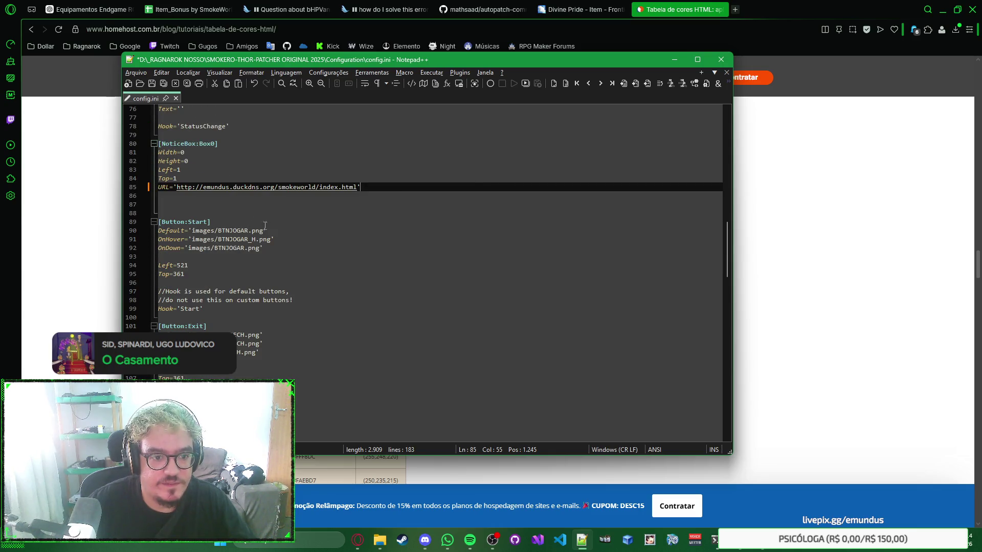
{"action": "left_click_drag", "start_coordinate": [462, 62], "coordinate": [386, 64]}
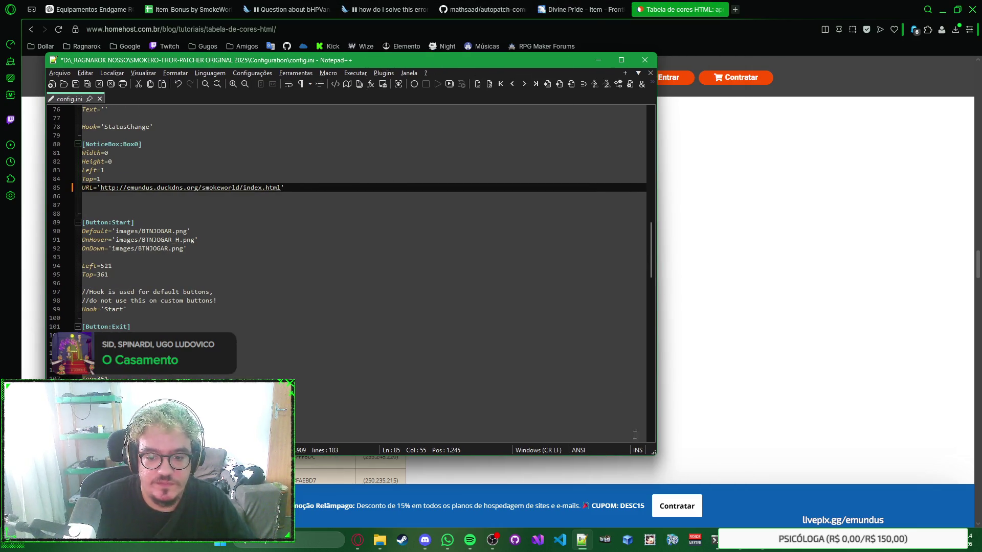
{"action": "key", "text": "alt+Tab"}
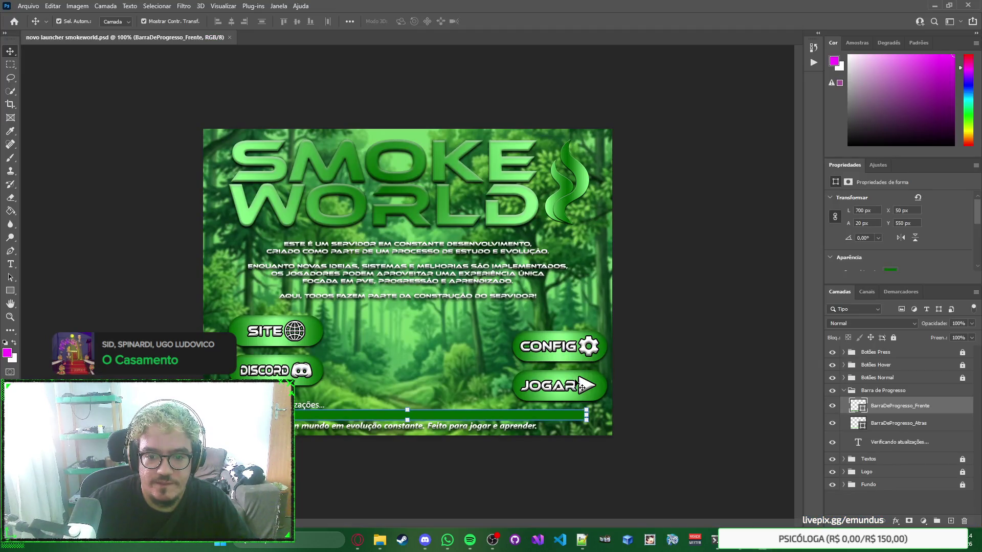
Step: Deselect the progress bar layer and expand the Botões Normal group
{"action": "left_click", "coordinate": [580, 400]}
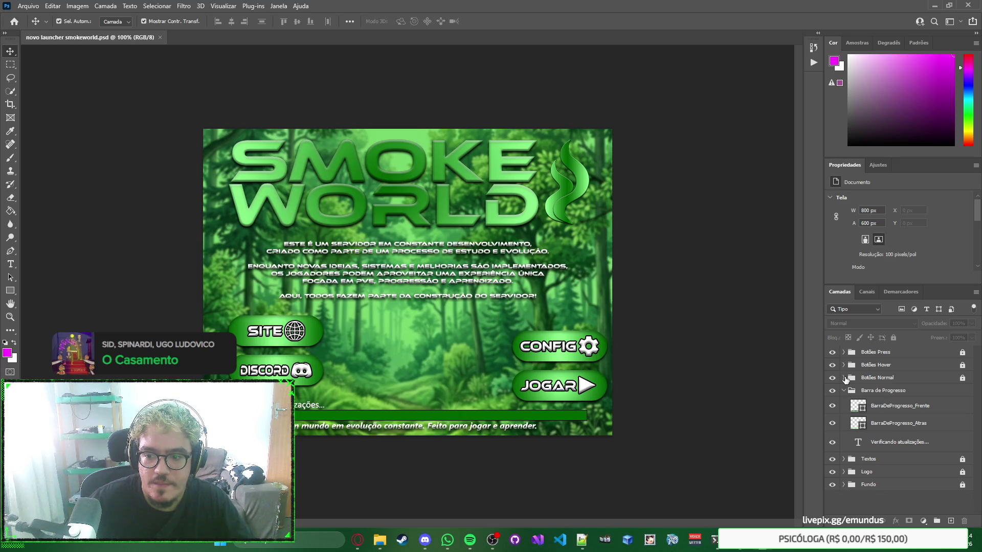
{"action": "left_click", "coordinate": [844, 378]}
{"action": "left_click", "coordinate": [844, 377]}
{"action": "left_click", "coordinate": [844, 378]}
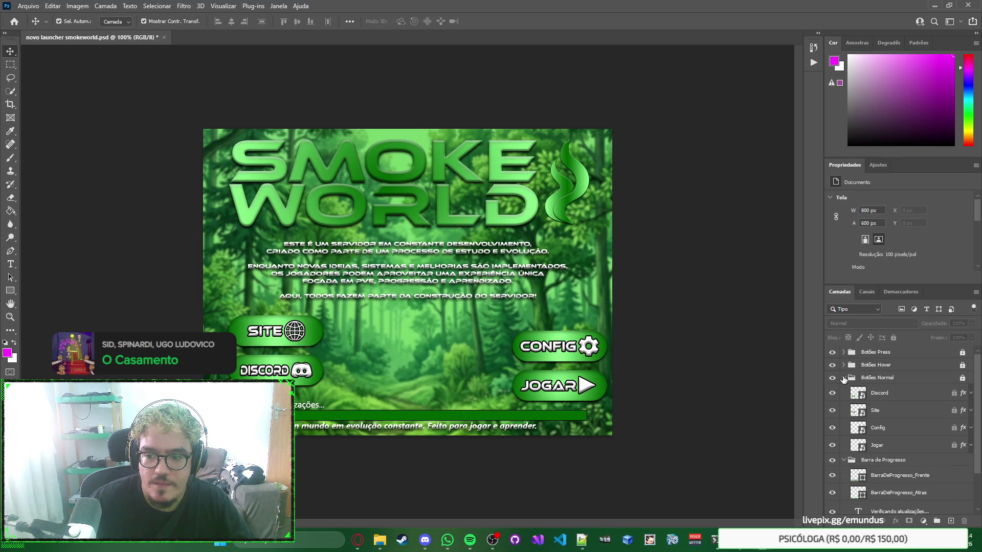
{"action": "left_click", "coordinate": [844, 378]}
{"action": "left_click", "coordinate": [844, 377]}
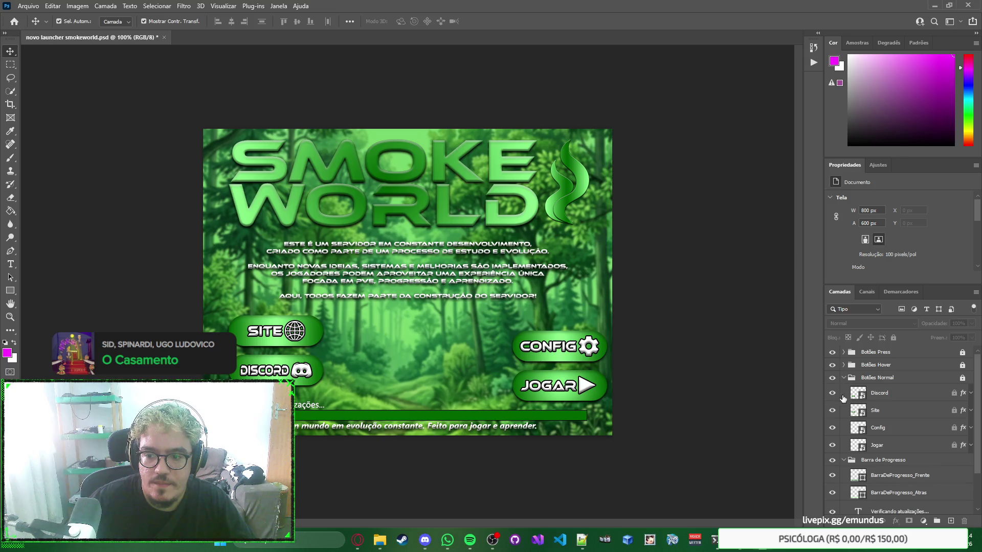
{"action": "left_click", "coordinate": [843, 460]}
Step: Select the Jogar, Config and Site button layers in turn to inspect them
{"action": "left_click", "coordinate": [889, 446]}
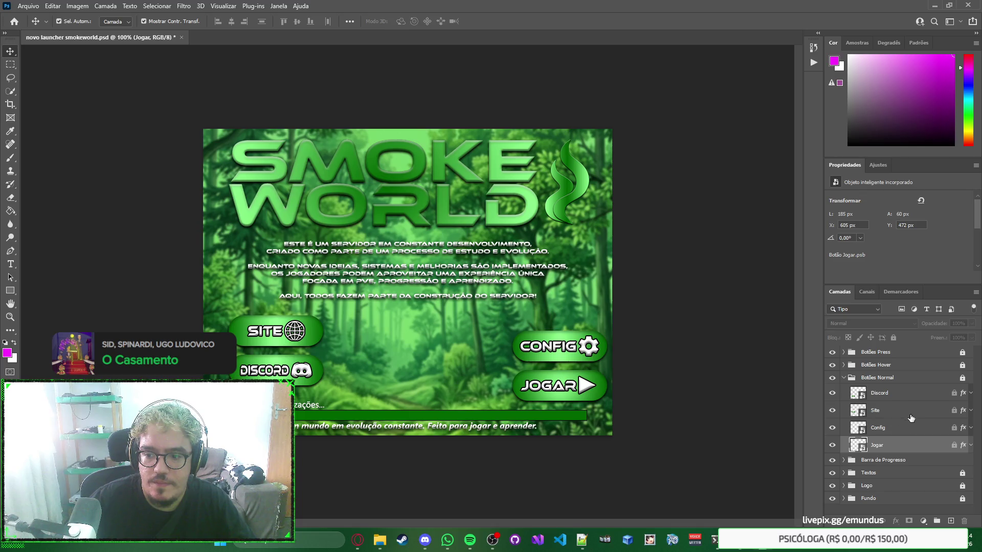
{"action": "left_click", "coordinate": [888, 458]}
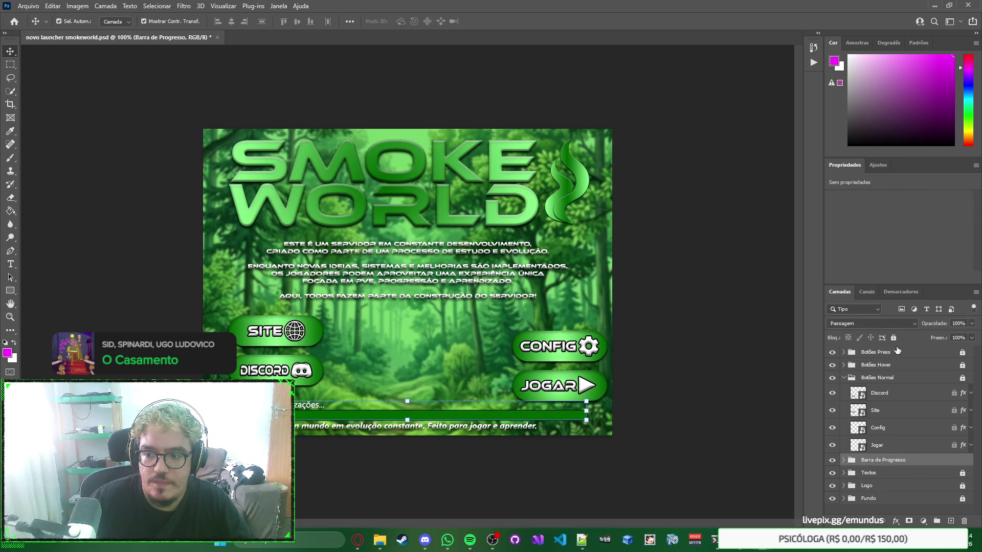
{"action": "left_click", "coordinate": [900, 446]}
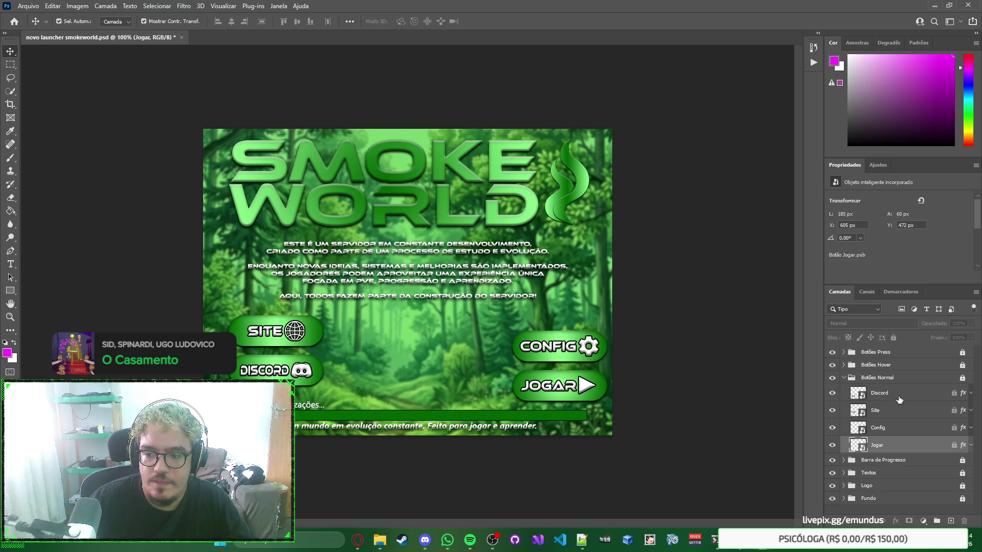
{"action": "left_click", "coordinate": [895, 429]}
{"action": "left_click", "coordinate": [896, 446]}
{"action": "left_click", "coordinate": [898, 428]}
{"action": "left_click", "coordinate": [896, 449]}
{"action": "left_click", "coordinate": [895, 432]}
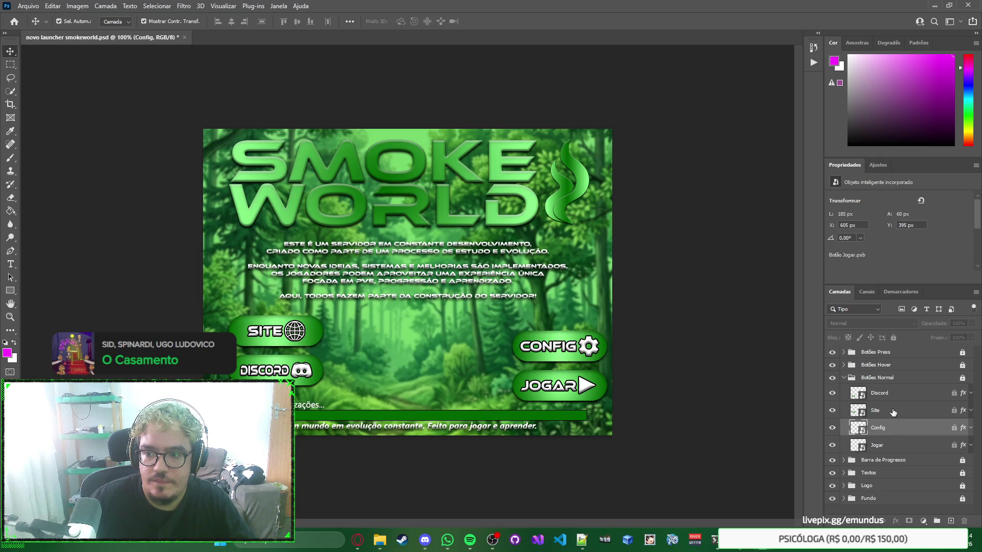
{"action": "left_click", "coordinate": [893, 412]}
{"action": "left_click", "coordinate": [893, 399]}
{"action": "left_click", "coordinate": [893, 413]}
{"action": "left_click", "coordinate": [893, 398]}
{"action": "left_click", "coordinate": [892, 415]}
{"action": "left_click", "coordinate": [890, 432]}
{"action": "left_click", "coordinate": [890, 446]}
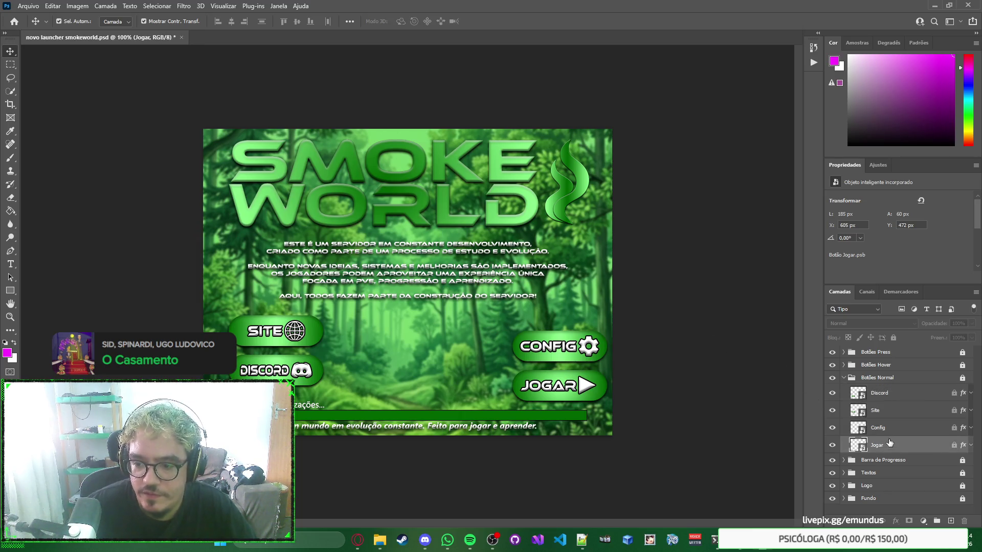
{"action": "key", "text": "alt+Tab"}
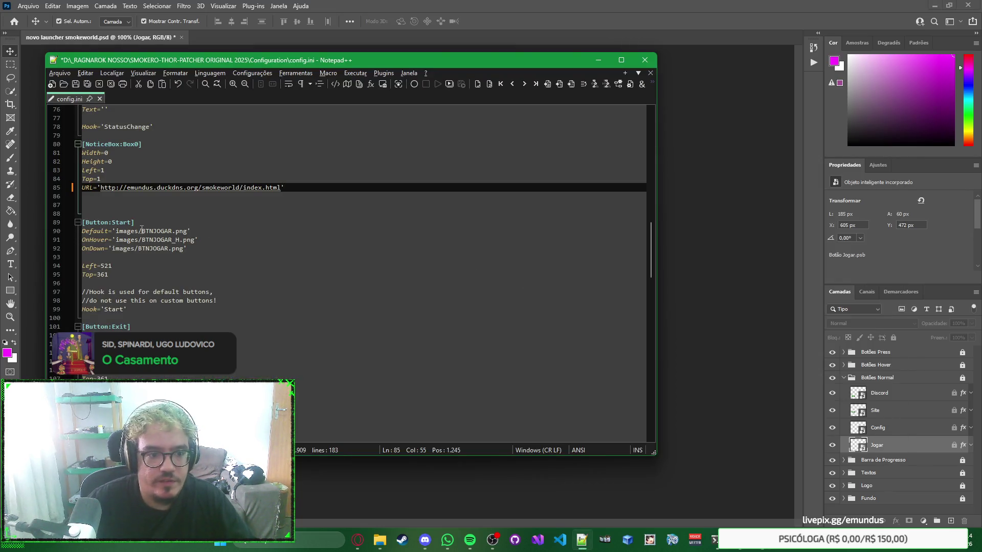
Step: Rename the Start button's normal image on line 90 from BTNJOGAR to Normal_Jogar
{"action": "double_click", "coordinate": [165, 231]}
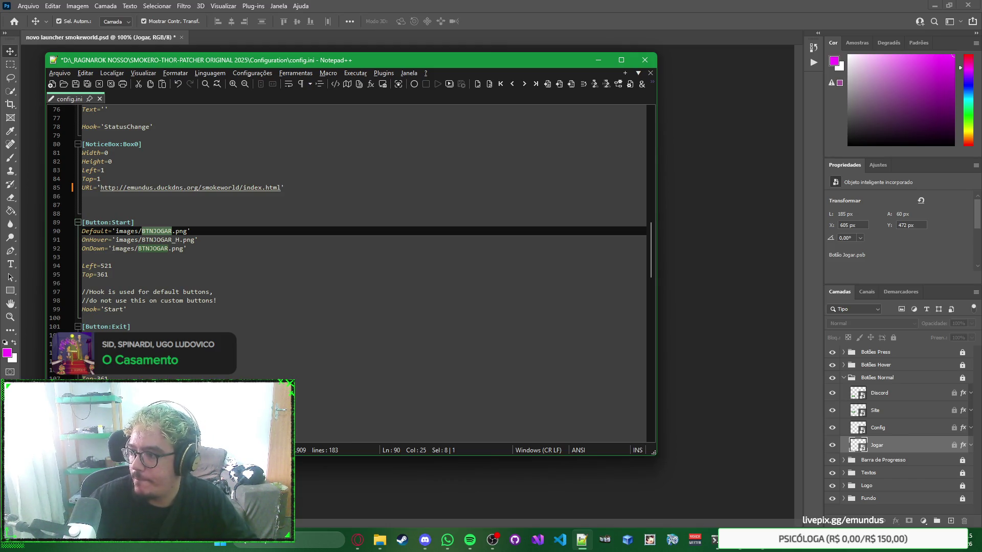
{"action": "key", "text": "super+e"}
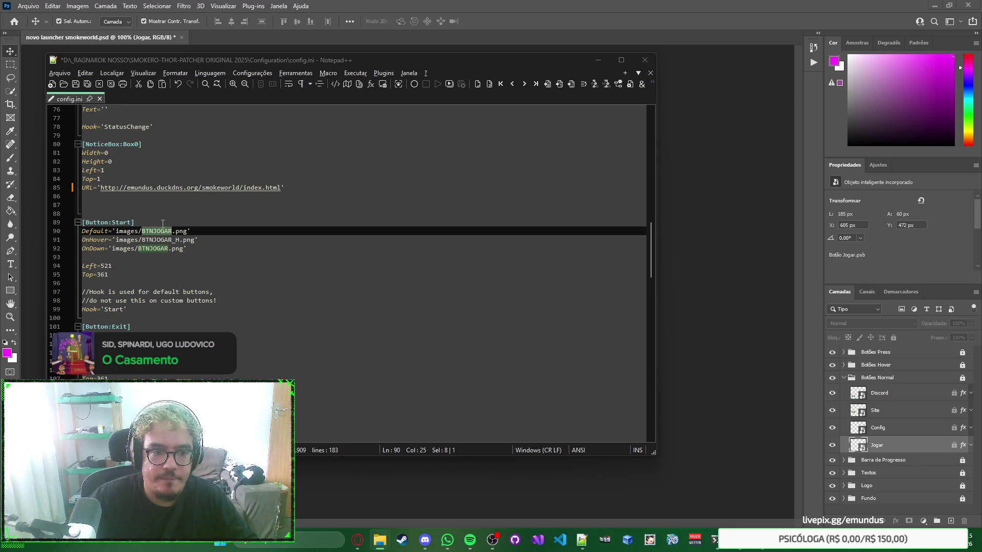
{"action": "key", "text": "alt+Tab"}
{"action": "type", "text": "Norma"}
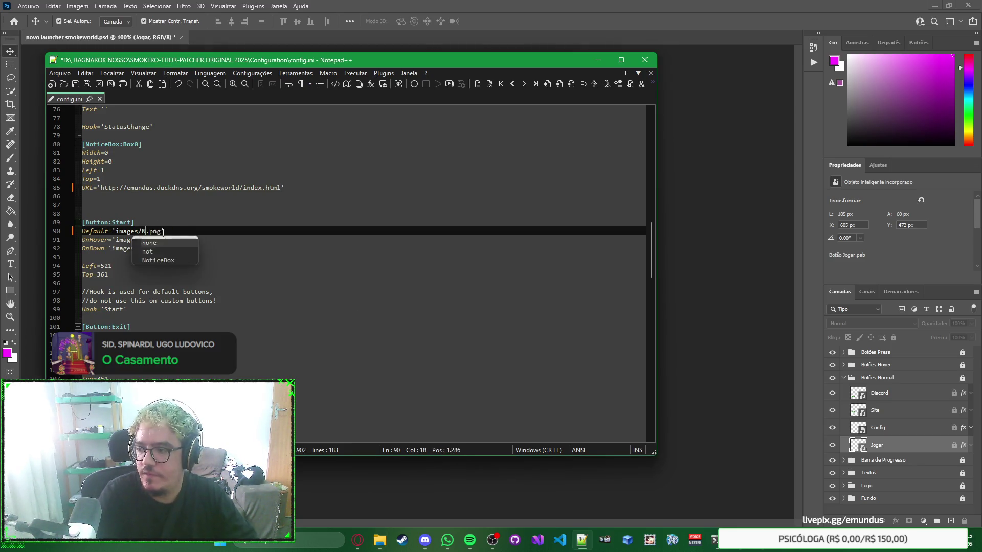
{"action": "type", "text": "l_jogar"}
{"action": "key", "text": "Left"}
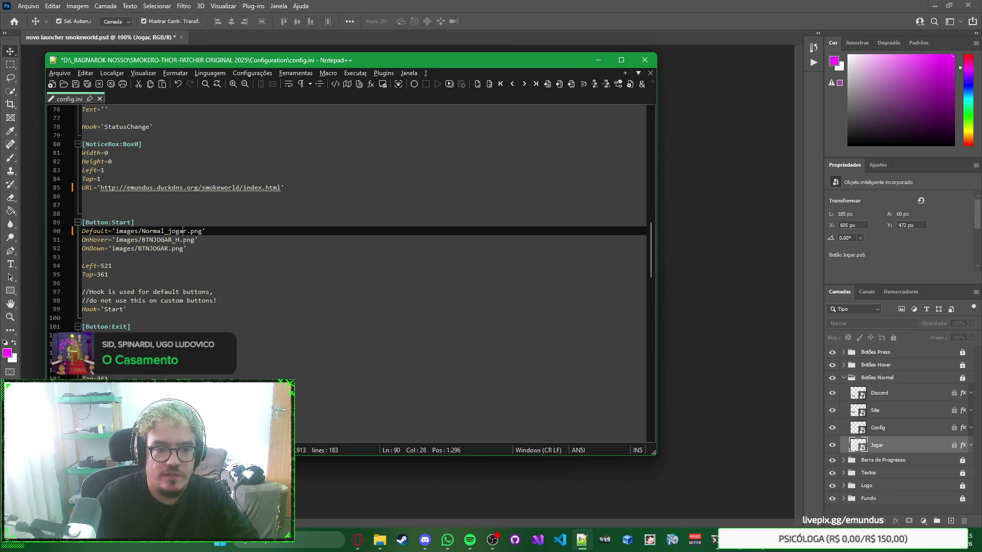
{"action": "key", "text": "Left"}
{"action": "key", "text": "BackSpace"}
{"action": "type", "text": "J"}
{"action": "key", "text": "ctrl+shift+Left"}
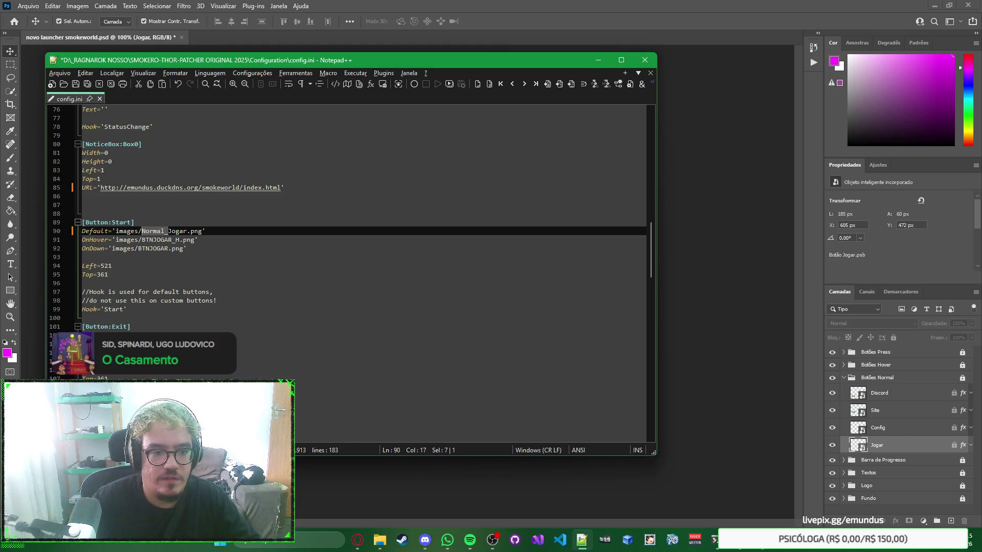
Step: Set the hover image to Hover_Jogar and the pressed image to Press_Jogar
{"action": "key", "text": "Down"}
{"action": "key", "text": "ctrl+shift+Right"}
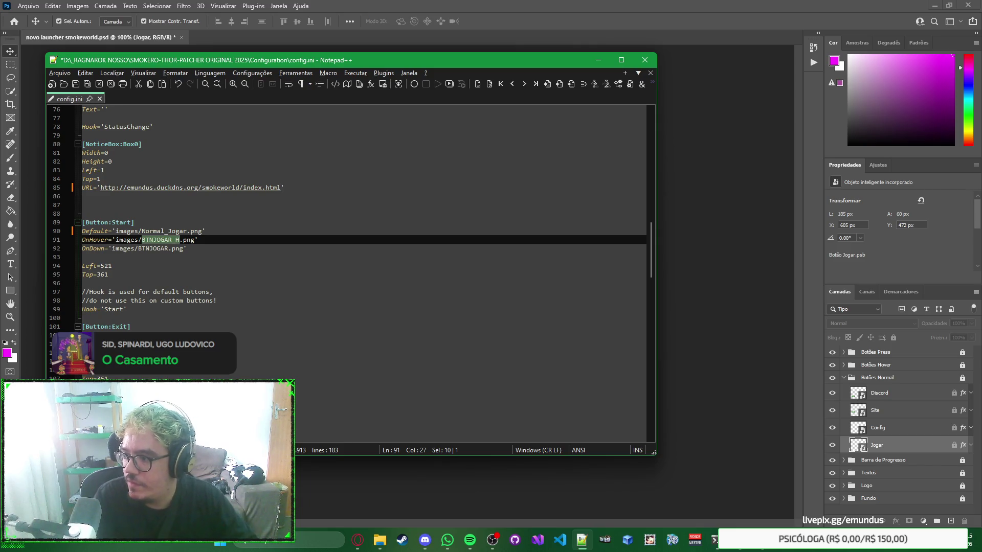
{"action": "type", "text": "Hover_Jo"}
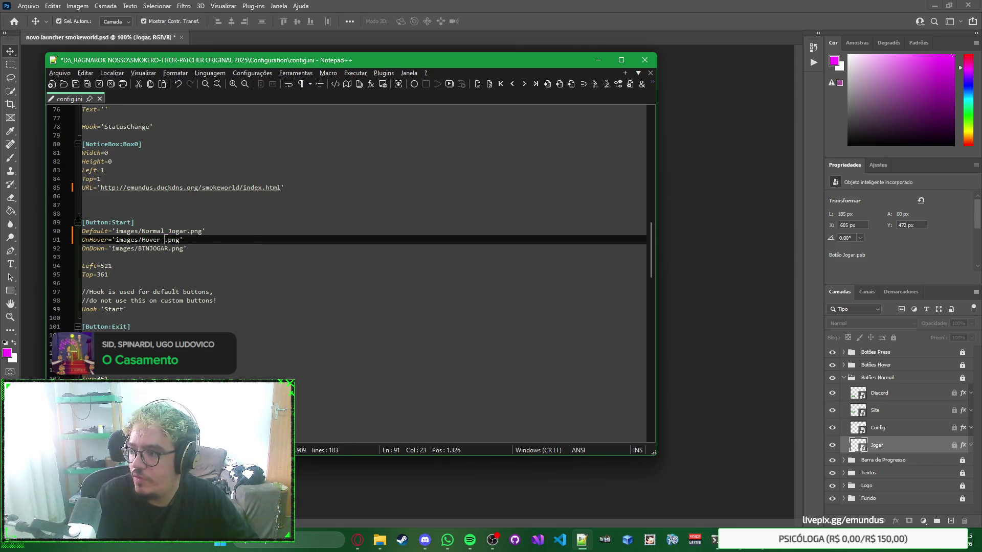
{"action": "type", "text": "gar"}
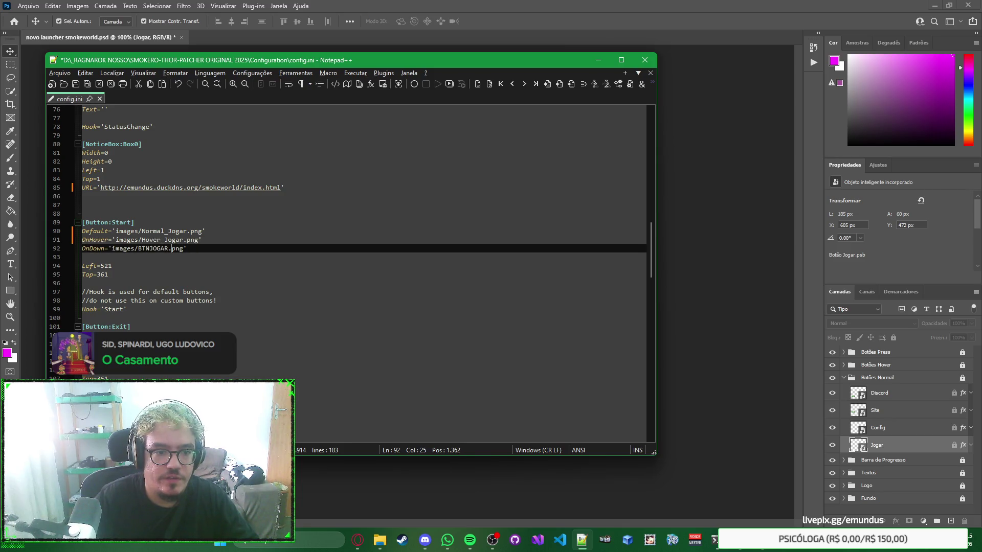
{"action": "key", "text": "ctrl+shift+Left"}
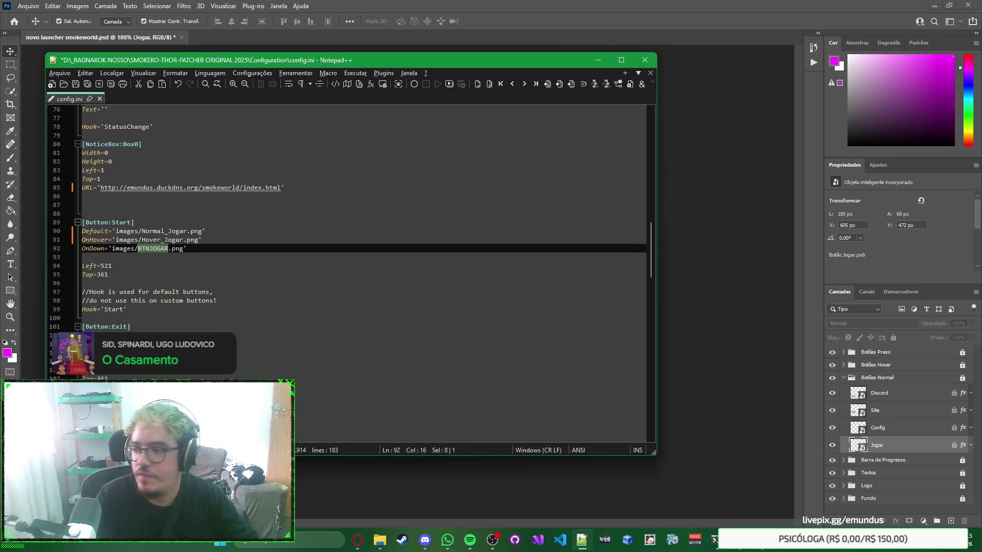
{"action": "type", "text": "Press_Jogar"}
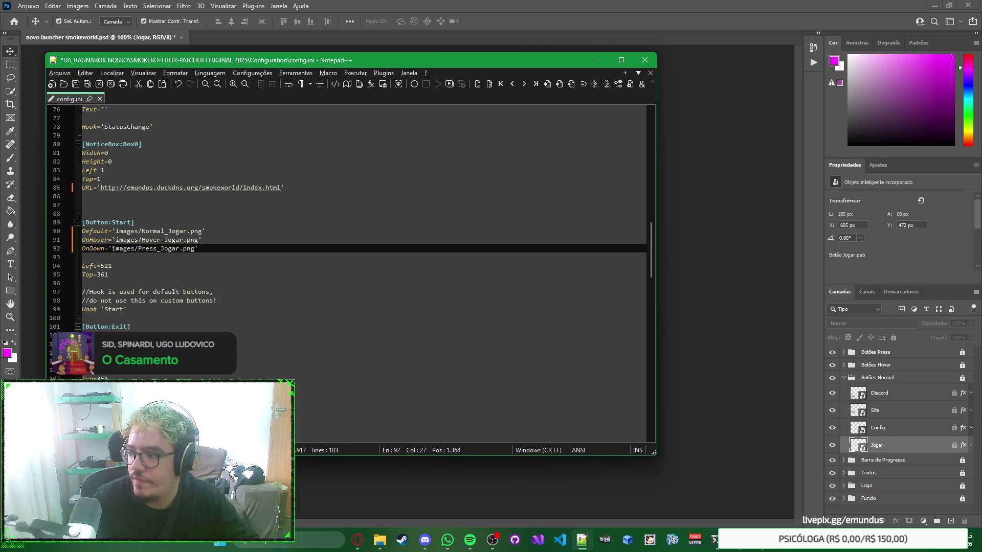
Step: Check the Start button's Left=521 and Top position lines
{"action": "key", "text": "Down"}
{"action": "key", "text": "Down"}
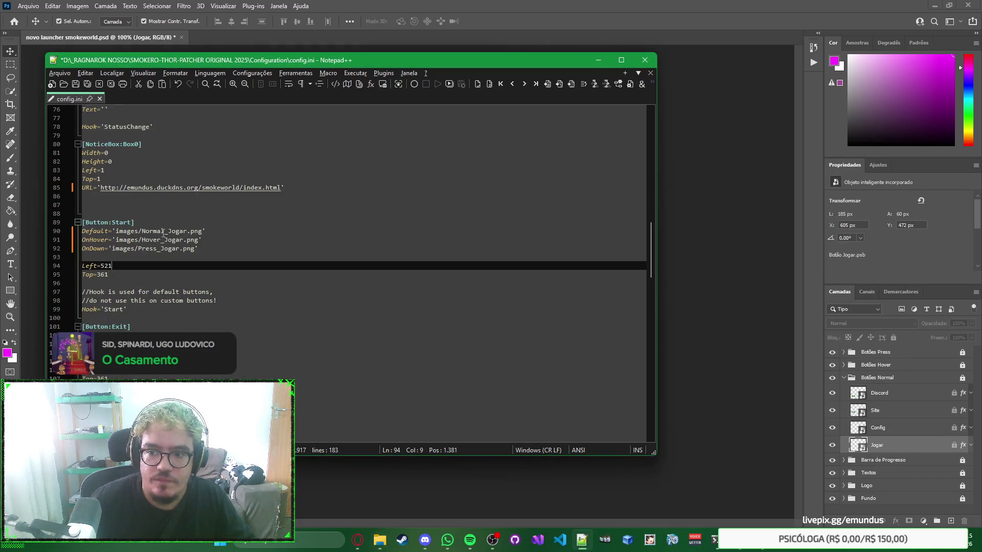
{"action": "scroll", "coordinate": [276, 225], "scroll_direction": "up", "scroll_amount": 1}
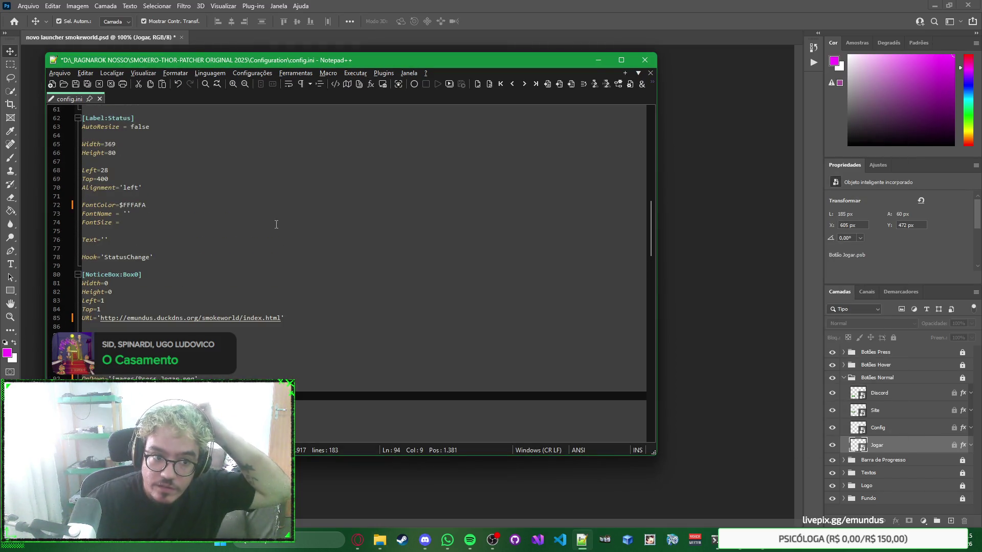
{"action": "scroll", "coordinate": [276, 225], "scroll_direction": "down", "scroll_amount": 1}
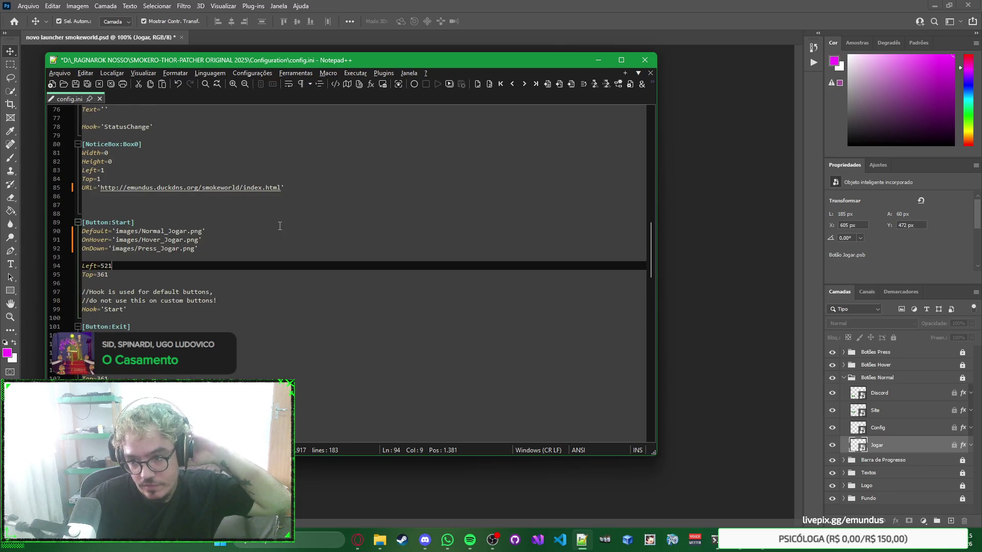
{"action": "key", "text": "Down"}
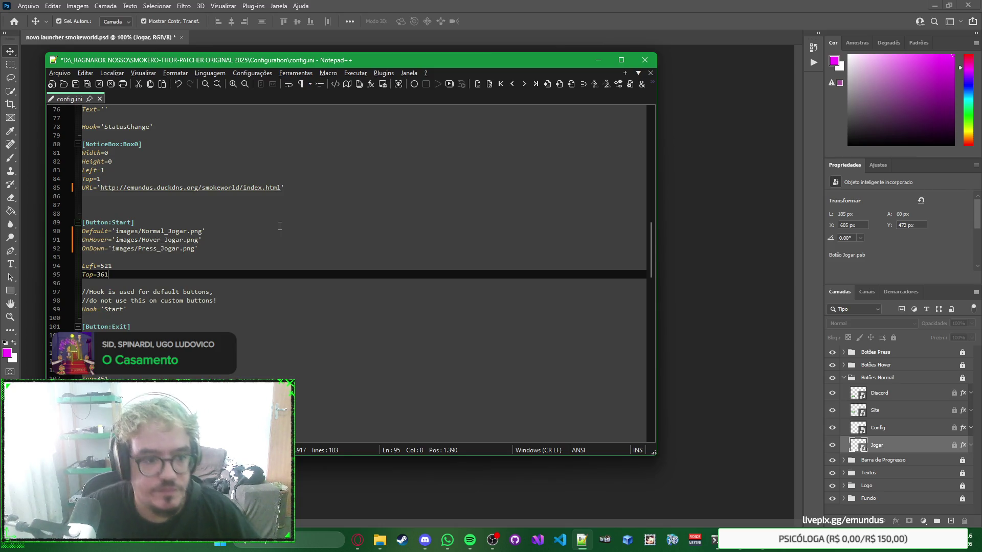
{"action": "key", "text": "Up"}
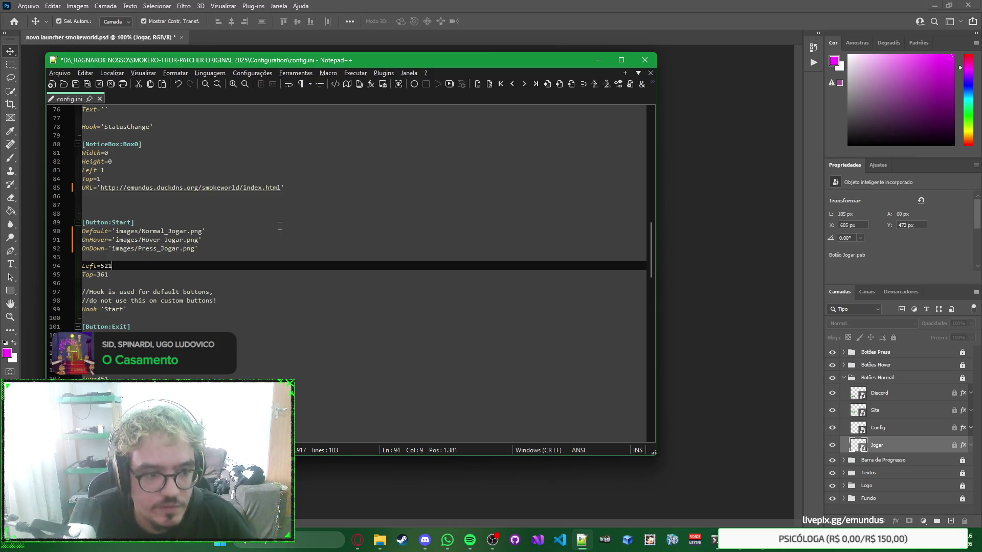
Step: In config.ini's [Button:Start], change Top from 361 to 472 and Left from 521 to 605
{"action": "key", "text": "Down"}
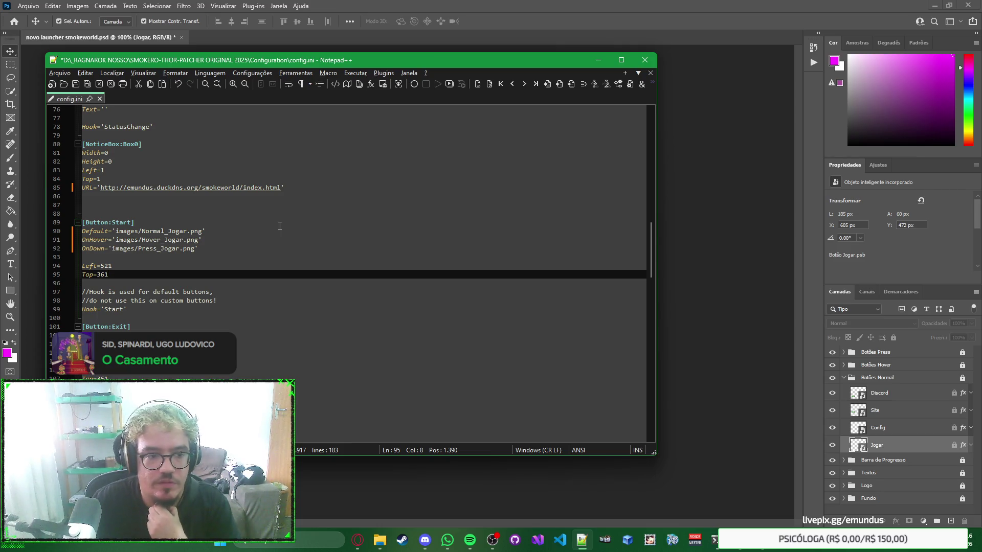
{"action": "key", "text": "shift+Left"}
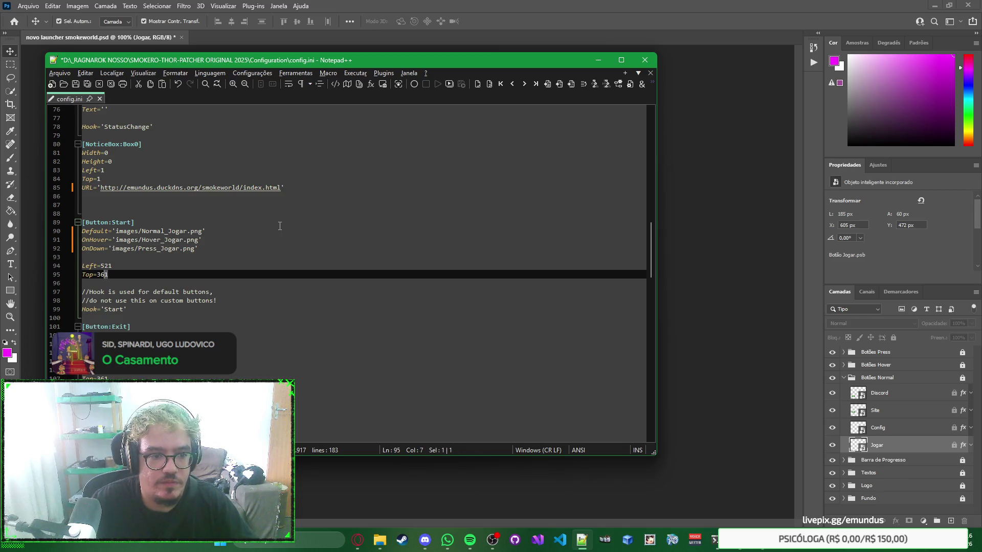
{"action": "type", "text": "472"}
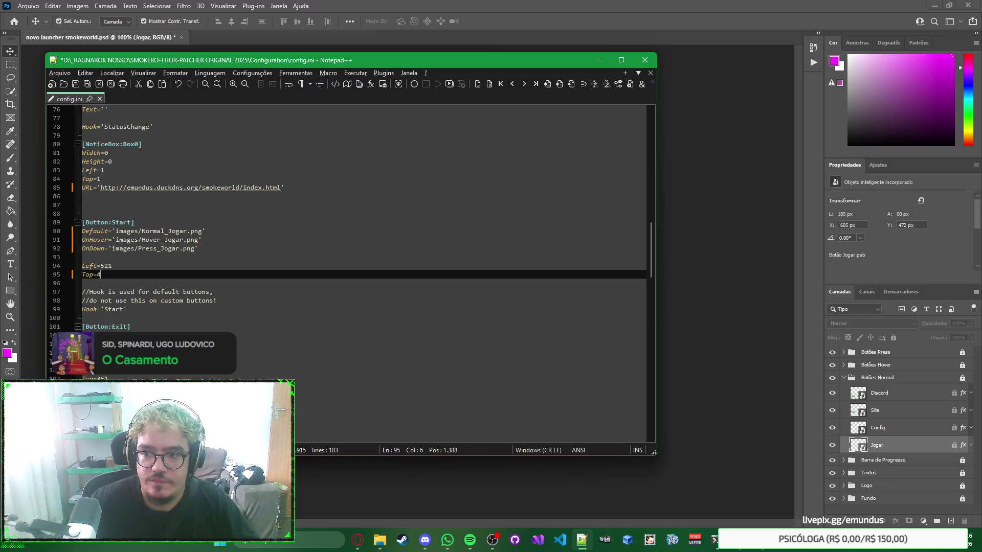
{"action": "key", "text": "Up"}
{"action": "key", "text": "shift+Left"}
{"action": "key", "text": "shift+Left"}
{"action": "key", "text": "shift+Left"}
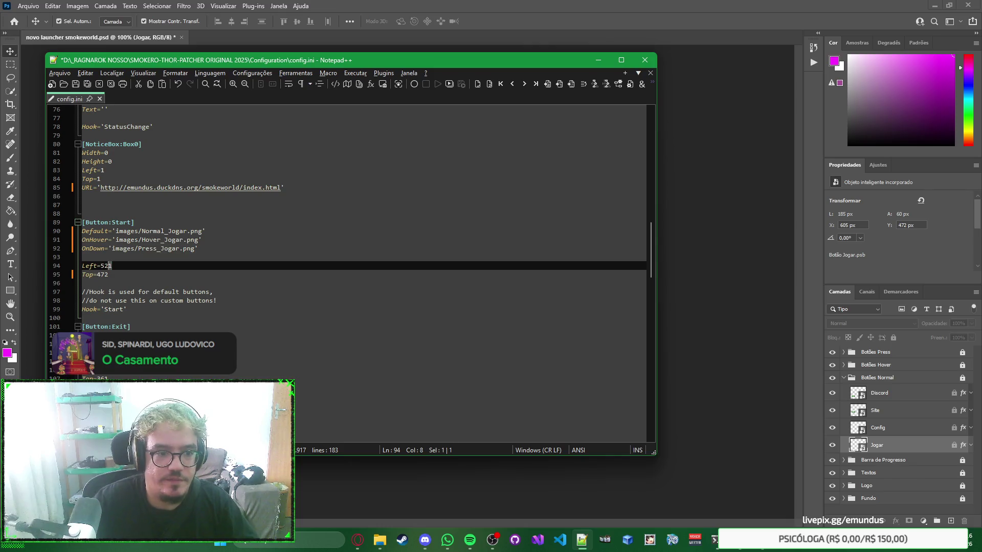
{"action": "type", "text": "605"}
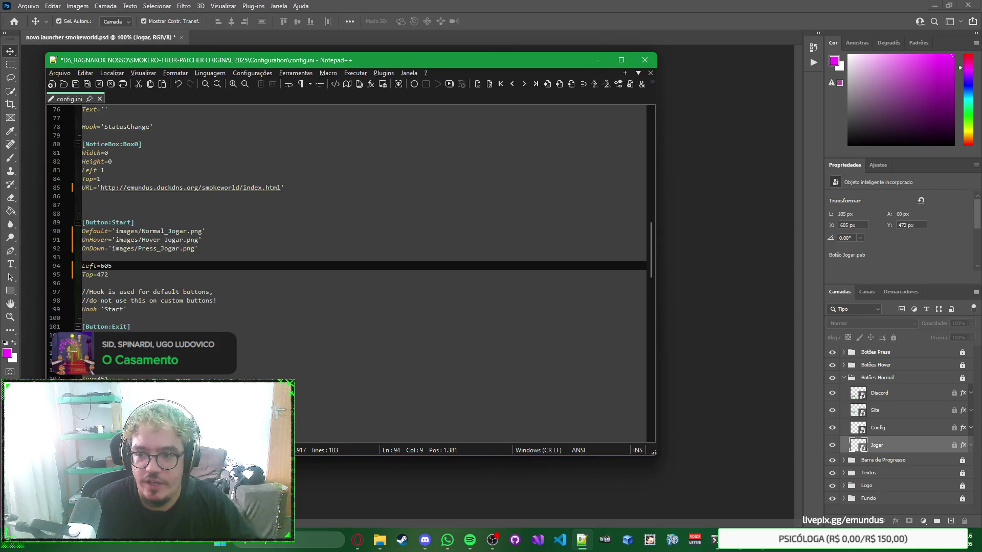
{"action": "key", "text": "Down"}
{"action": "key", "text": "Down"}
{"action": "key", "text": "Down"}
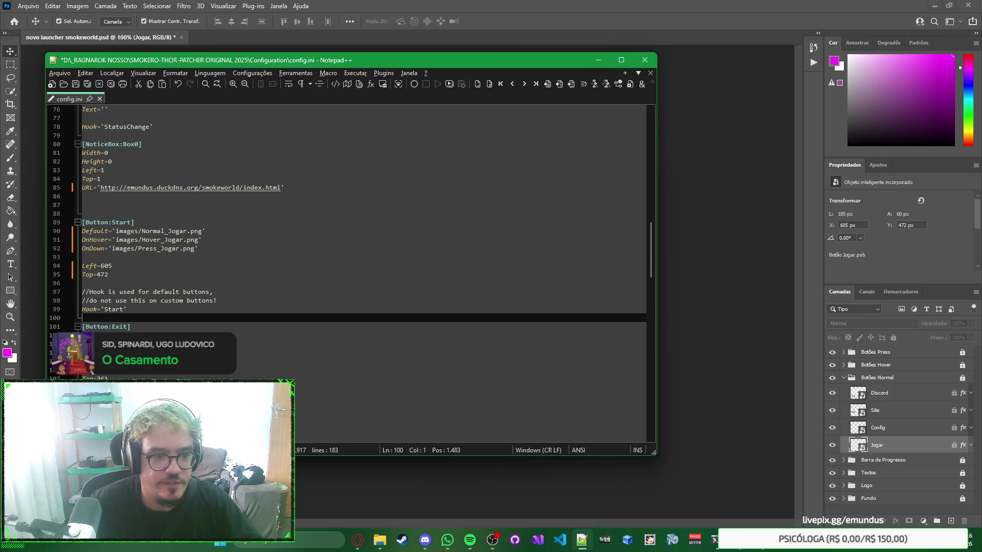
{"action": "scroll", "coordinate": [301, 263], "scroll_direction": "down", "scroll_amount": 3}
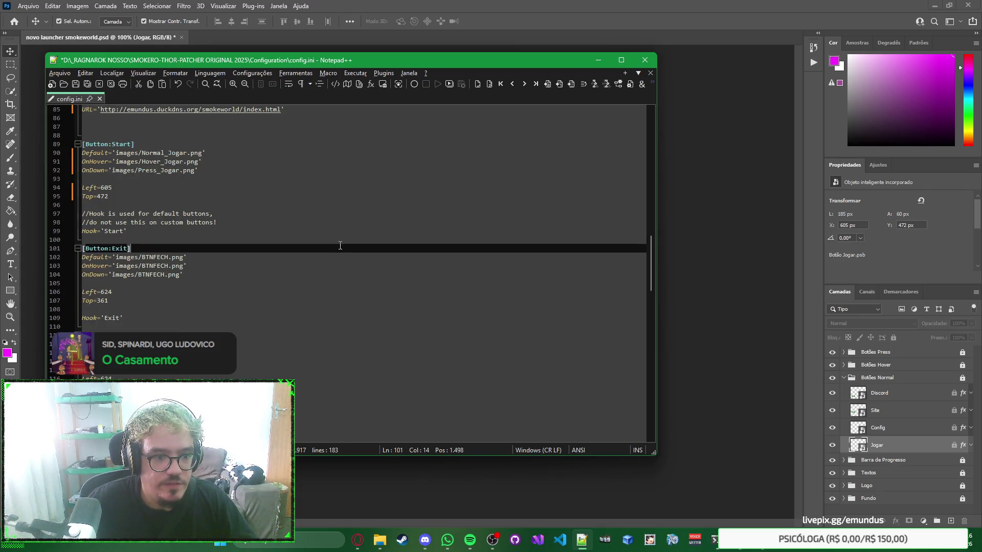
{"action": "right_click", "coordinate": [382, 241]}
{"action": "left_click", "coordinate": [377, 239]}
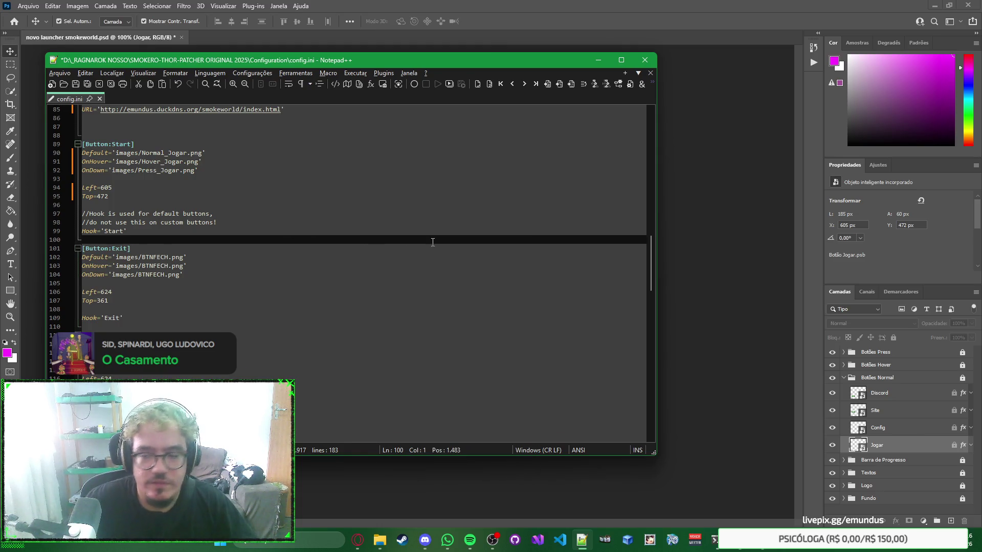
{"action": "left_click", "coordinate": [454, 247]}
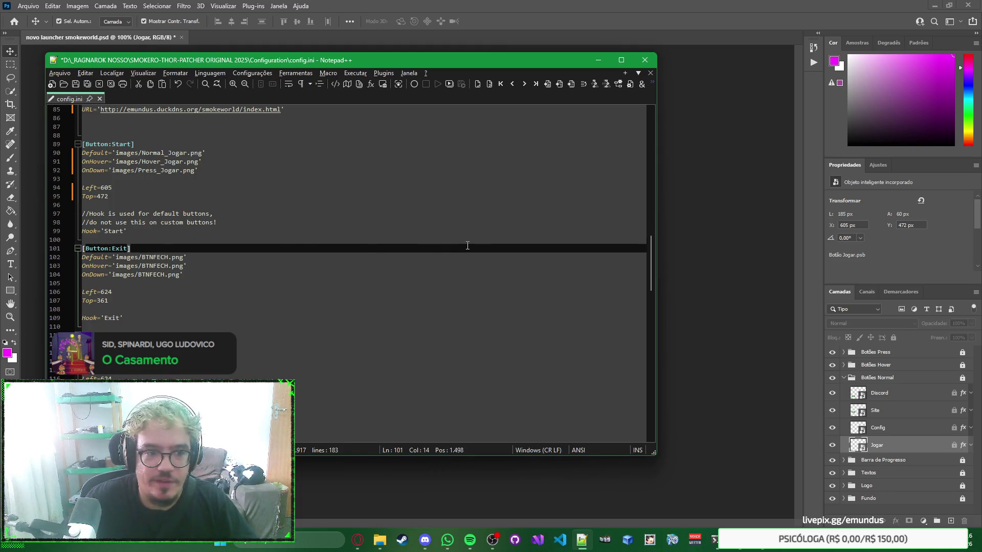
{"action": "scroll", "coordinate": [424, 222], "scroll_direction": "down", "scroll_amount": 1}
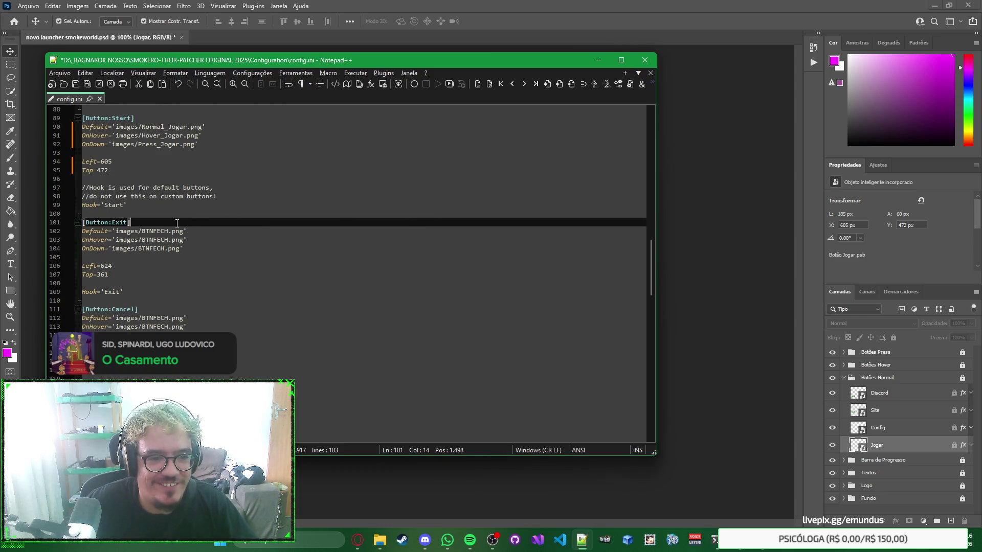
{"action": "double_click", "coordinate": [155, 232]}
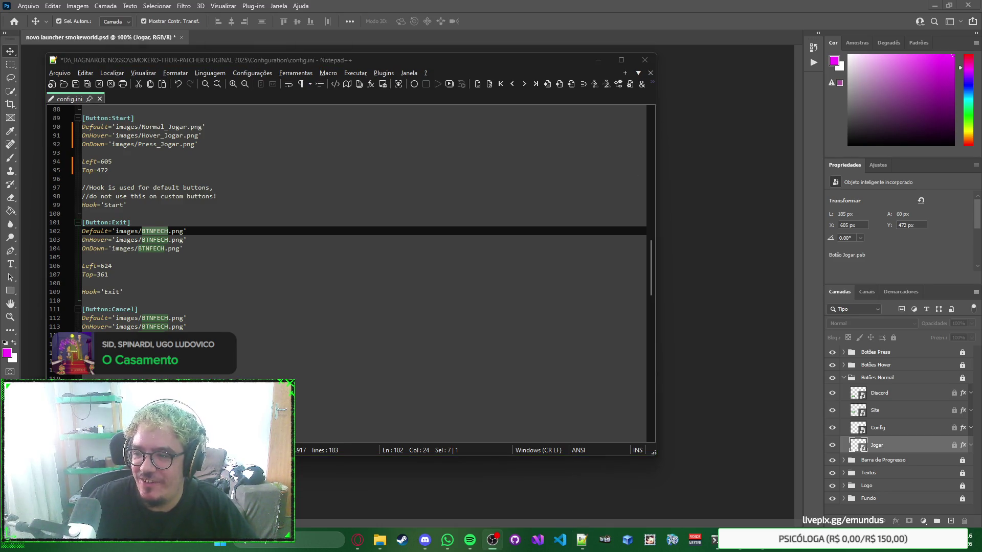
{"action": "key", "text": "alt+Tab"}
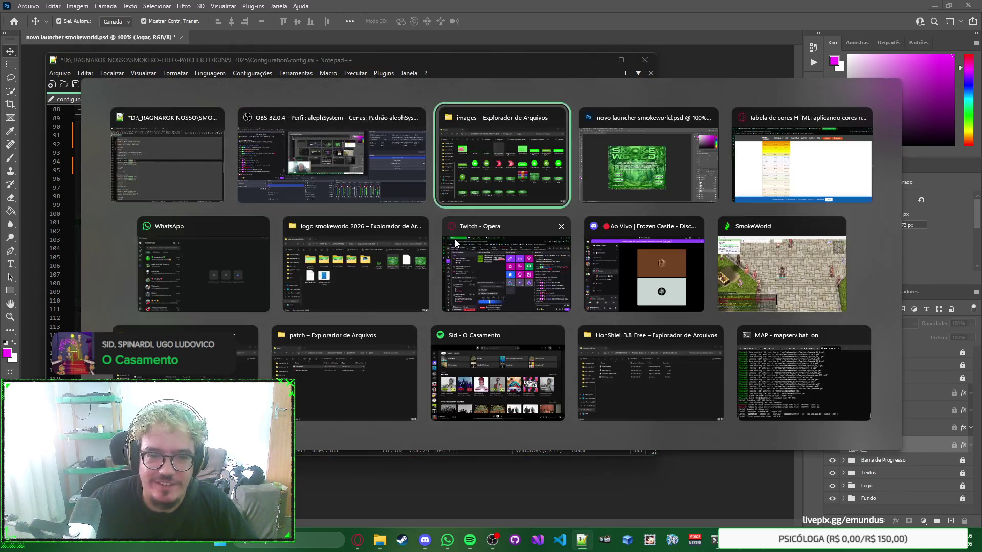
{"action": "left_click", "coordinate": [363, 231]}
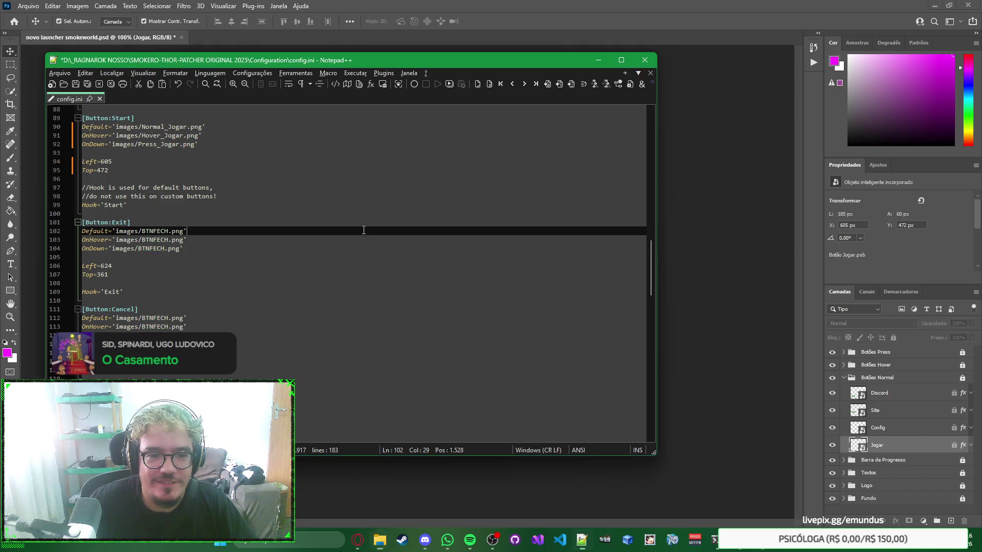
{"action": "double_click", "coordinate": [152, 231]}
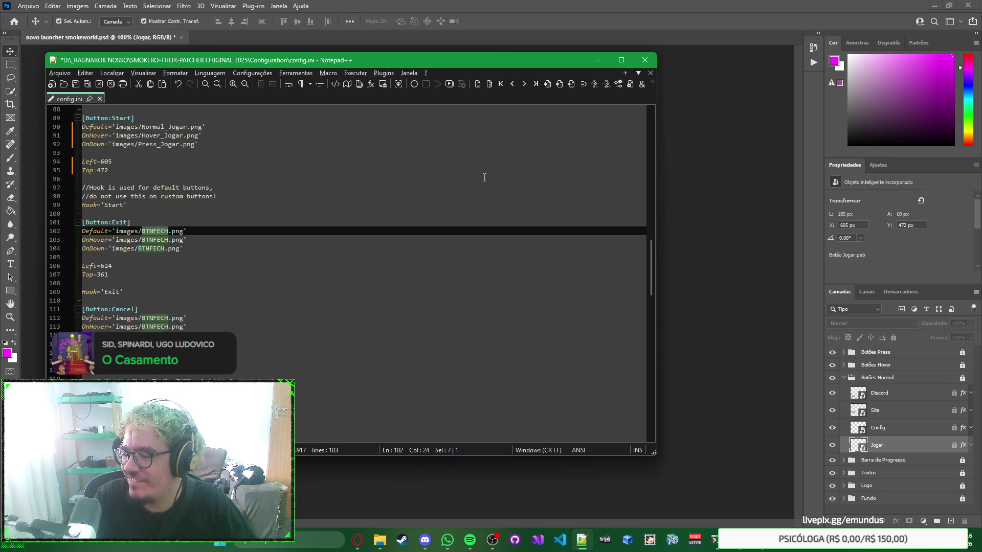
{"action": "left_click", "coordinate": [709, 217]}
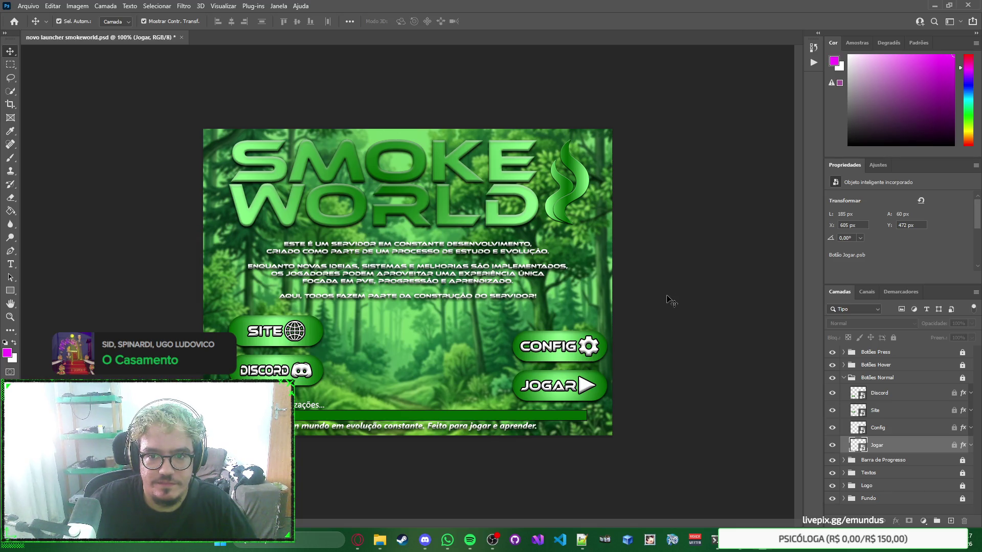
Step: Inspect the Discord button's effects in the Botões Press and Botões Hover groups
{"action": "left_click", "coordinate": [843, 377]}
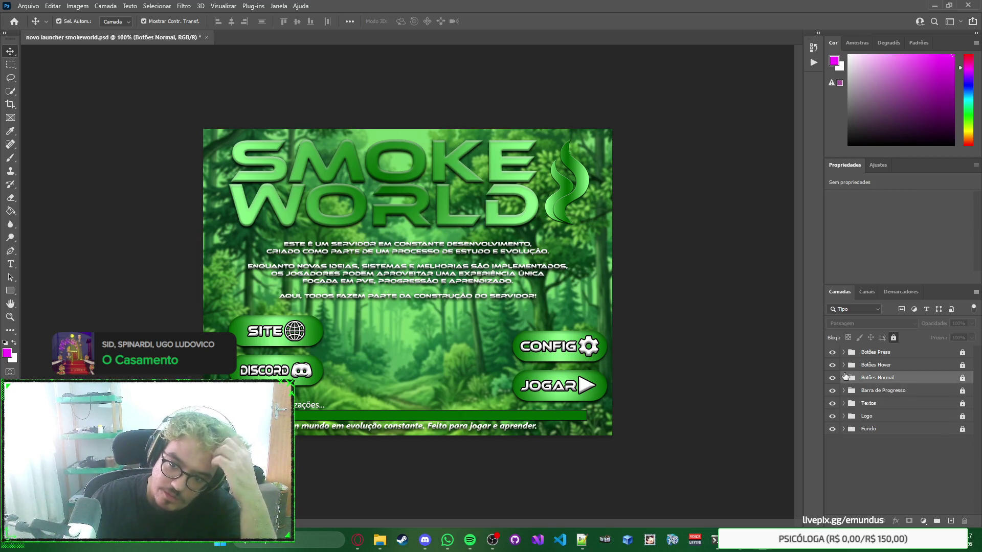
{"action": "left_click", "coordinate": [844, 353]}
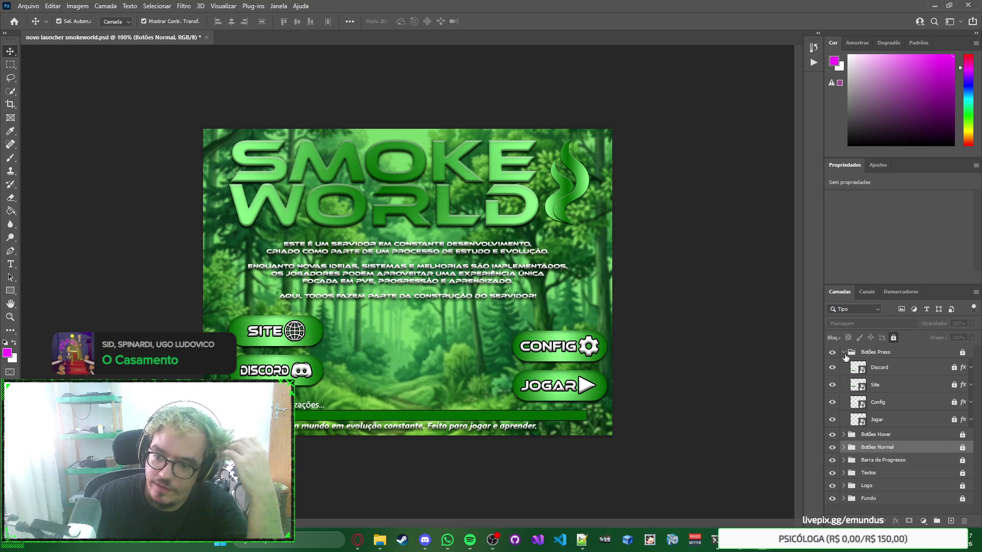
{"action": "left_click", "coordinate": [970, 368]}
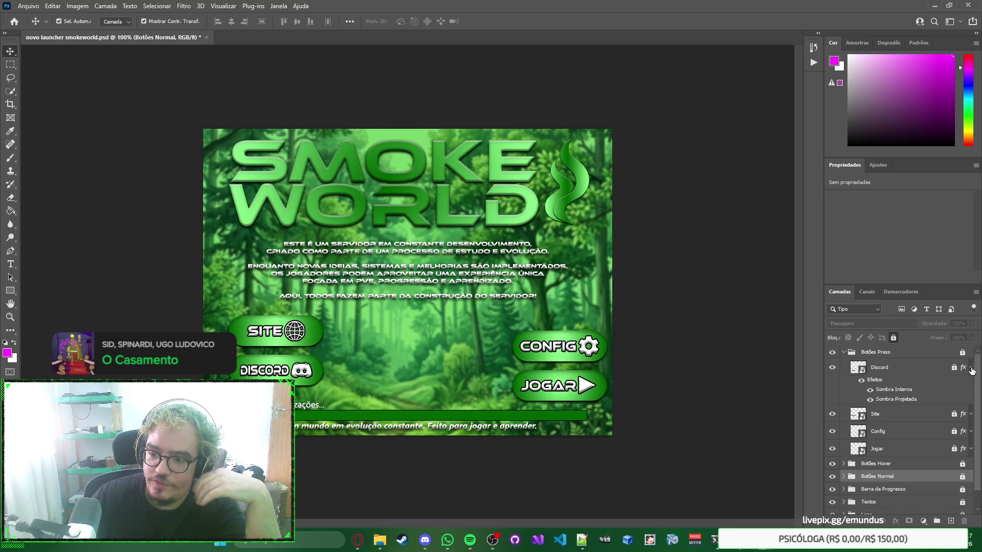
{"action": "left_click", "coordinate": [971, 369]}
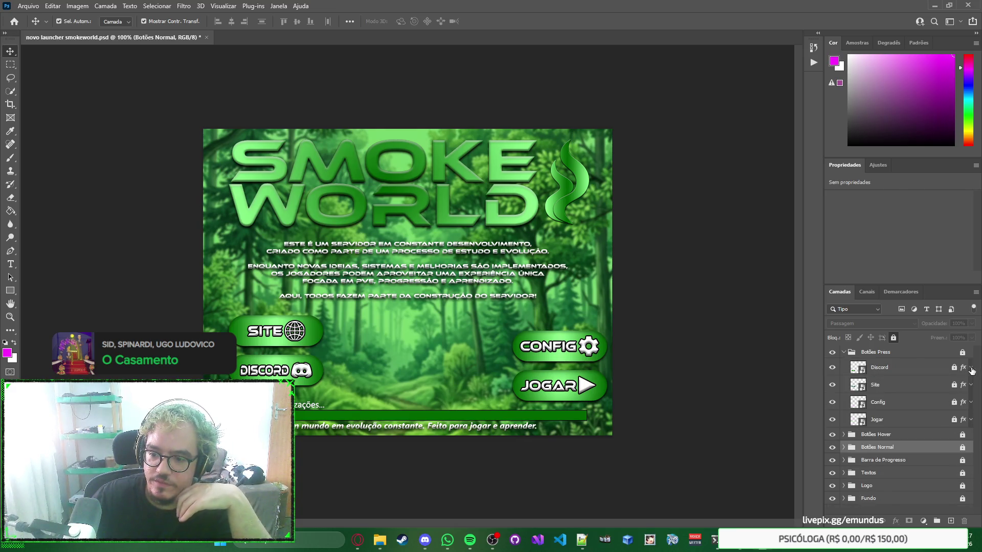
{"action": "left_click", "coordinate": [844, 434]}
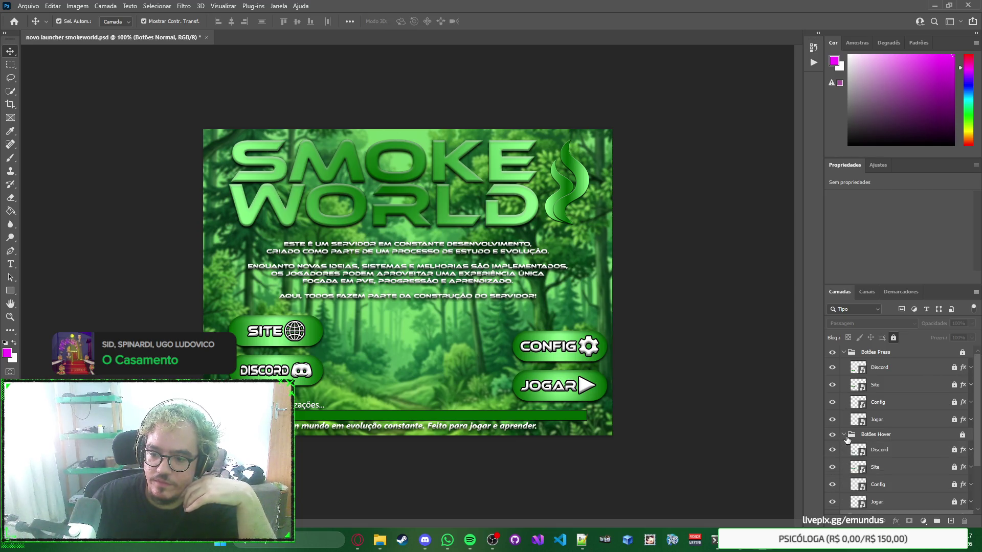
{"action": "left_click", "coordinate": [971, 448]}
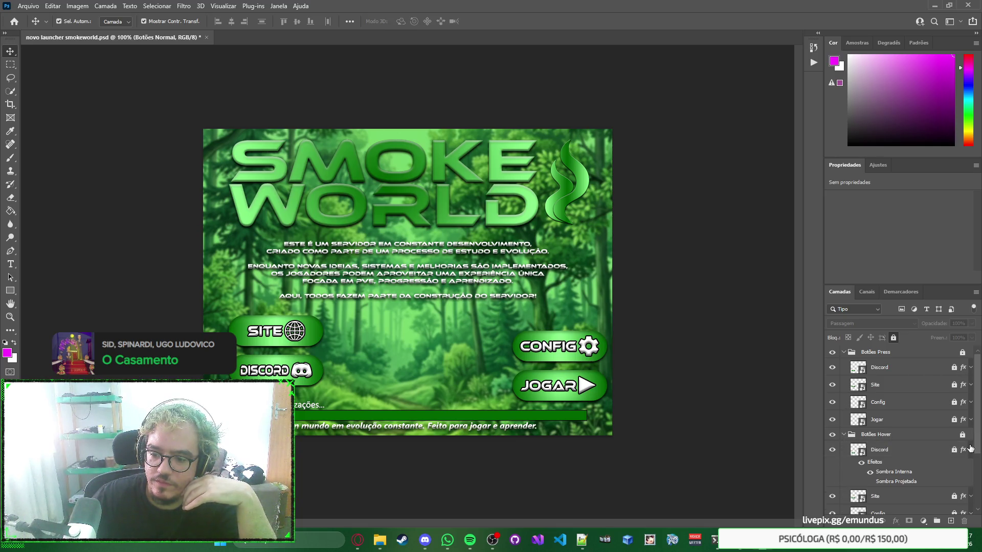
{"action": "left_click", "coordinate": [971, 449]}
{"action": "left_click", "coordinate": [844, 435]}
Step: Paste a copy of the Press Discord button as a new top layer named Sair
{"action": "left_click", "coordinate": [874, 368]}
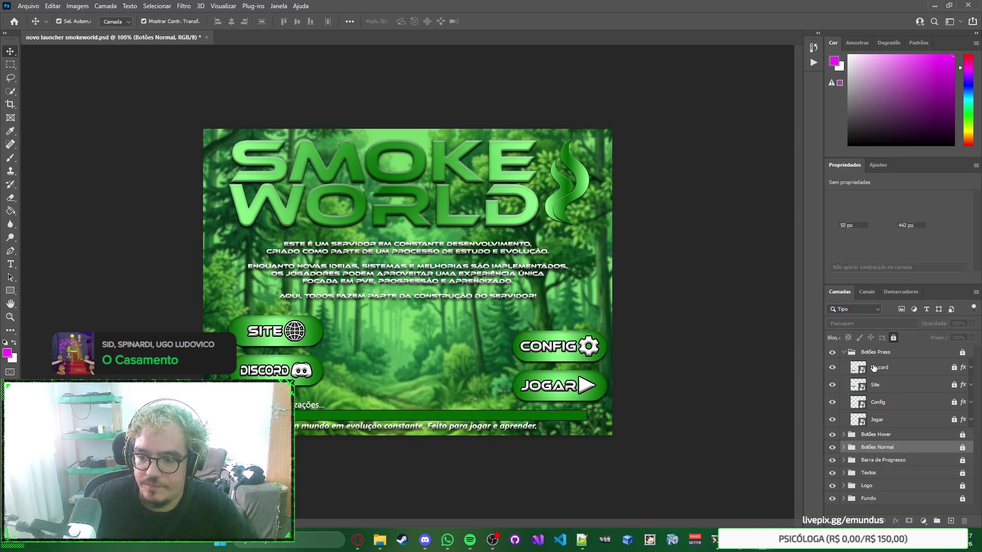
{"action": "left_click", "coordinate": [848, 353]}
{"action": "left_click", "coordinate": [843, 352]}
{"action": "key", "text": "ctrl+v"}
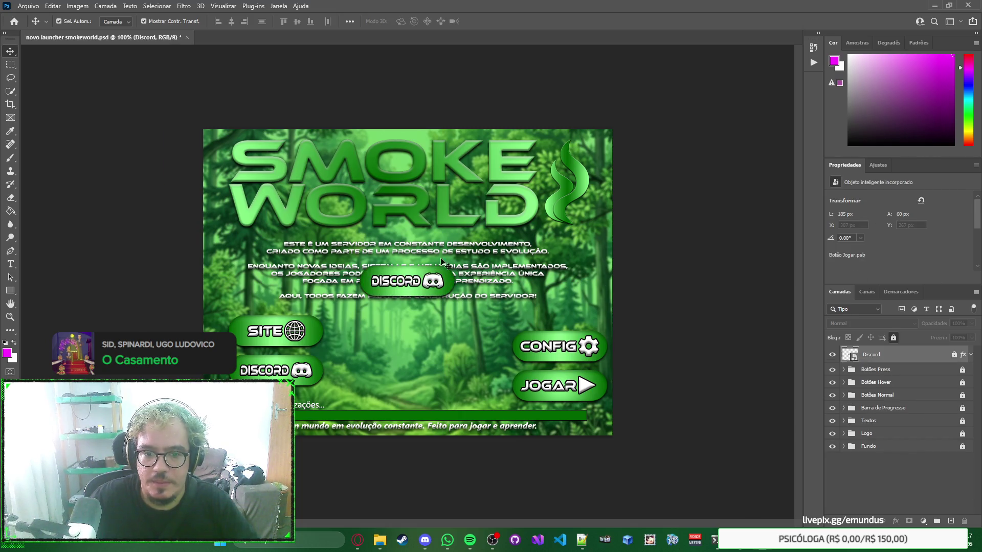
{"action": "left_click", "coordinate": [526, 244]}
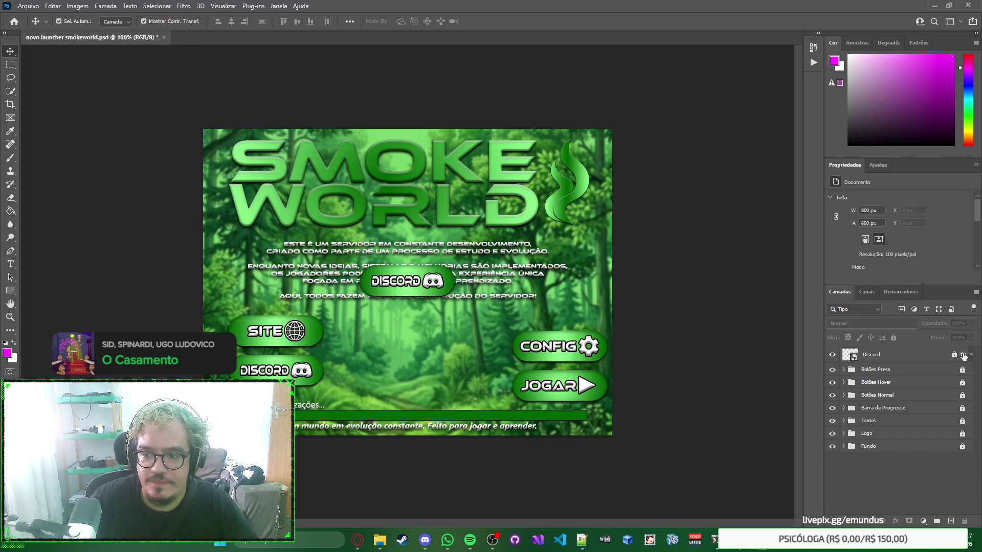
{"action": "left_click", "coordinate": [868, 357]}
{"action": "double_click", "coordinate": [867, 355]}
{"action": "type", "text": "Sair"}
{"action": "key", "text": "Return"}
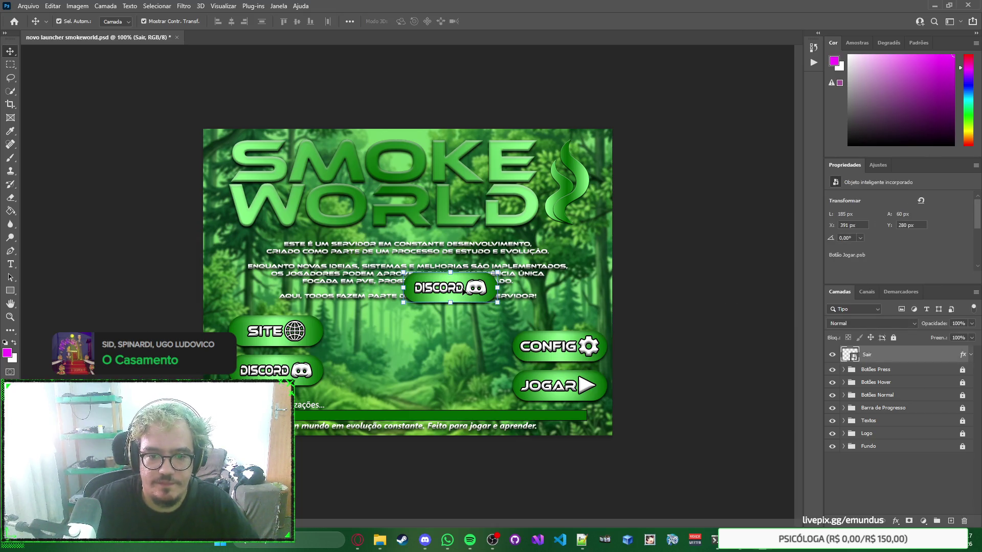
Step: Delete the discord label text inside the Sair button's contents
{"action": "double_click", "coordinate": [853, 356]}
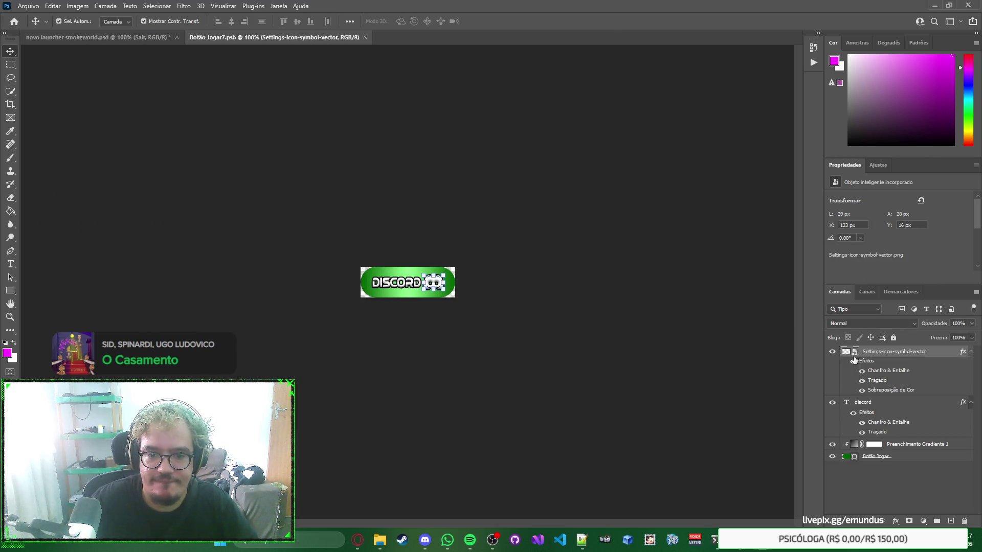
{"action": "left_click", "coordinate": [410, 287]}
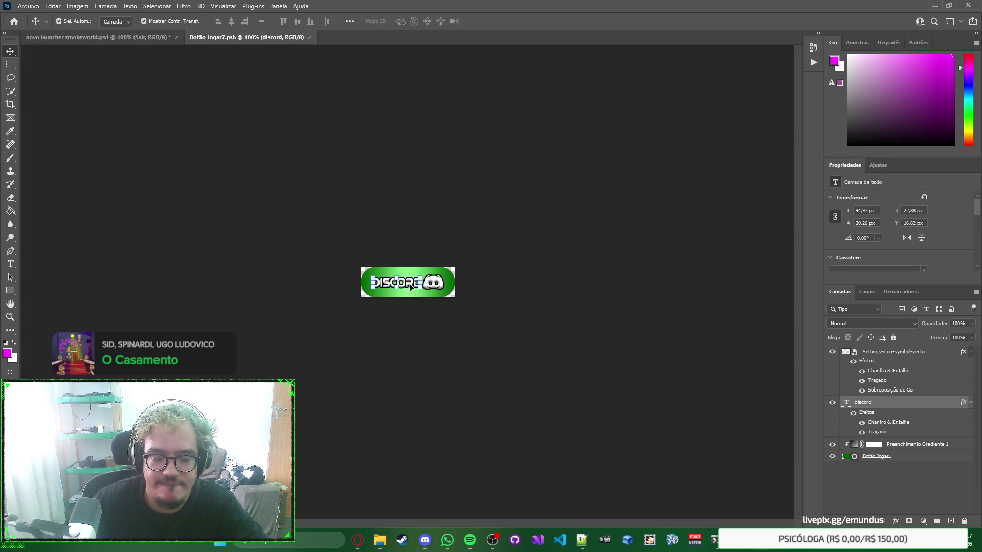
{"action": "key", "text": "Delete"}
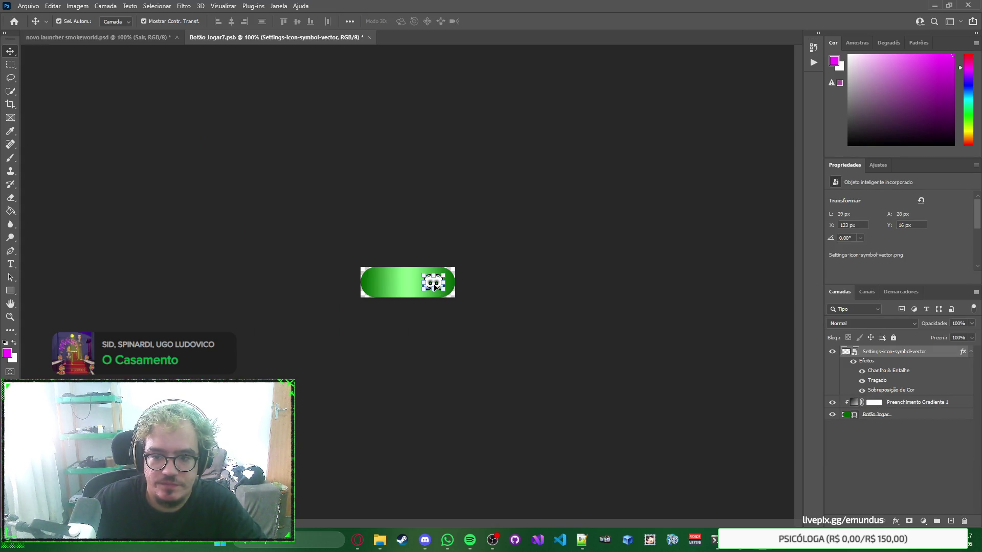
Step: Place the exit-door image from the rascunho folder onto the button's icon canvas
{"action": "double_click", "coordinate": [847, 351]}
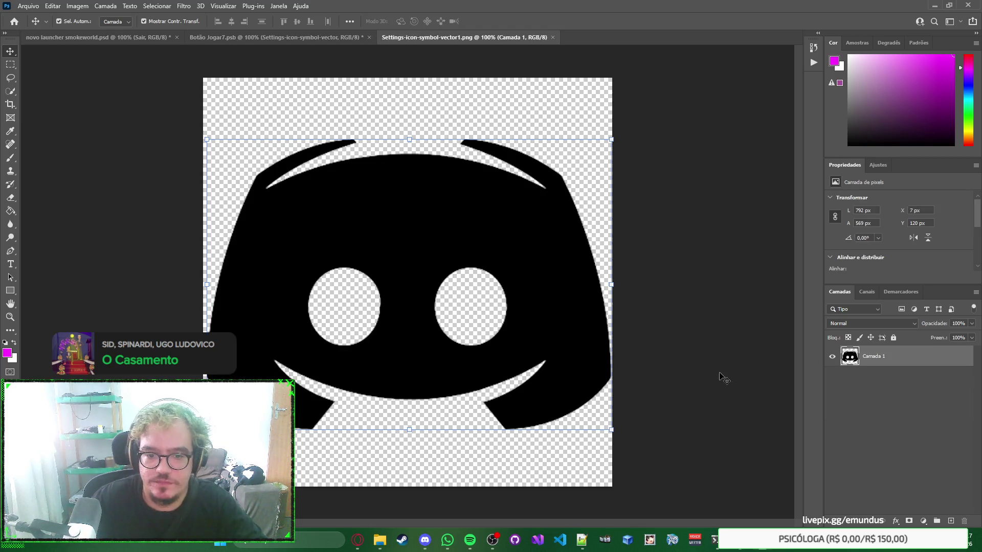
{"action": "mouse_move", "coordinate": [380, 539]}
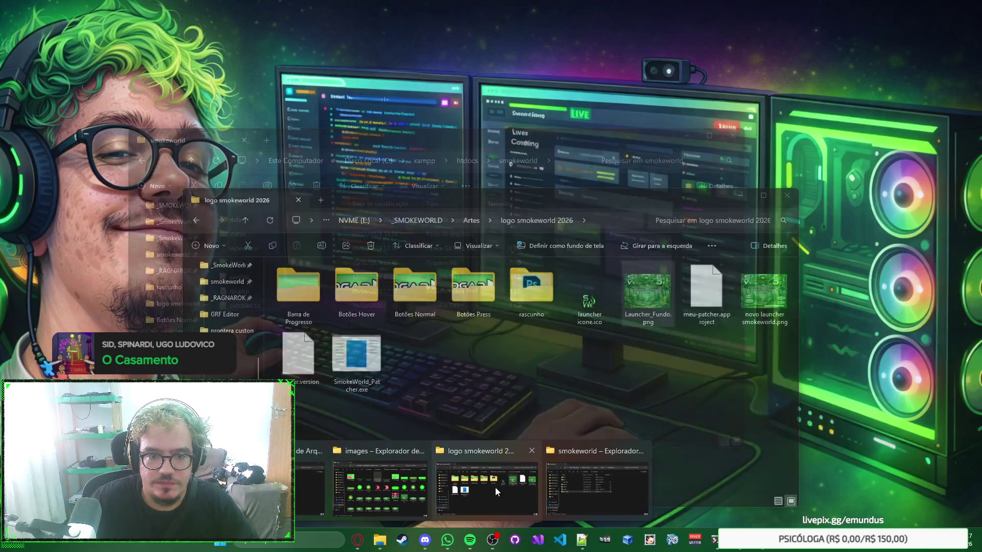
{"action": "left_click", "coordinate": [487, 487]}
{"action": "left_click", "coordinate": [516, 285]}
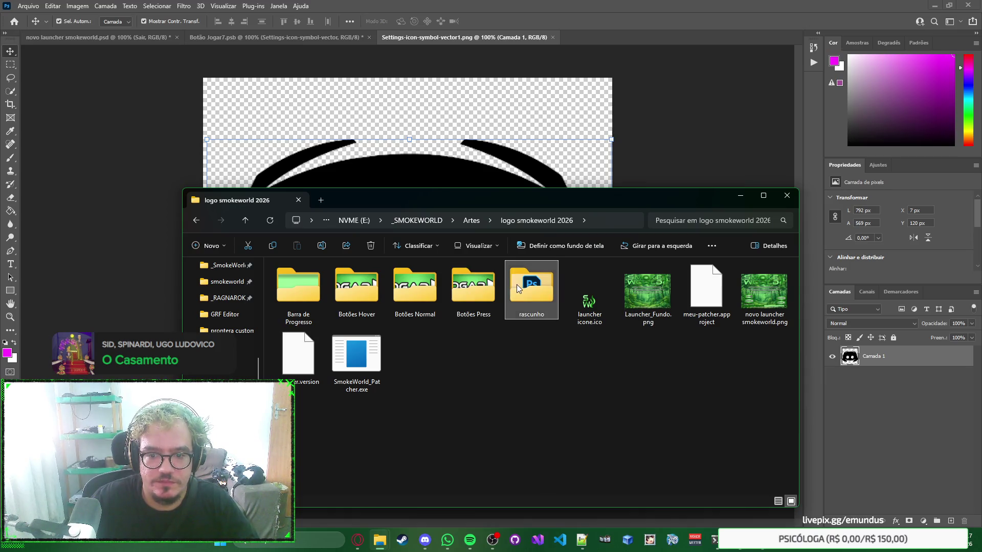
{"action": "double_click", "coordinate": [516, 284]}
{"action": "left_click_drag", "start_coordinate": [350, 372], "coordinate": [405, 137]}
{"action": "key", "text": "Return"}
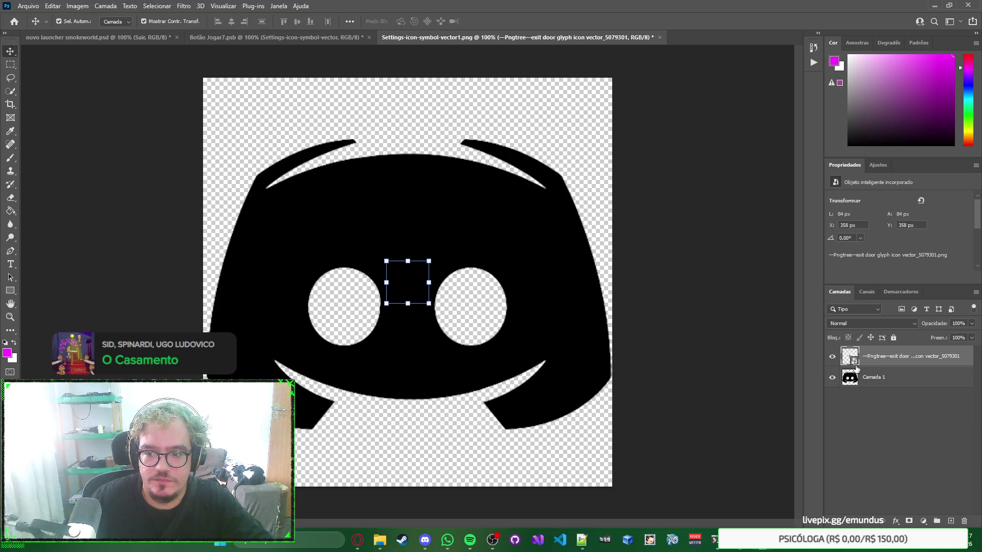
Step: Paste the exit-door icon's pixels into the icon file and delete the placed image layer
{"action": "double_click", "coordinate": [855, 363]}
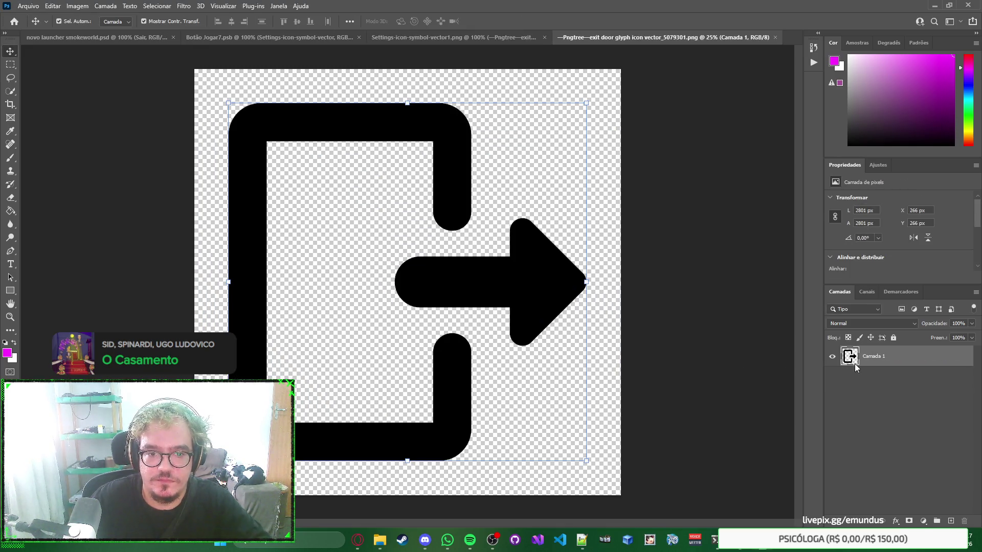
{"action": "key", "text": "ctrl+h"}
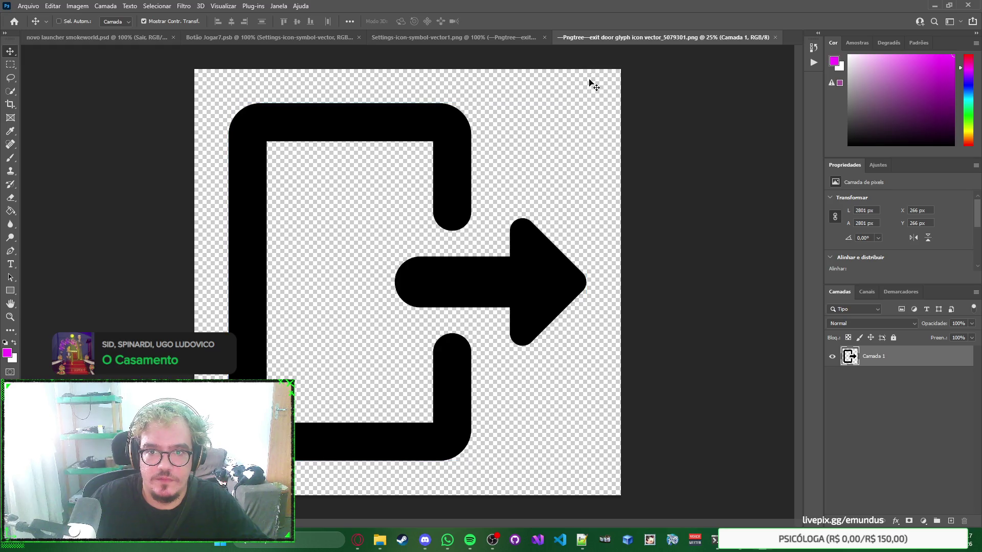
{"action": "key", "text": "ctrl+w"}
{"action": "key", "text": "ctrl+v"}
{"action": "left_click", "coordinate": [879, 384]}
{"action": "key", "text": "Delete"}
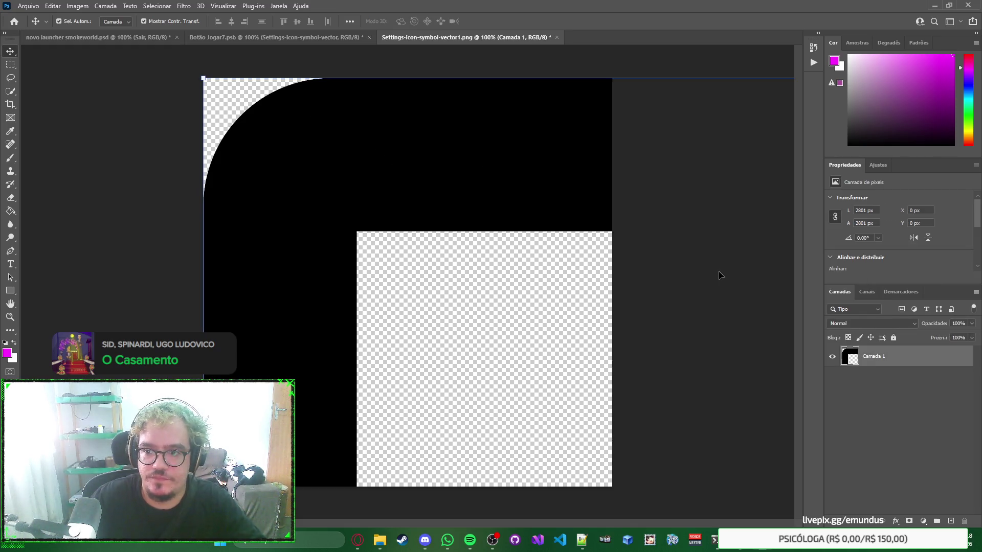
Step: Resize the exit-door icon to 800 × 800 px, then save and close the icon file
{"action": "left_click", "coordinate": [863, 210]}
{"action": "type", "text": "800"}
{"action": "key", "text": "Tab"}
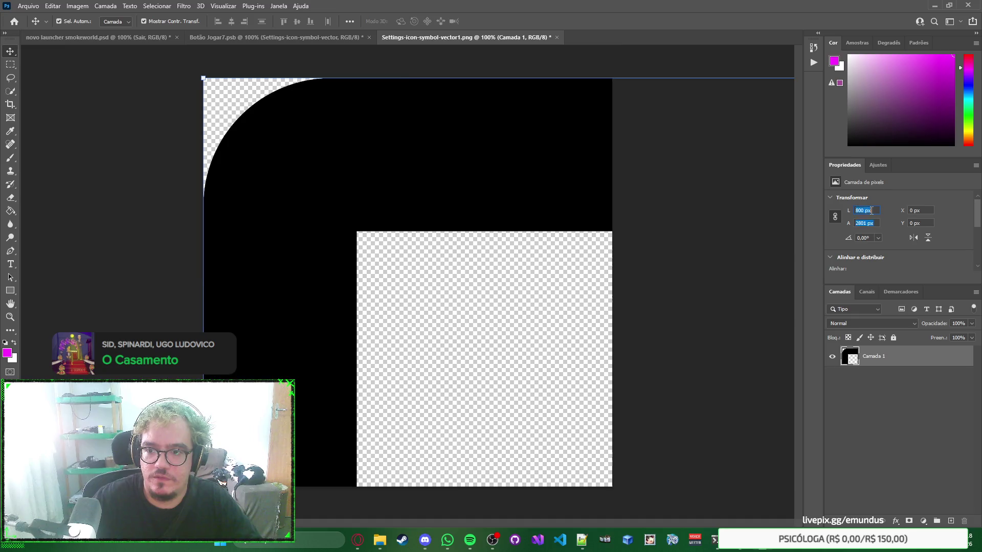
{"action": "type", "text": "800"}
{"action": "key", "text": "Tab"}
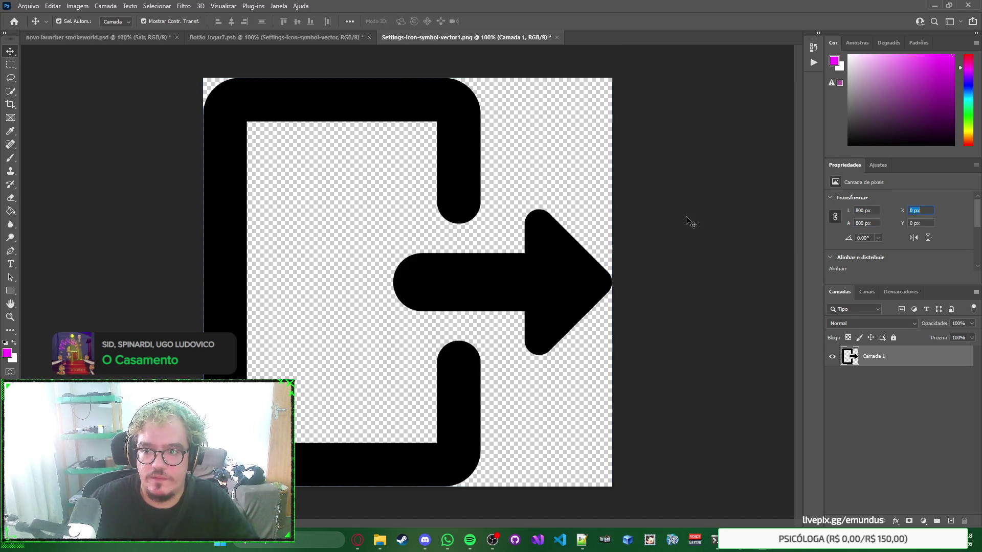
{"action": "left_click", "coordinate": [690, 220]}
{"action": "key", "text": "ctrl+s"}
{"action": "key", "text": "ctrl+w"}
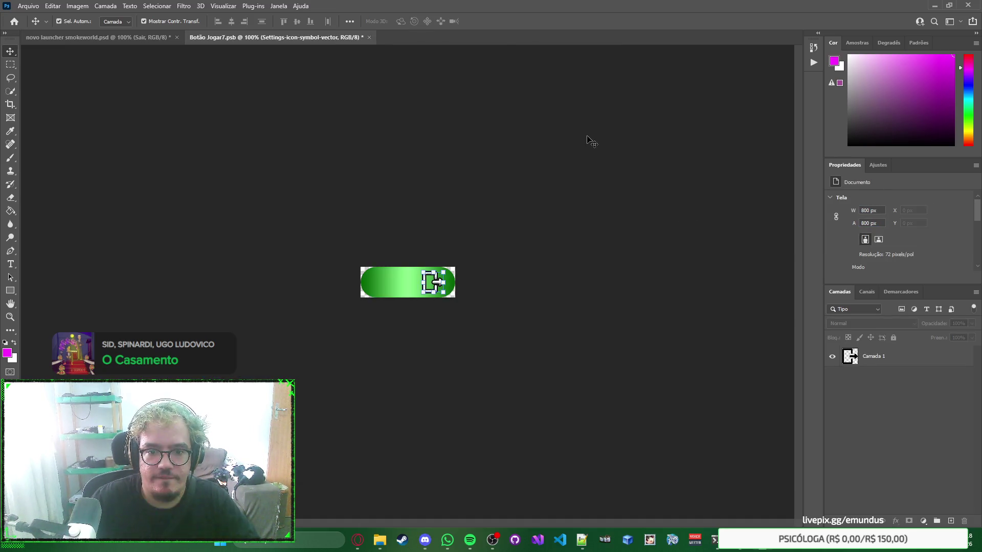
Step: Centre the exit-door icon on the green pill button and save the button file
{"action": "left_click_drag", "start_coordinate": [440, 283], "coordinate": [414, 282]}
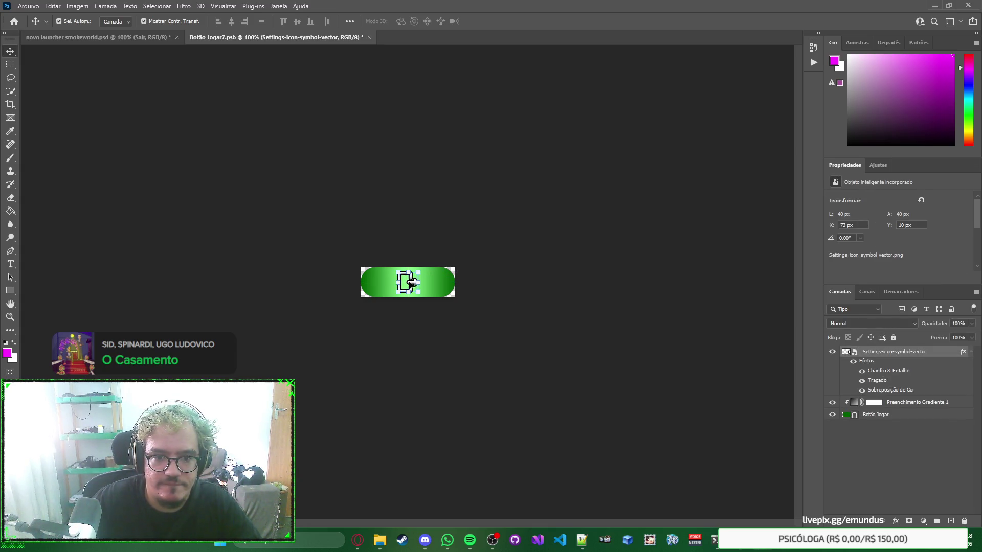
{"action": "scroll", "coordinate": [394, 292], "scroll_direction": "up", "scroll_amount": 3}
{"action": "scroll", "coordinate": [394, 291], "scroll_direction": "up", "scroll_amount": 5}
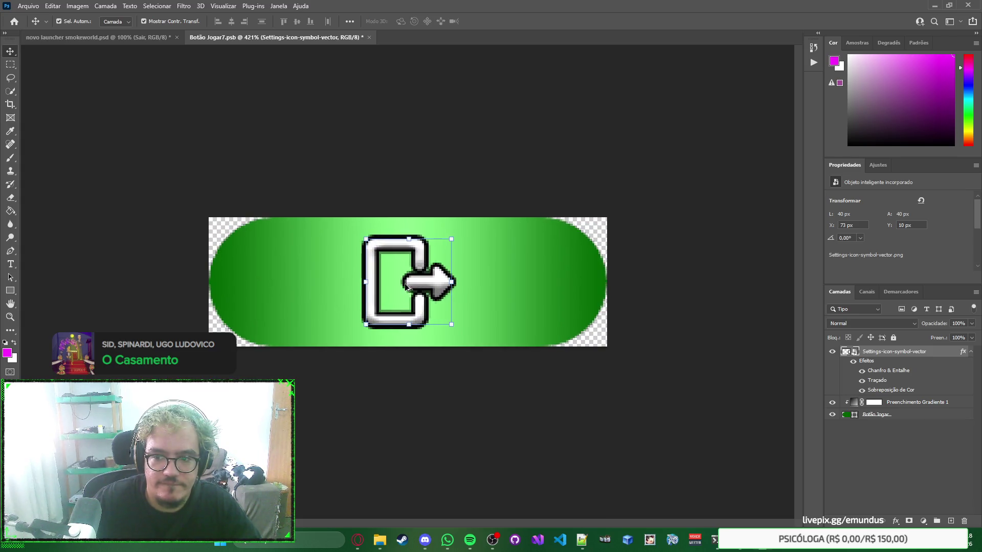
{"action": "mouse_move", "coordinate": [414, 281]}
{"action": "left_mouse_down"}
{"action": "mouse_move", "coordinate": [449, 284]}
{"action": "mouse_move", "coordinate": [409, 285]}
{"action": "left_mouse_up"}
{"action": "left_click", "coordinate": [409, 284]}
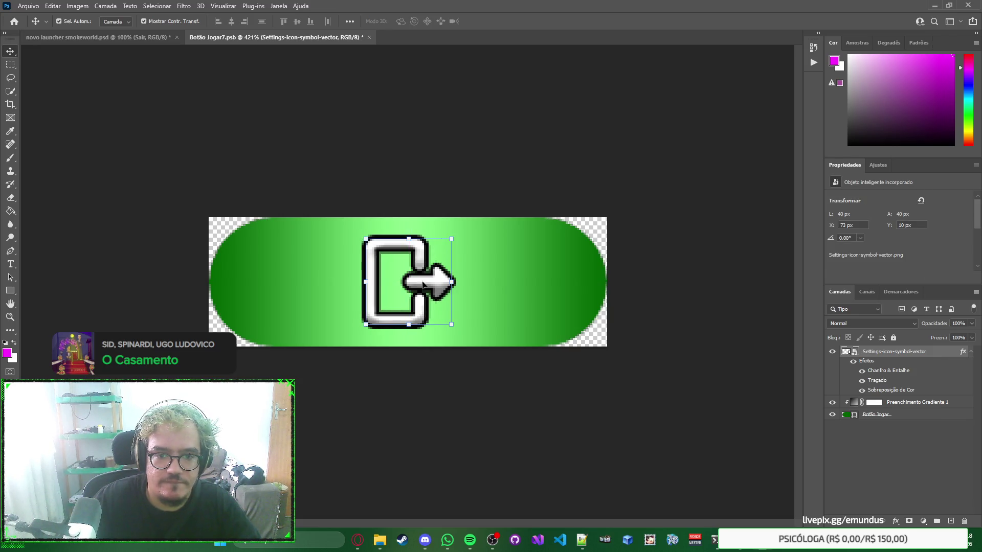
{"action": "left_click", "coordinate": [490, 281]}
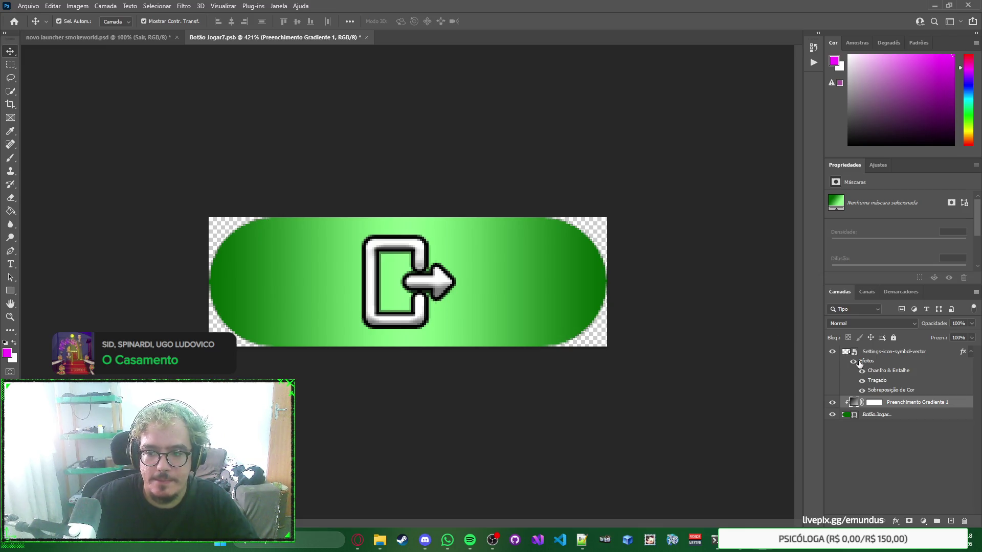
{"action": "key", "text": "ctrl+s"}
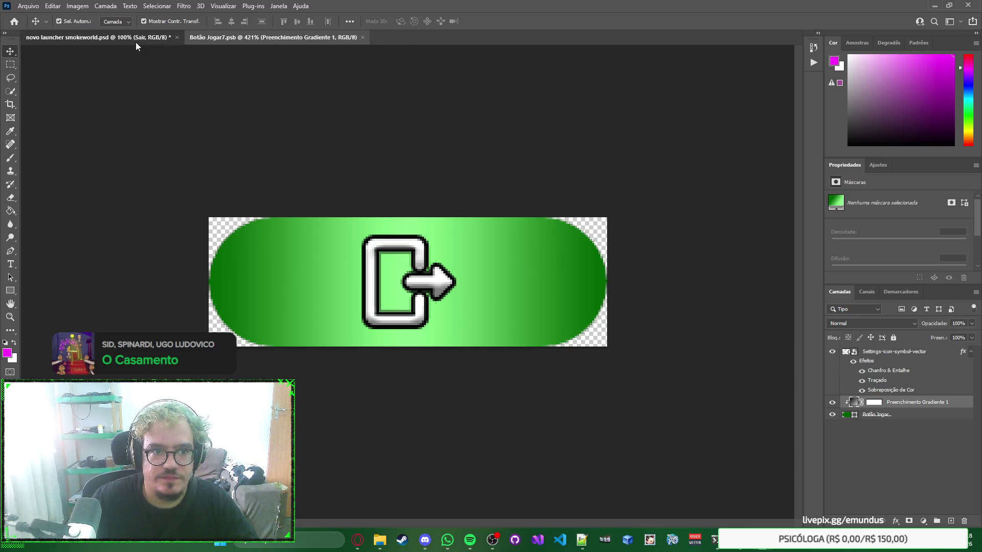
Step: Return to the button file and select the Botão Jogar button shape
{"action": "left_click", "coordinate": [136, 41]}
{"action": "left_click", "coordinate": [223, 38]}
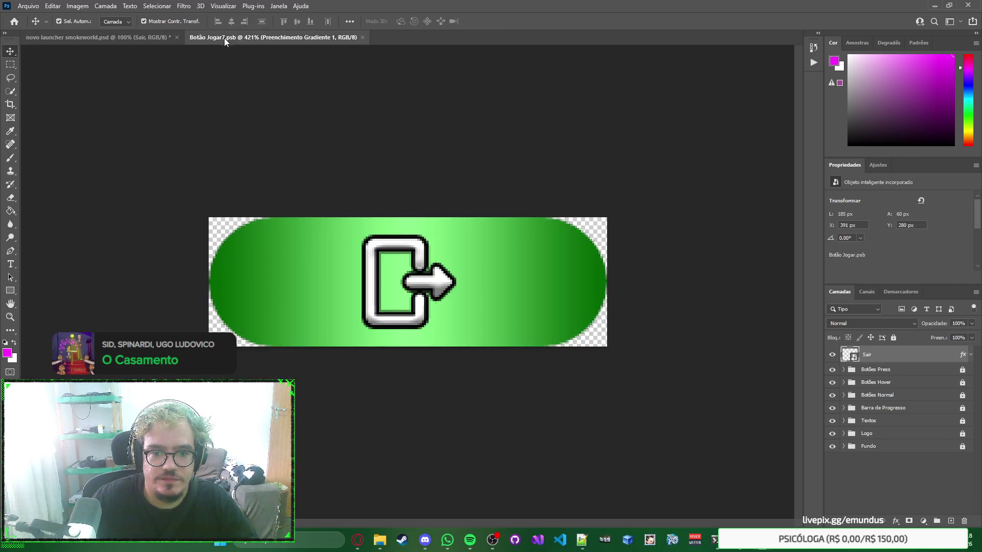
{"action": "left_click", "coordinate": [862, 420]}
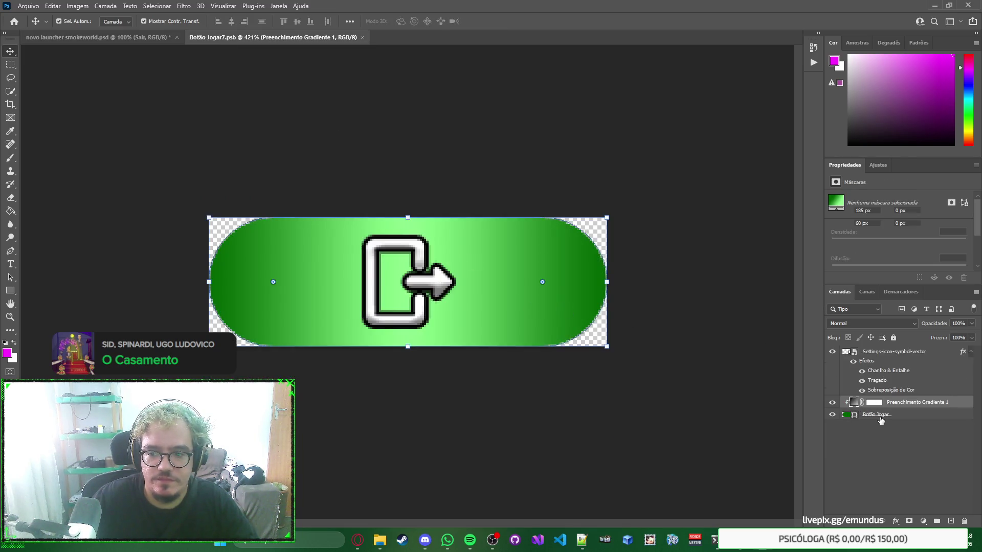
Step: Narrow the green pill into a circle and nudge the exit icon 2 px right
{"action": "left_click_drag", "start_coordinate": [608, 281], "coordinate": [542, 280]}
{"action": "mouse_move", "coordinate": [497, 281]}
{"action": "left_mouse_down"}
{"action": "mouse_move", "coordinate": [420, 281]}
{"action": "mouse_move", "coordinate": [525, 283]}
{"action": "mouse_move", "coordinate": [486, 282]}
{"action": "left_mouse_up"}
{"action": "key", "text": "Return"}
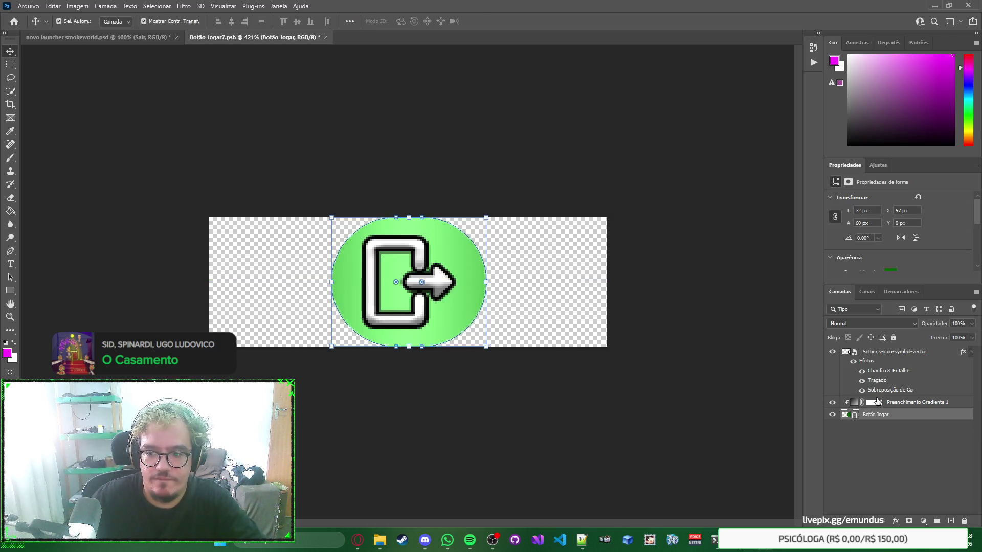
{"action": "left_click", "coordinate": [430, 283]}
{"action": "left_click_drag", "start_coordinate": [430, 282], "coordinate": [443, 282]}
Step: Change the button's gradient fill to dark red #640000 fading to pink
{"action": "left_click", "coordinate": [482, 281]}
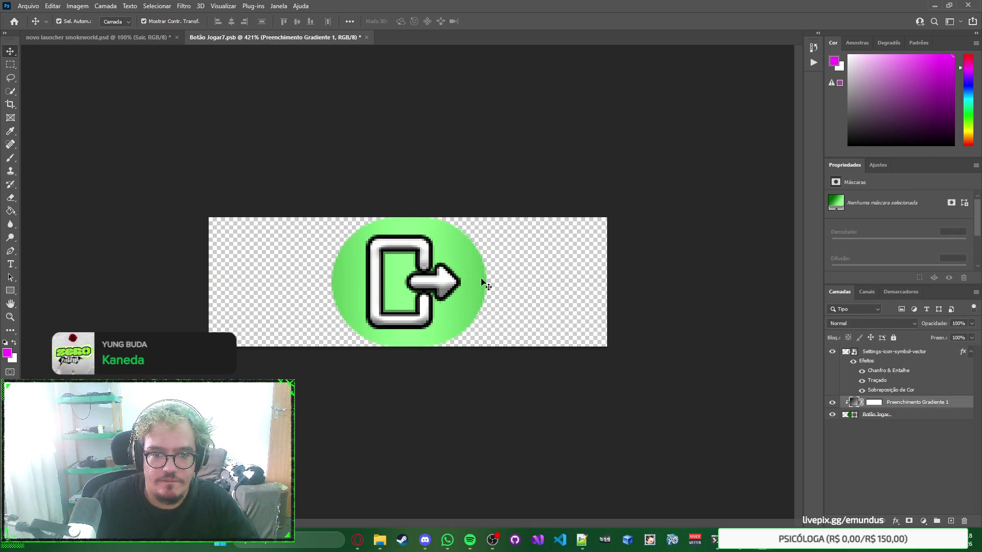
{"action": "double_click", "coordinate": [856, 405]}
{"action": "left_click", "coordinate": [455, 141]}
{"action": "double_click", "coordinate": [229, 302]}
{"action": "type", "text": "640000"}
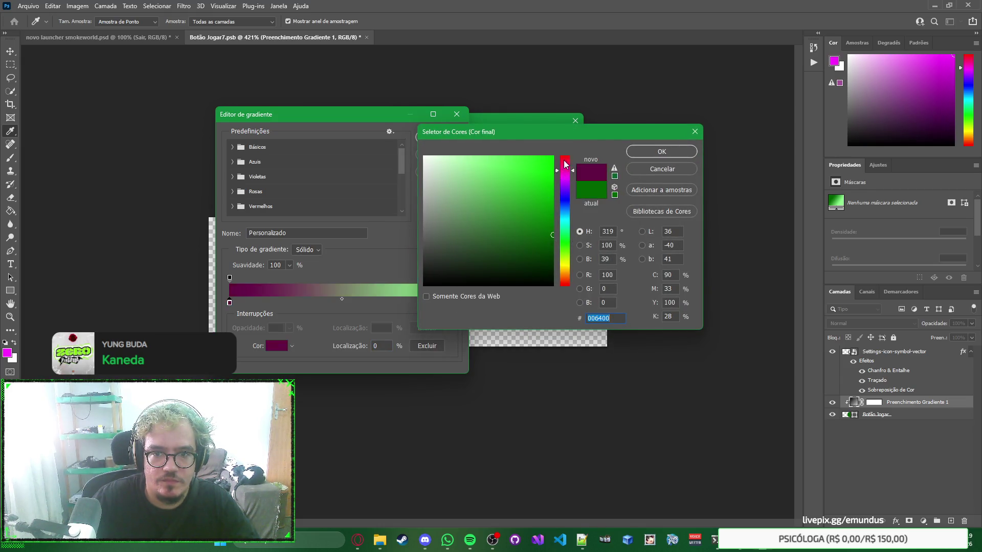
{"action": "key", "text": "Return"}
{"action": "double_click", "coordinate": [453, 303]}
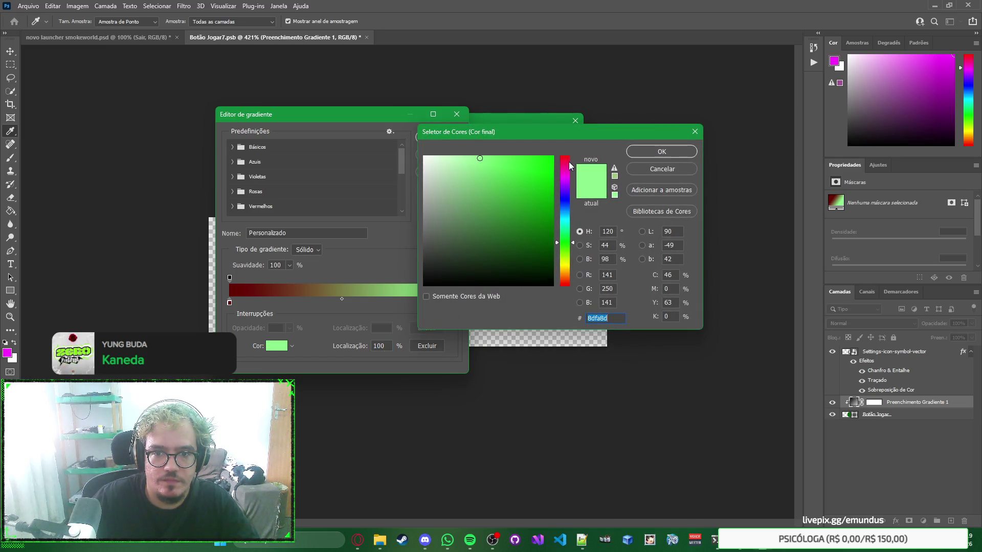
{"action": "left_click_drag", "start_coordinate": [570, 165], "coordinate": [565, 140]}
{"action": "left_click", "coordinate": [652, 155]}
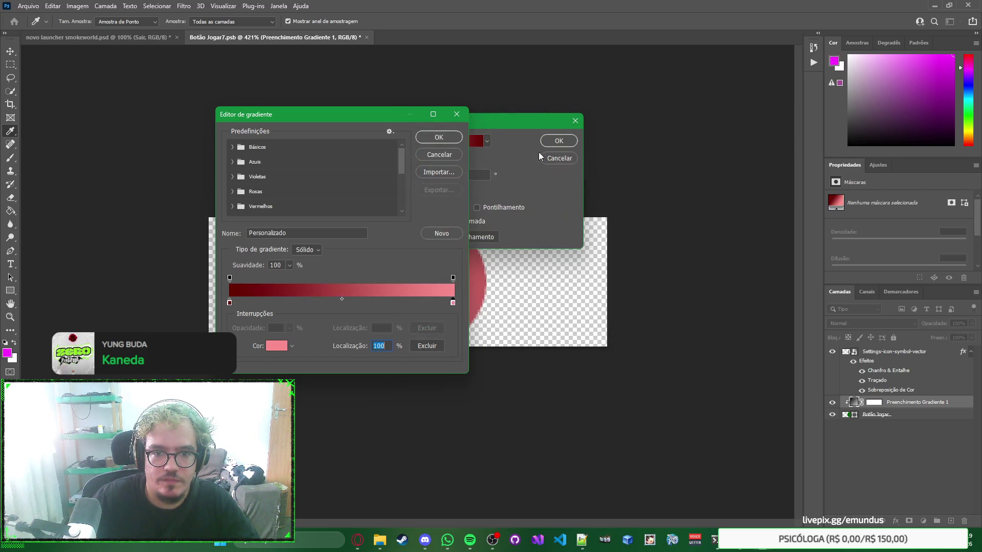
{"action": "left_click", "coordinate": [460, 142]}
{"action": "left_click", "coordinate": [571, 142]}
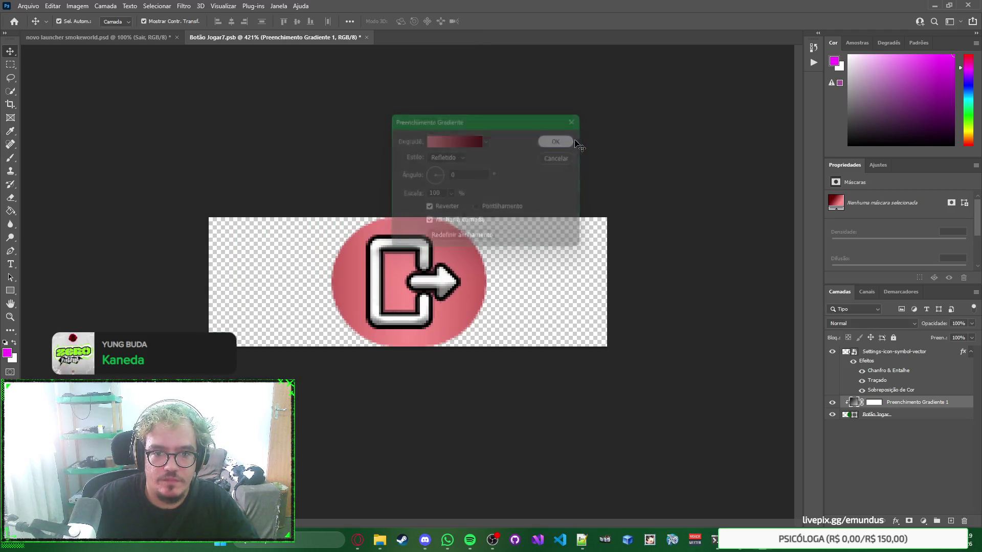
{"action": "left_click", "coordinate": [697, 263]}
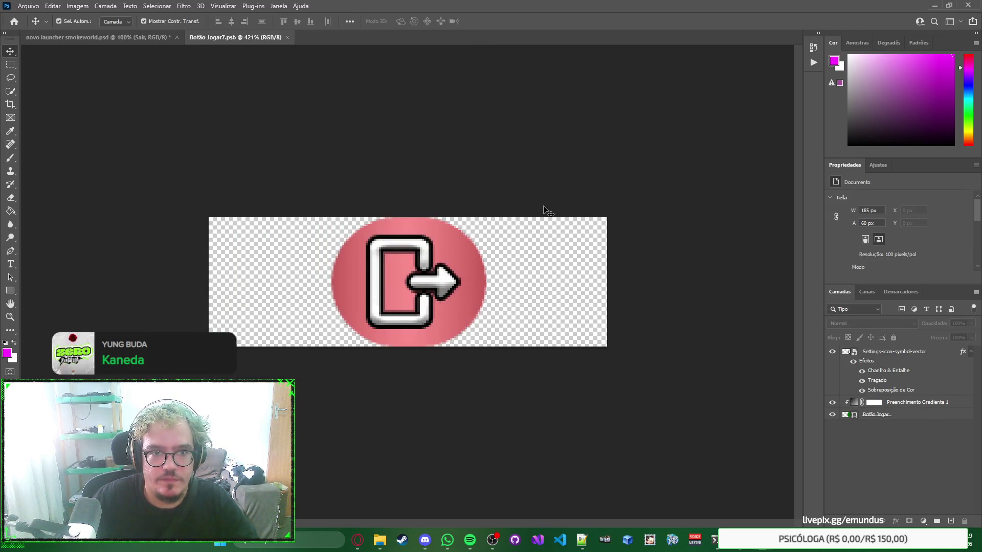
Step: Close the button file and move the red Sair button to the launcher's top-right corner
{"action": "key", "text": "ctrl+w"}
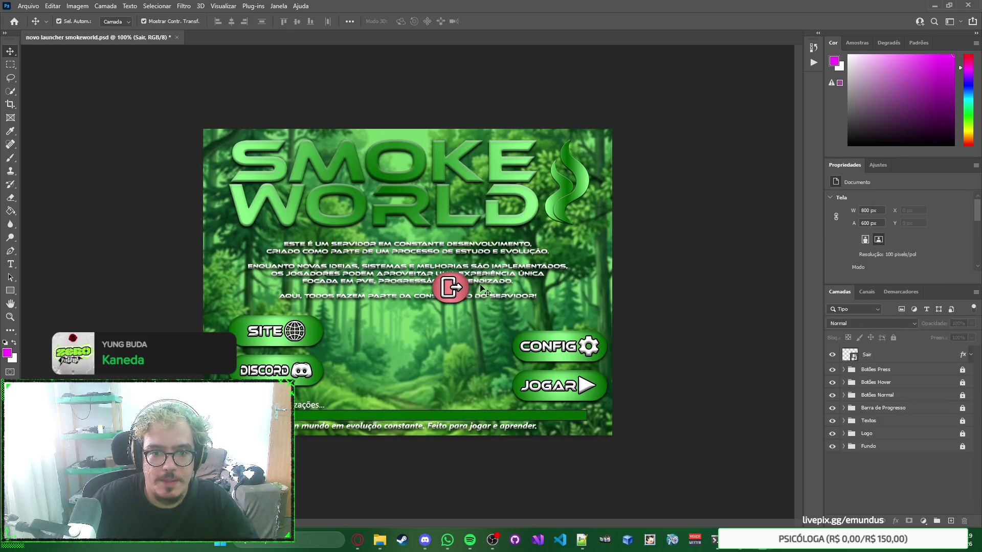
{"action": "left_click_drag", "start_coordinate": [518, 258], "coordinate": [591, 146]}
{"action": "left_click", "coordinate": [688, 207]}
{"action": "right_click", "coordinate": [691, 204]}
{"action": "key", "text": "Escape"}
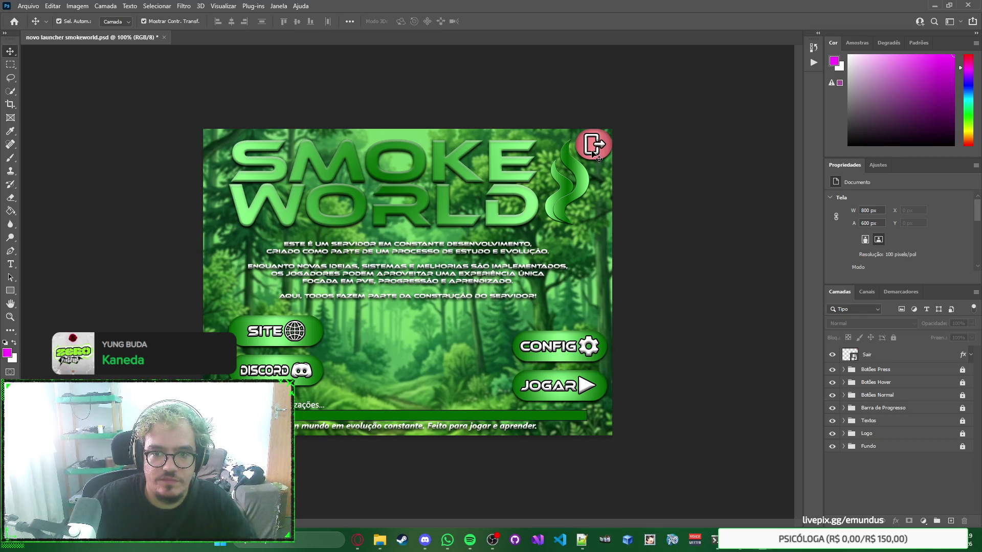
Step: Commit a Free Transform on the Sair button and reopen its Botão Jogar7.psb contents
{"action": "left_click", "coordinate": [597, 145]}
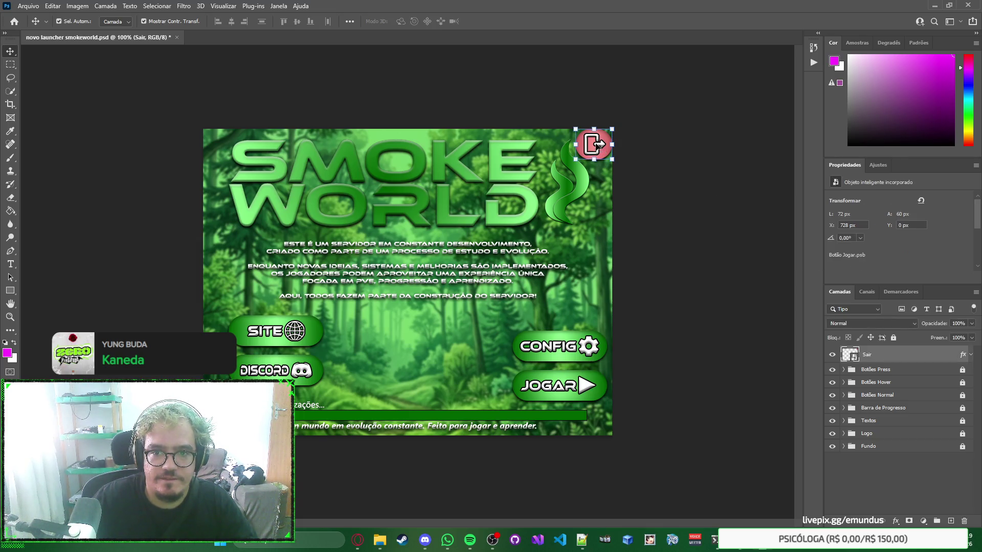
{"action": "key", "text": "ctrl+t"}
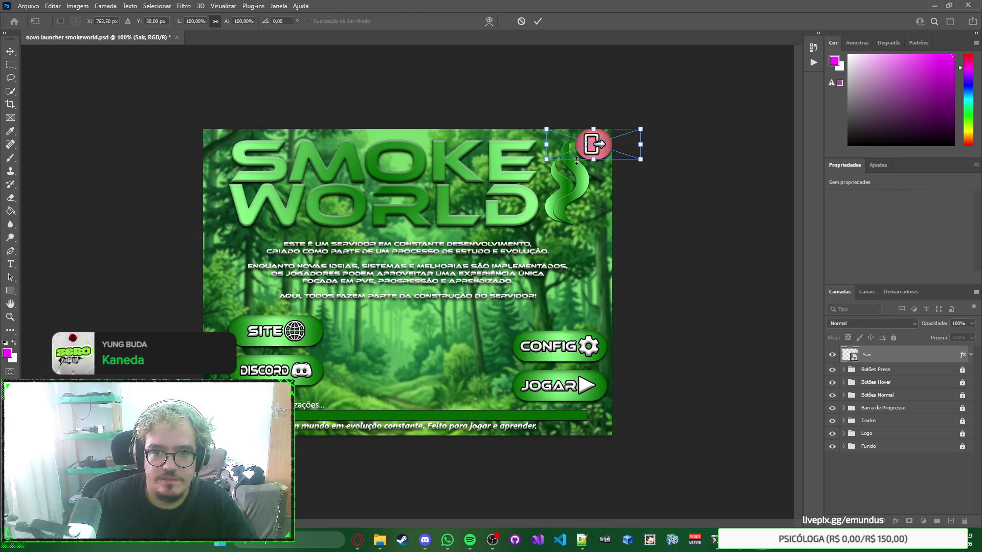
{"action": "key", "text": "Return"}
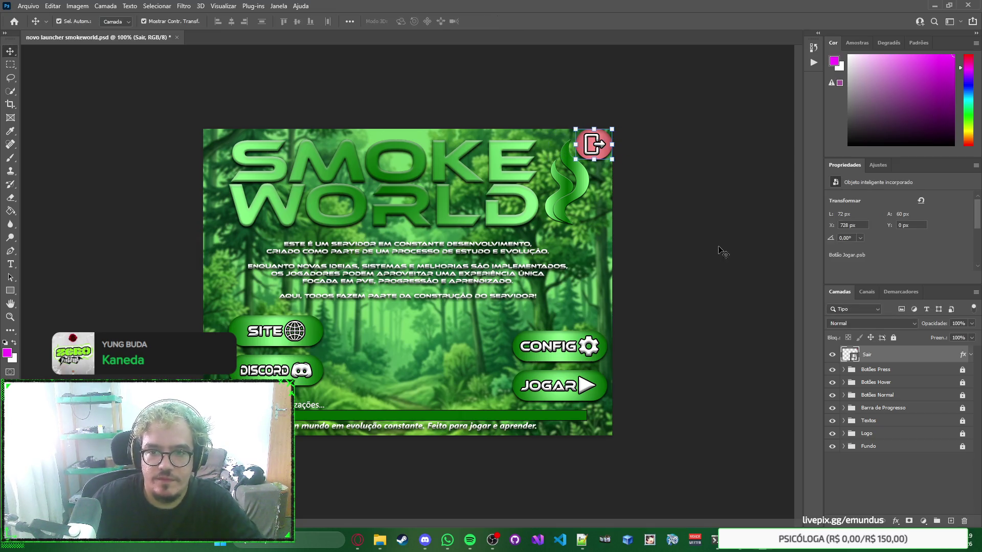
{"action": "double_click", "coordinate": [852, 358]}
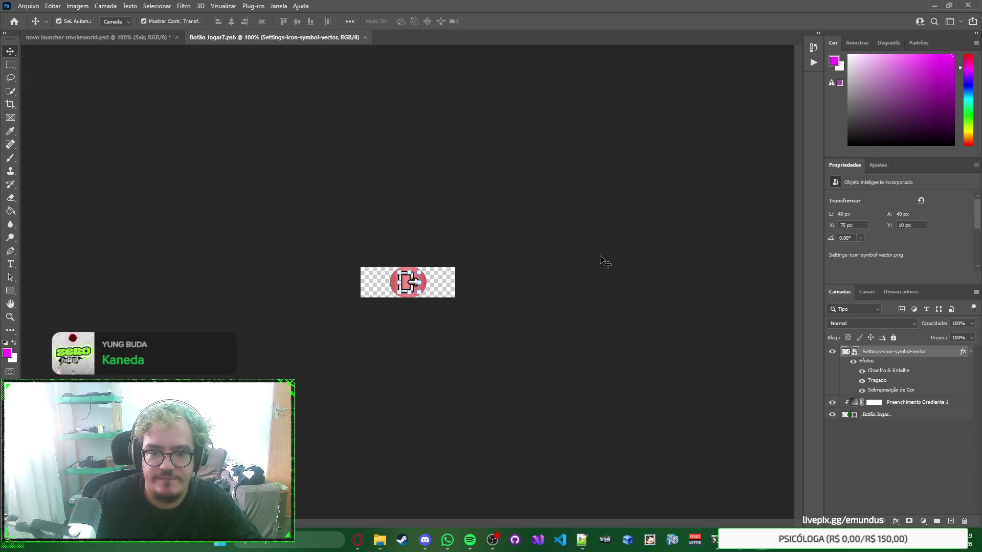
Step: Trim the smart object's empty transparent canvas down to the exit icon
{"action": "left_click", "coordinate": [604, 261]}
{"action": "left_click", "coordinate": [77, 6]}
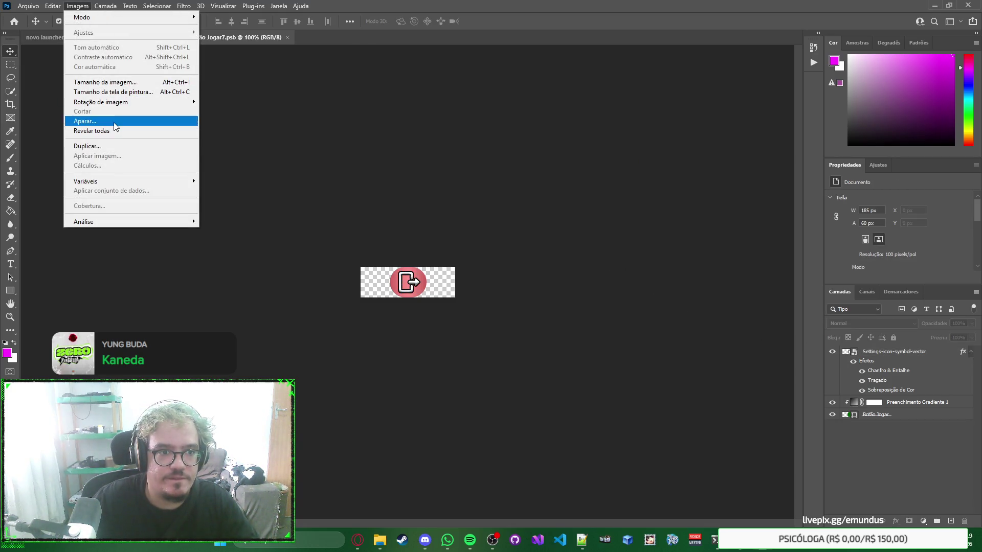
{"action": "left_click", "coordinate": [115, 122]}
{"action": "key", "text": "Return"}
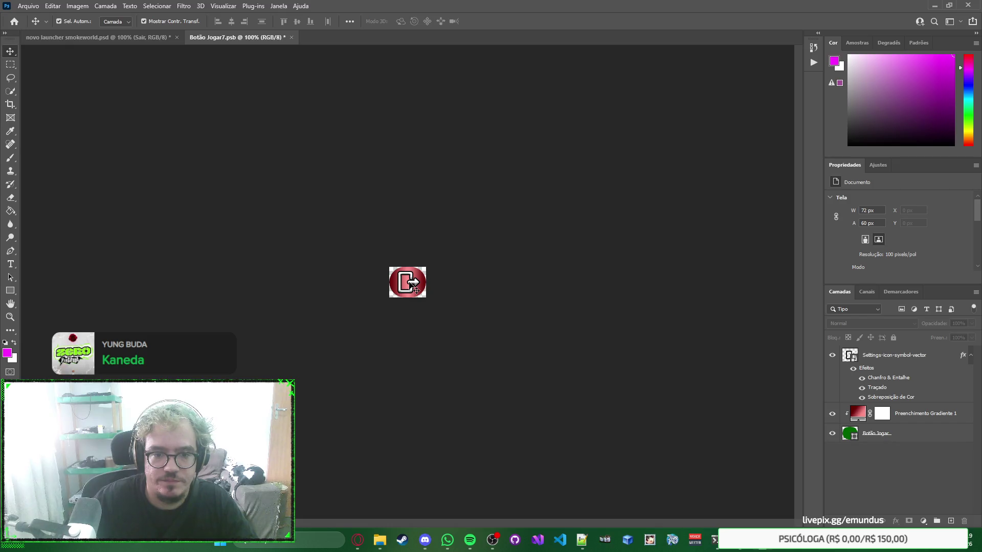
Step: Resize the smart object to 50 × 42 px with constrained proportions
{"action": "left_click", "coordinate": [889, 433]}
{"action": "left_click", "coordinate": [648, 330]}
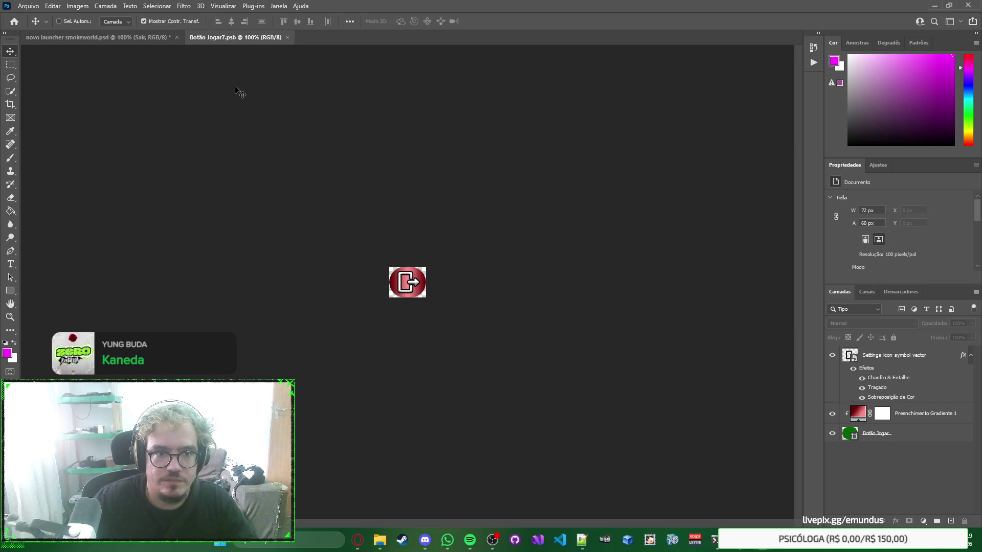
{"action": "key", "text": "ctrl+Tab"}
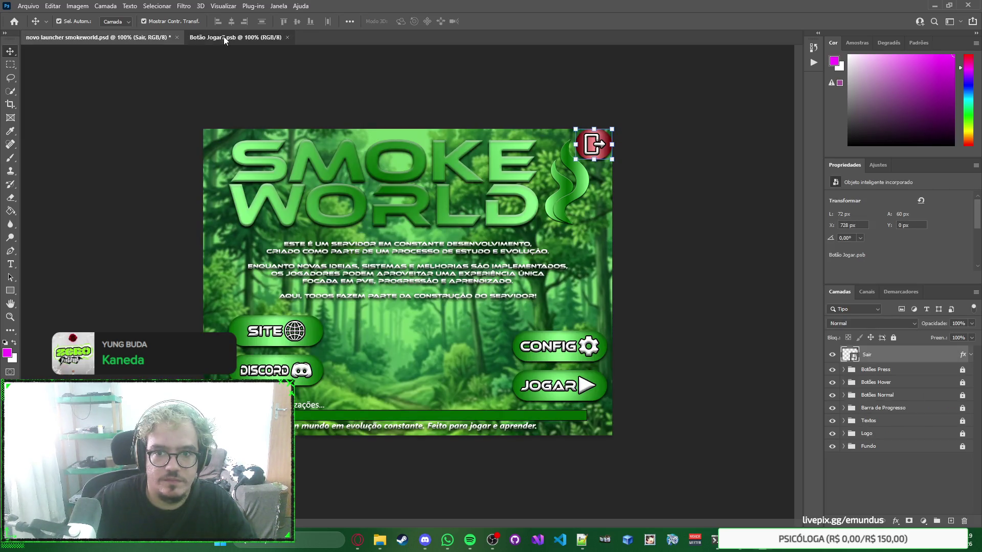
{"action": "left_click", "coordinate": [223, 36]}
{"action": "left_click", "coordinate": [77, 6]}
{"action": "left_click", "coordinate": [122, 81]}
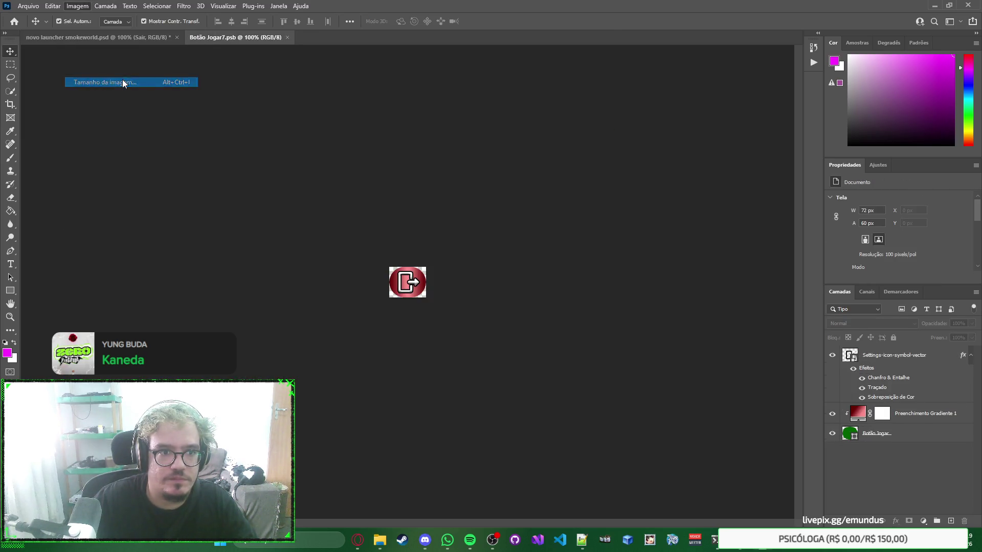
{"action": "left_click", "coordinate": [316, 187]}
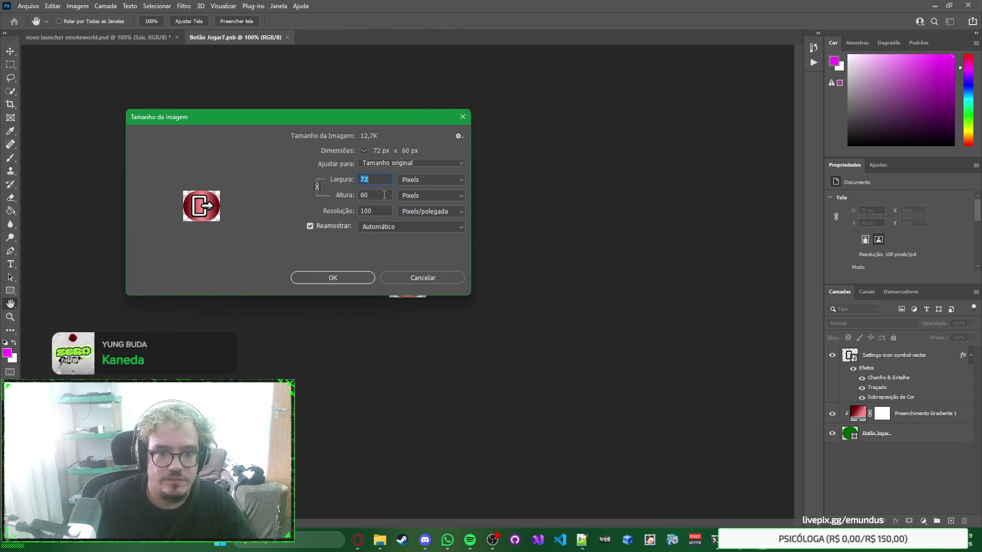
{"action": "type", "text": "50"}
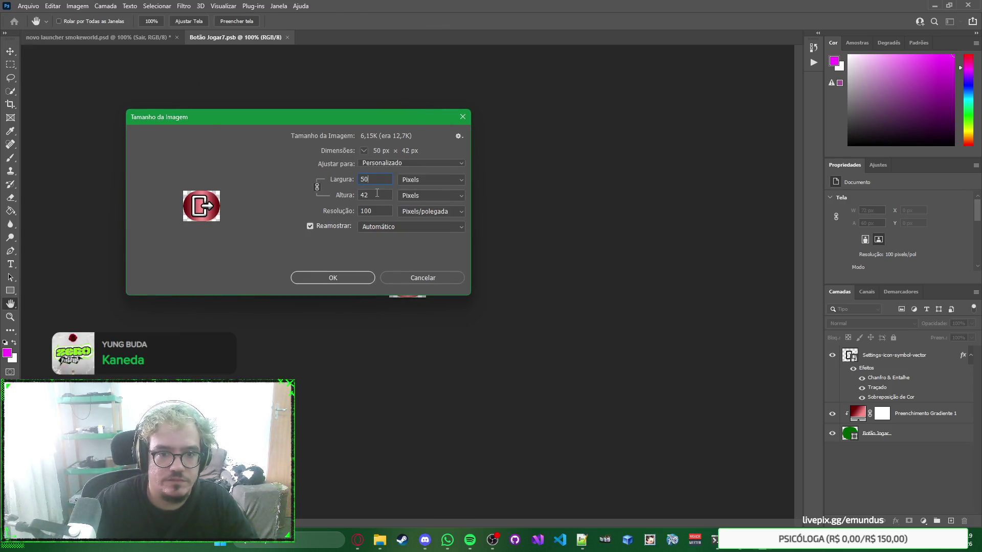
{"action": "key", "text": "Return"}
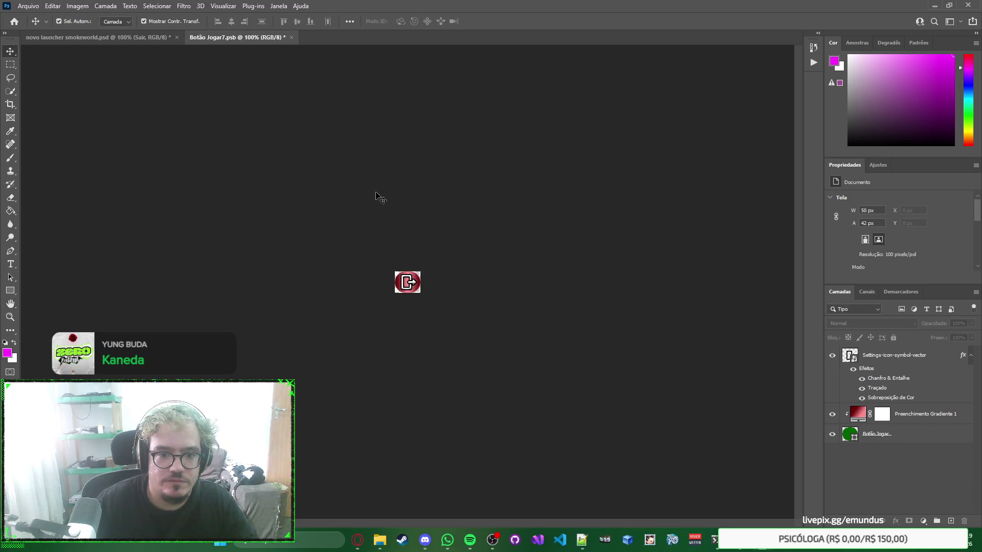
{"action": "key", "text": "ctrl+Tab"}
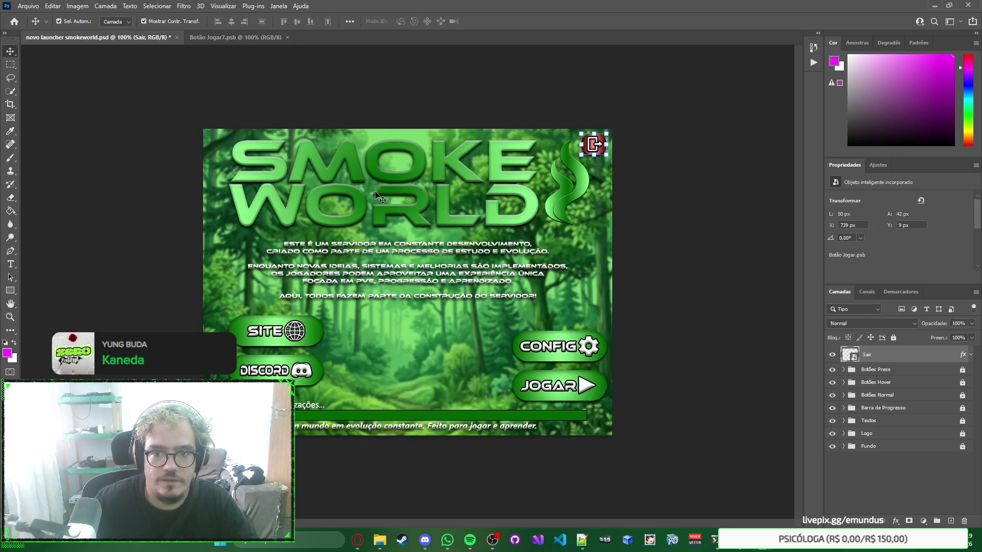
Step: Close the smart object document and nudge the Sair button to X 740, Y 9
{"action": "key", "text": "ctrl+Tab"}
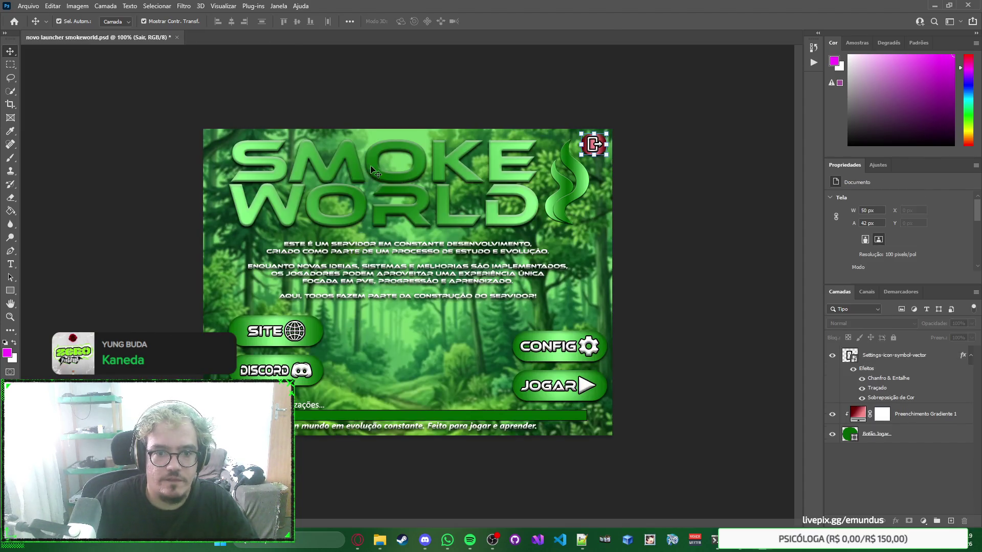
{"action": "key", "text": "ctrl+w"}
{"action": "left_click_drag", "start_coordinate": [591, 151], "coordinate": [597, 146]}
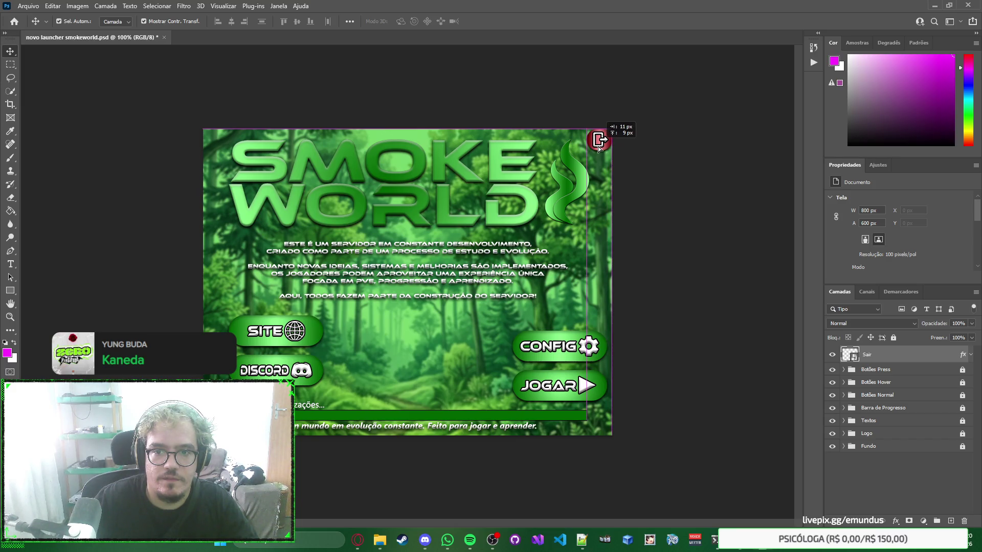
{"action": "key", "text": "shift+Left"}
{"action": "key", "text": "Down"}
{"action": "key", "text": "Down"}
{"action": "key", "text": "Down"}
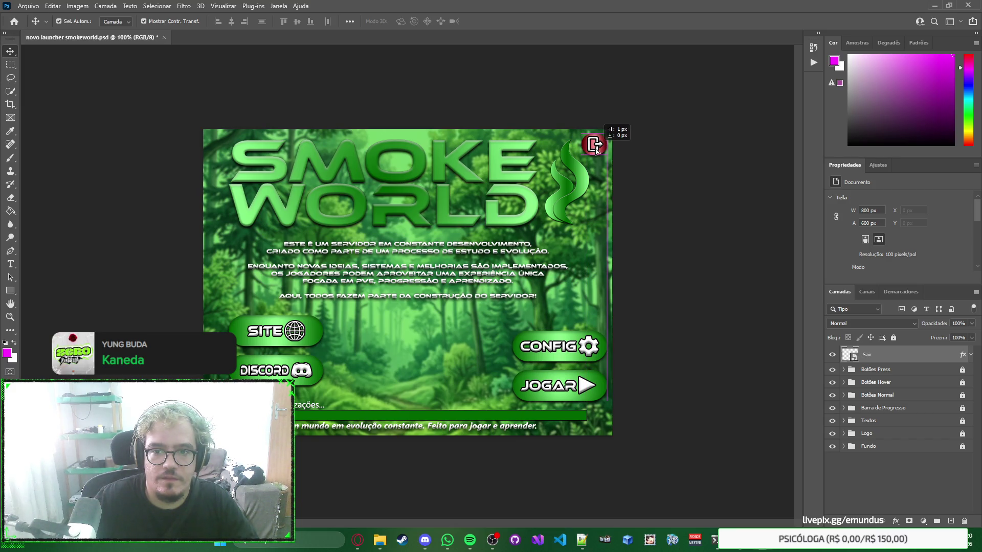
{"action": "left_click", "coordinate": [667, 198]}
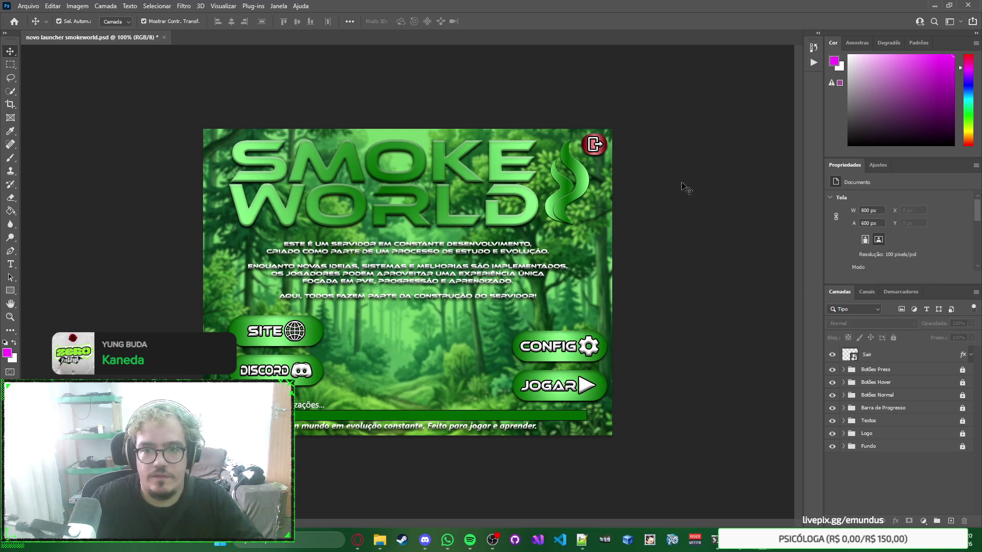
Step: Move the Sair layer into the Botões Normal group
{"action": "left_click", "coordinate": [892, 358]}
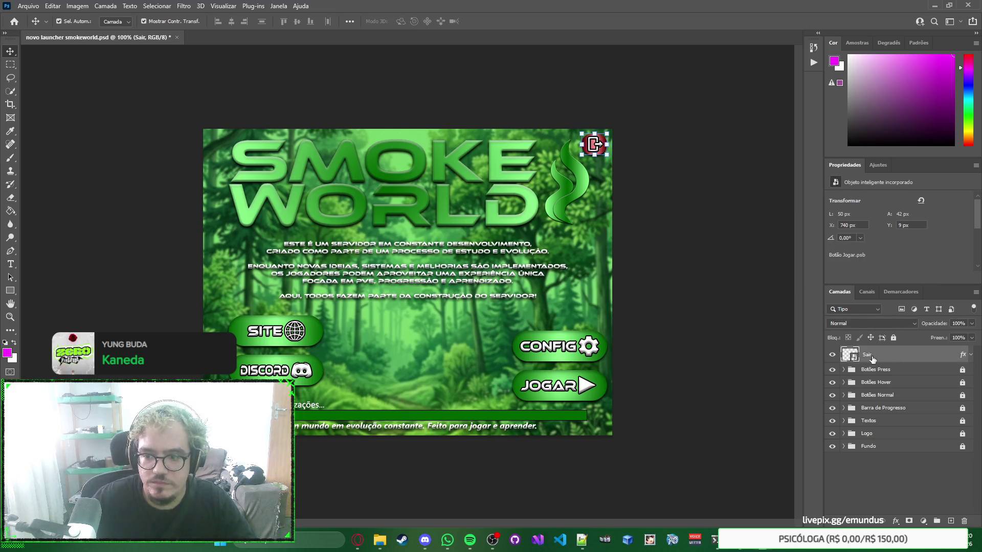
{"action": "left_click_drag", "start_coordinate": [871, 360], "coordinate": [876, 394]}
{"action": "left_click", "coordinate": [842, 379]}
{"action": "left_click", "coordinate": [843, 365]}
{"action": "left_click", "coordinate": [844, 365]}
{"action": "left_click", "coordinate": [884, 398]}
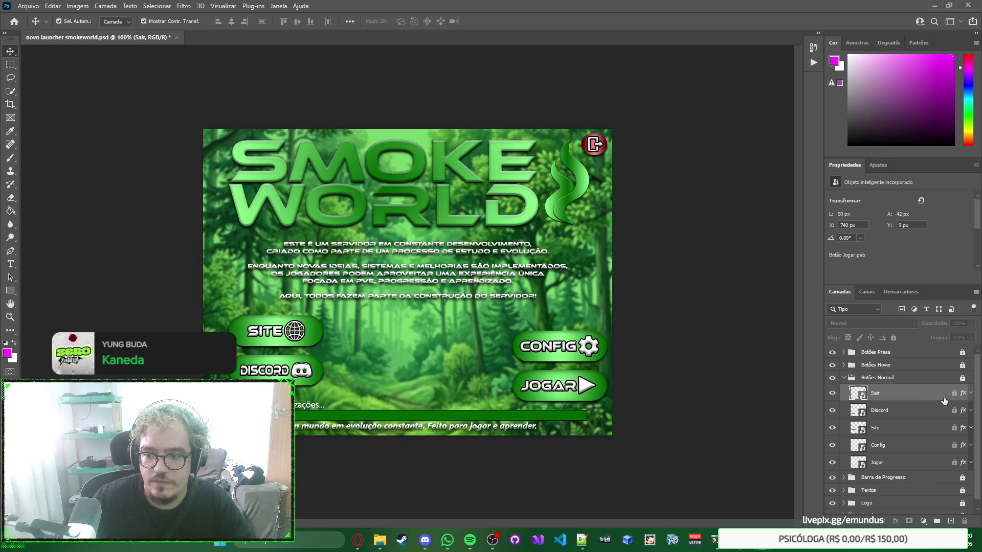
Step: Turn off the two shadow effects on the Botões Normal Sair layer
{"action": "left_click", "coordinate": [970, 411]}
{"action": "left_click", "coordinate": [971, 411]}
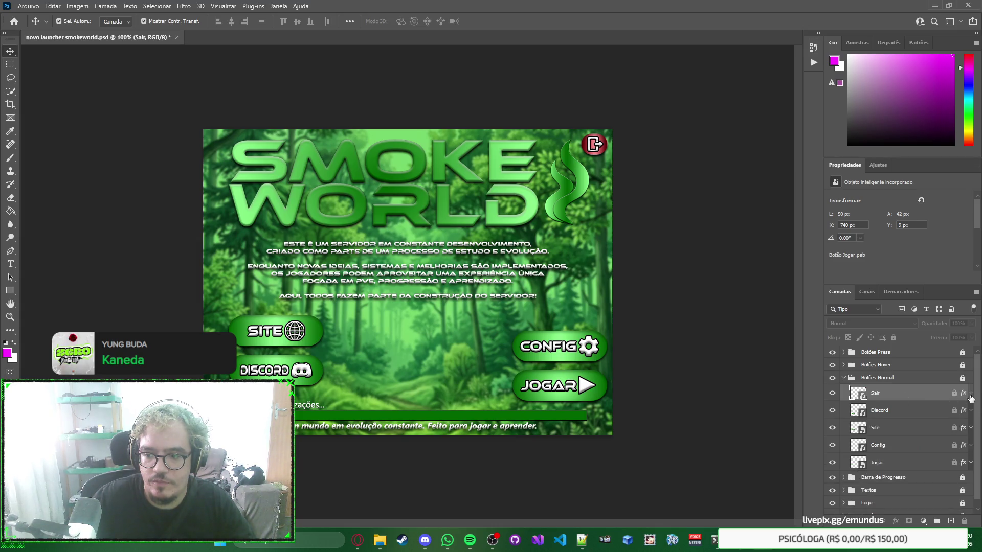
{"action": "left_click", "coordinate": [970, 392]}
{"action": "left_click", "coordinate": [869, 425]}
{"action": "left_click", "coordinate": [869, 415]}
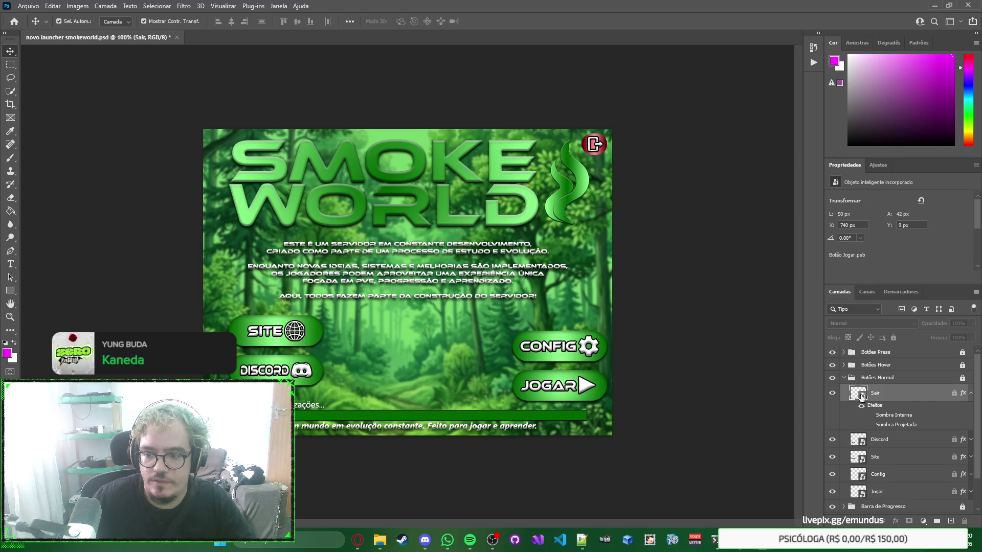
{"action": "left_click", "coordinate": [844, 379]}
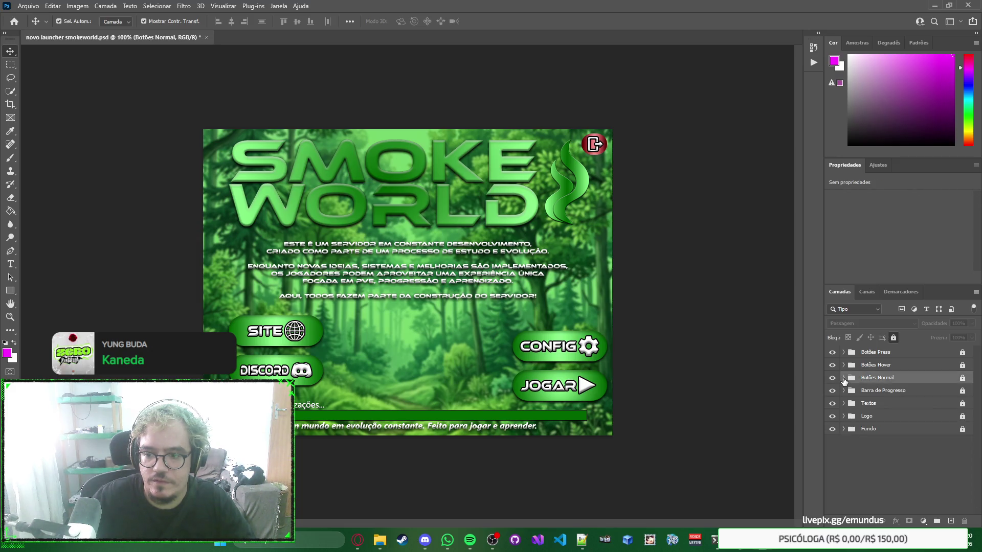
Step: Paste a Sair copy into Botões Hover and drag it to the top-right corner
{"action": "left_click", "coordinate": [843, 366]}
{"action": "left_click", "coordinate": [904, 383]}
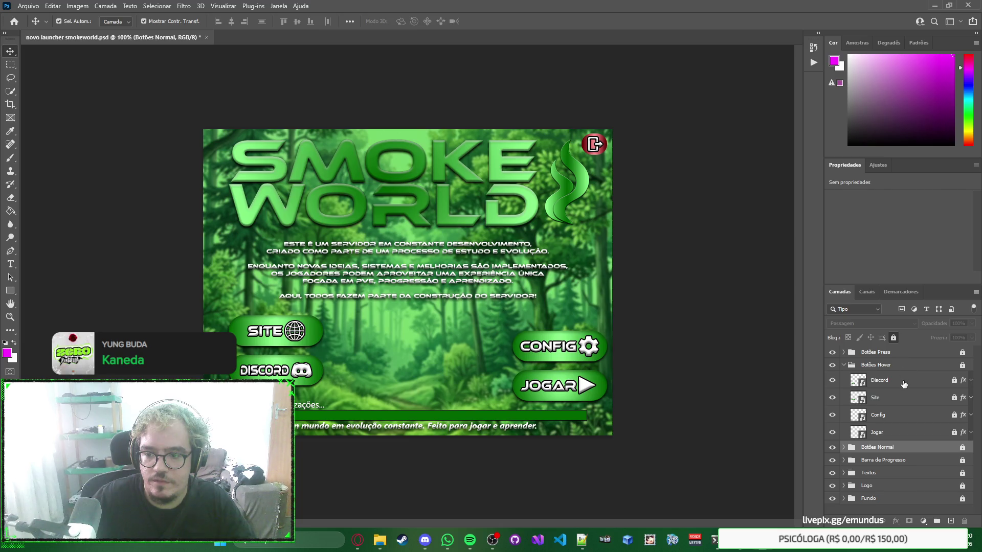
{"action": "key", "text": "ctrl+v"}
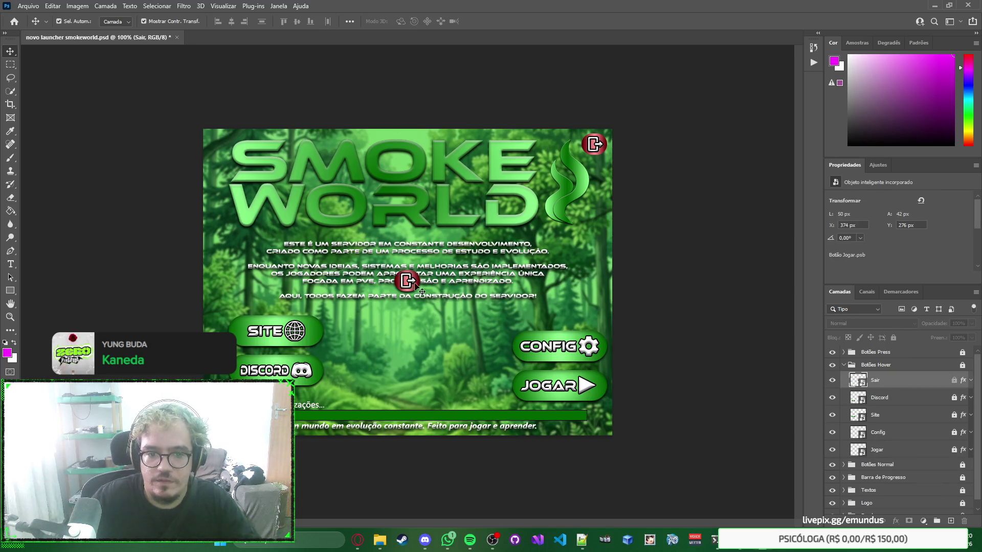
{"action": "left_click", "coordinate": [408, 288]}
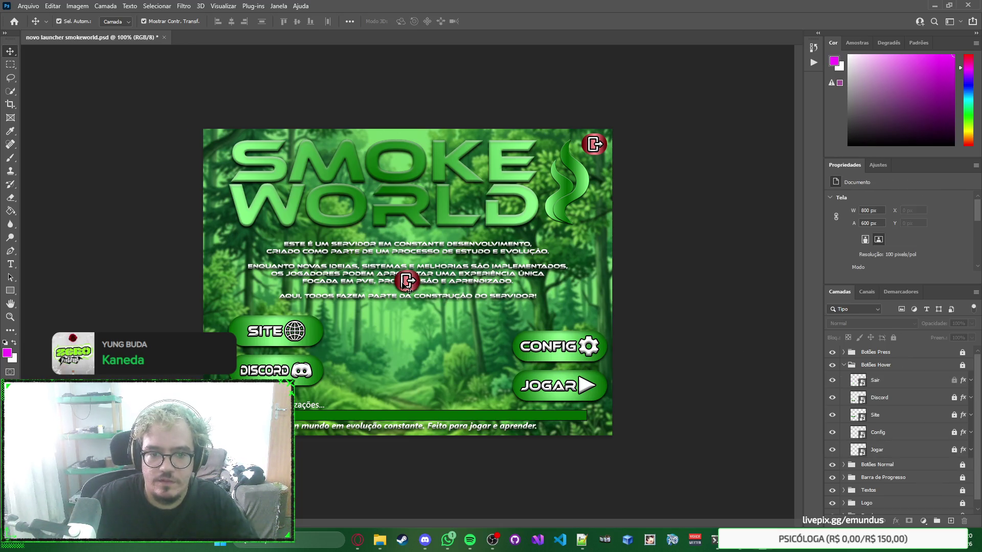
{"action": "left_click", "coordinate": [951, 382]}
{"action": "key", "text": "Return"}
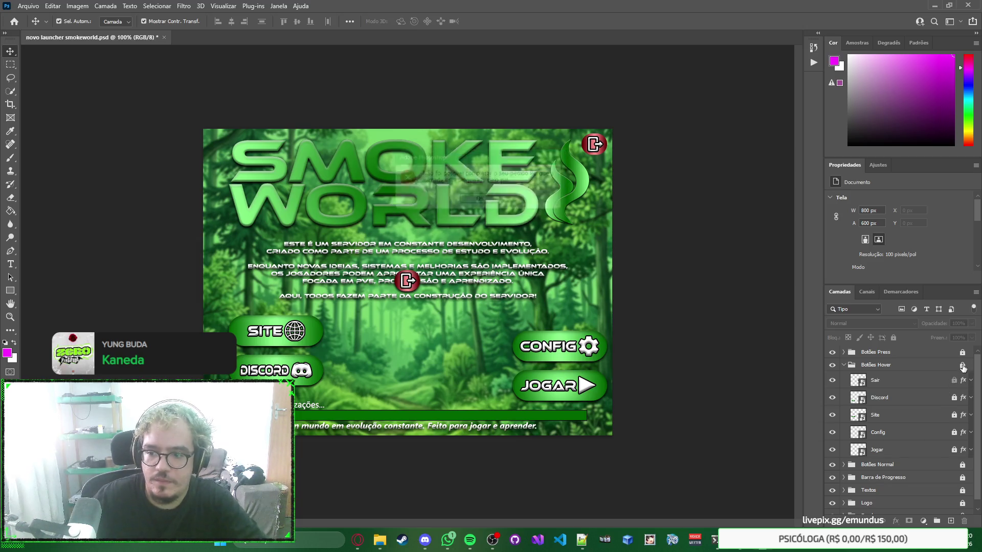
{"action": "left_click", "coordinate": [409, 284]}
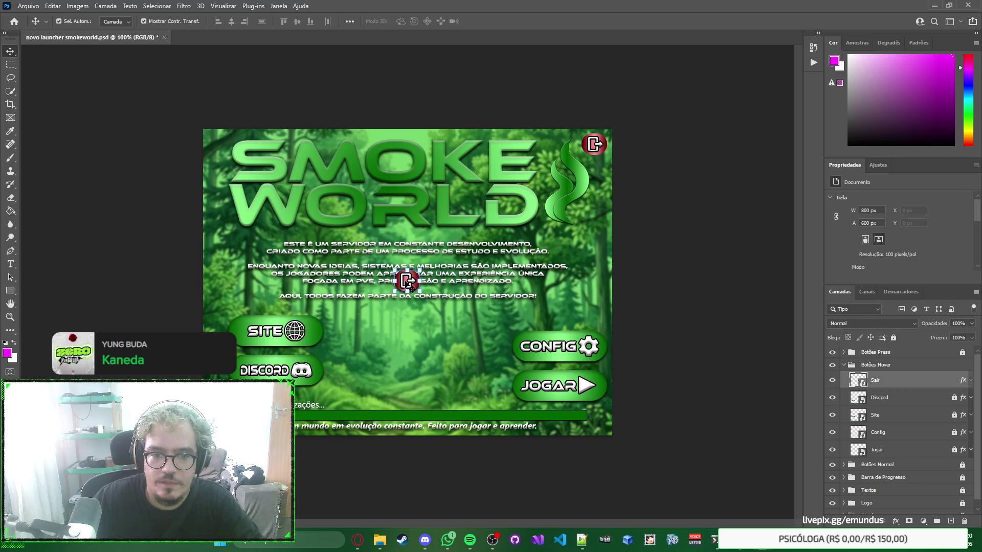
{"action": "mouse_move", "coordinate": [409, 285]}
{"action": "left_mouse_down"}
{"action": "mouse_move", "coordinate": [555, 188]}
{"action": "mouse_move", "coordinate": [595, 145]}
{"action": "left_mouse_up"}
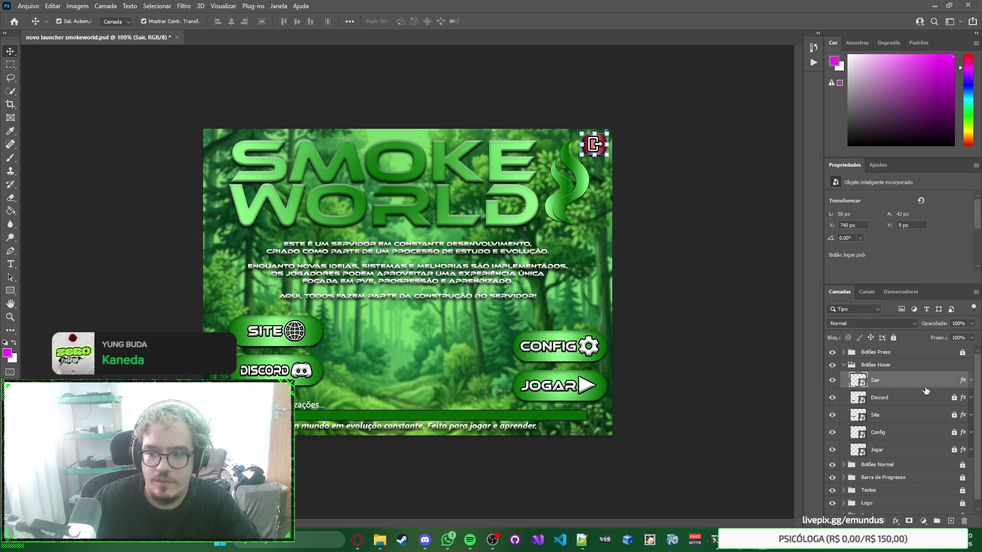
{"action": "left_click", "coordinate": [970, 381]}
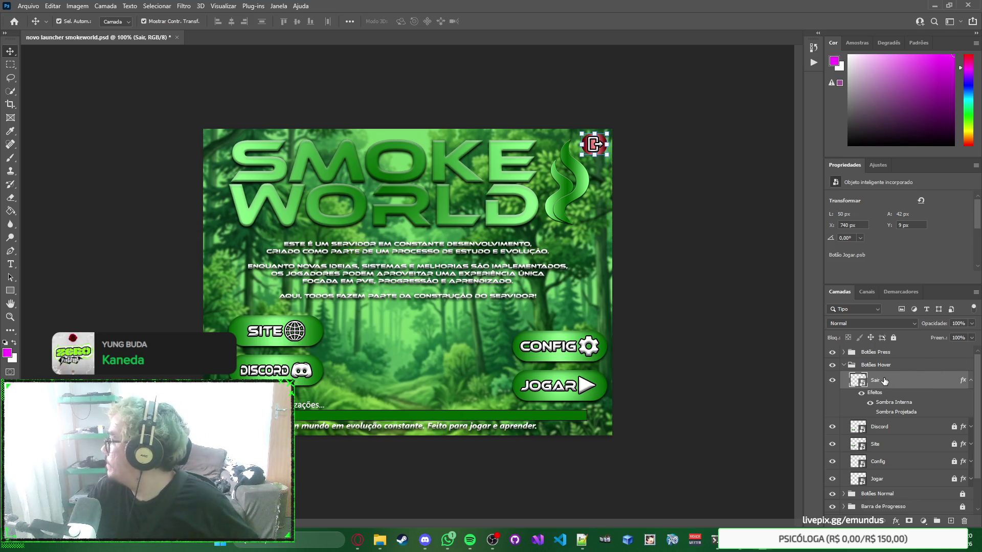
{"action": "left_click", "coordinate": [971, 381]}
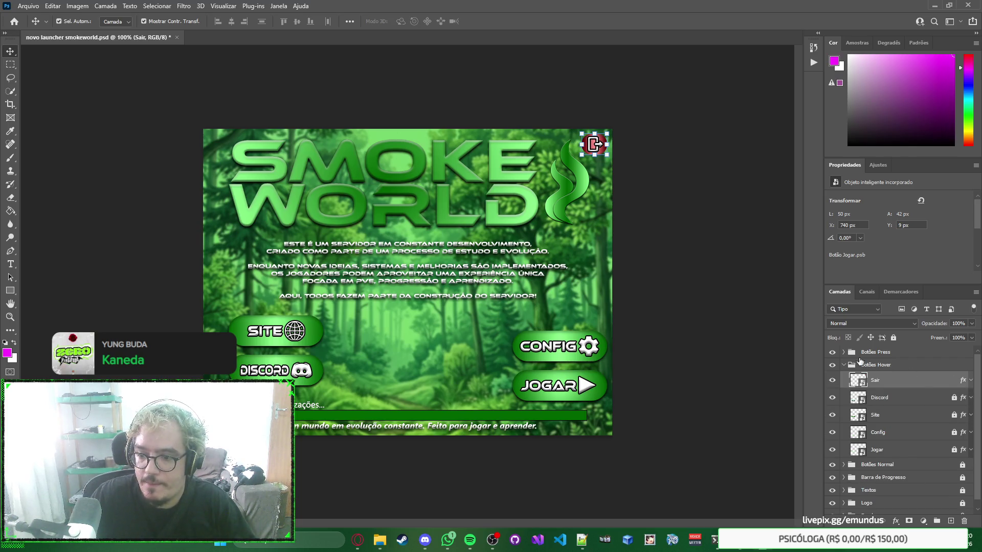
Step: Lock Botões Hover, then add a Sair copy to Botões Press at the top-right corner
{"action": "left_click", "coordinate": [899, 366]}
{"action": "left_click", "coordinate": [893, 337]}
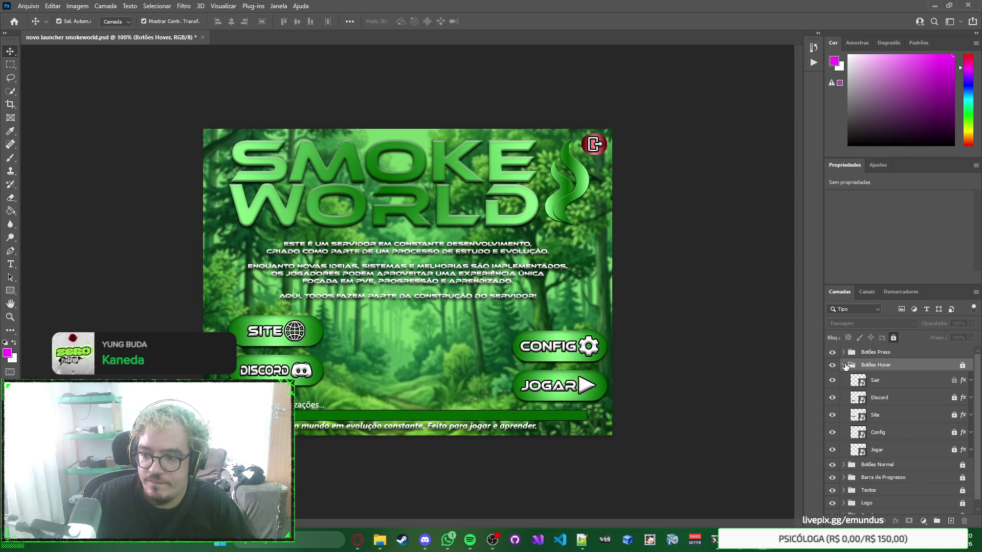
{"action": "left_click", "coordinate": [843, 365]}
{"action": "left_click", "coordinate": [843, 354]}
{"action": "left_click", "coordinate": [910, 356]}
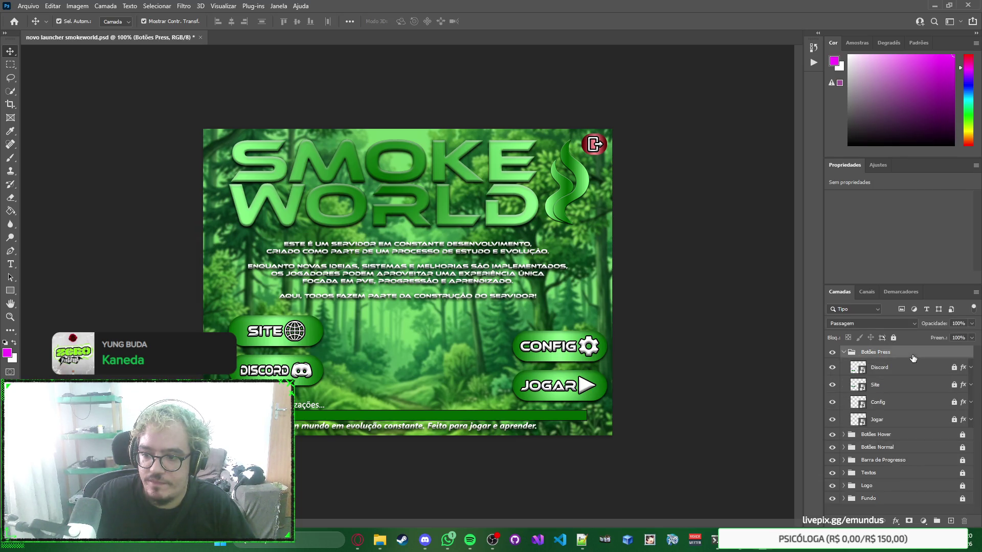
{"action": "left_click", "coordinate": [909, 367]}
{"action": "left_click", "coordinate": [910, 368]}
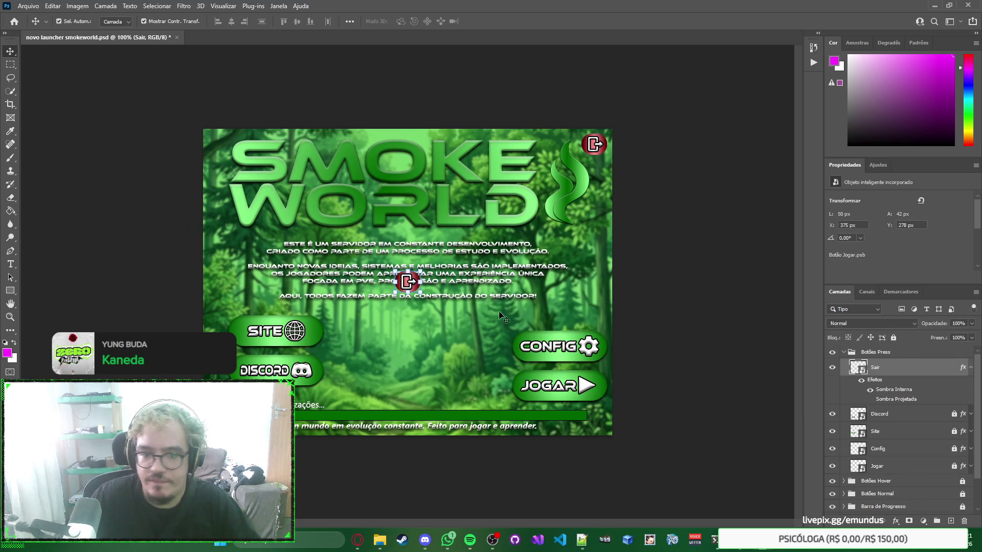
{"action": "mouse_move", "coordinate": [408, 283]}
{"action": "left_mouse_down"}
{"action": "mouse_move", "coordinate": [597, 161]}
{"action": "mouse_move", "coordinate": [594, 146]}
{"action": "left_mouse_up"}
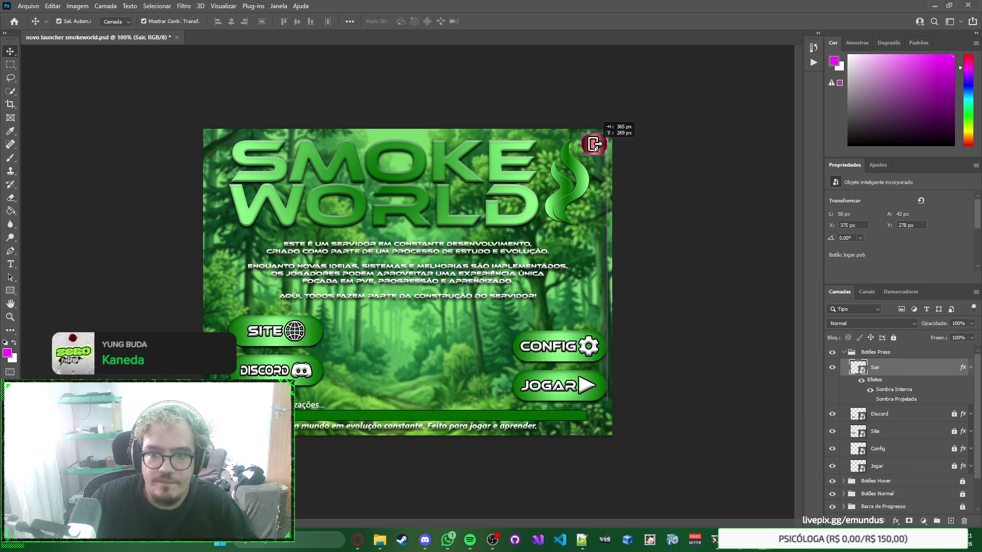
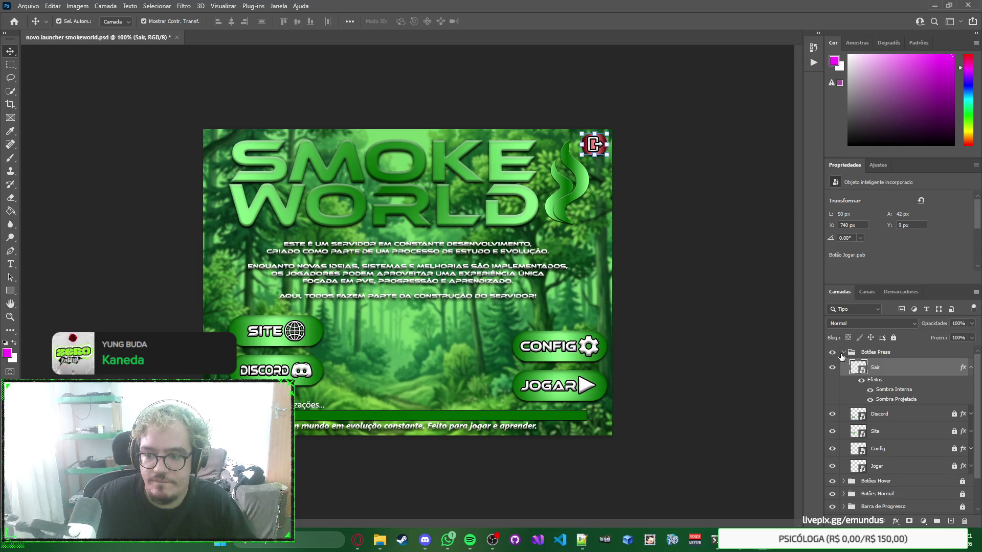
Step: Clear the selection and select the Sair layer in the Botões Normal group
{"action": "key", "text": "ctrl+alt+a"}
{"action": "key", "text": "ctrl+s"}
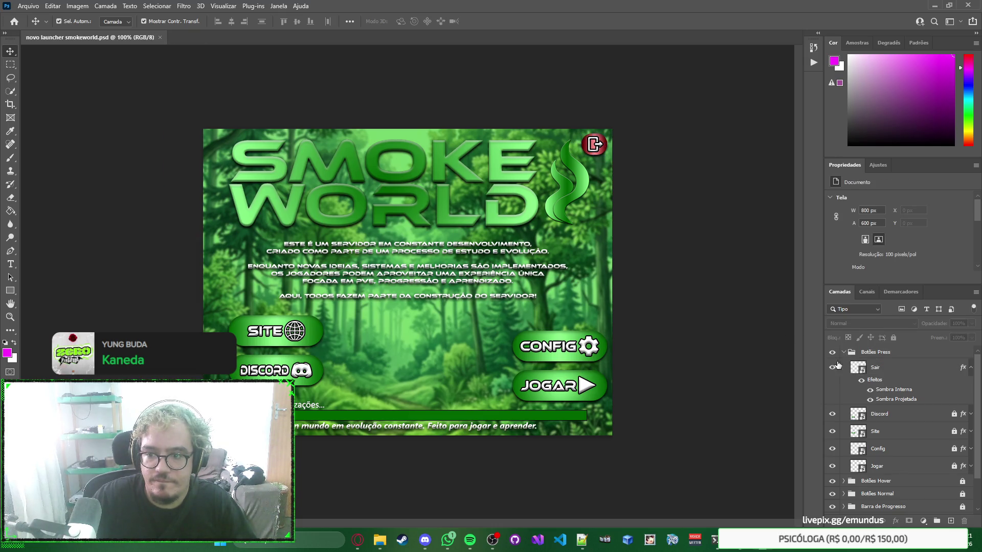
{"action": "left_click", "coordinate": [844, 352]}
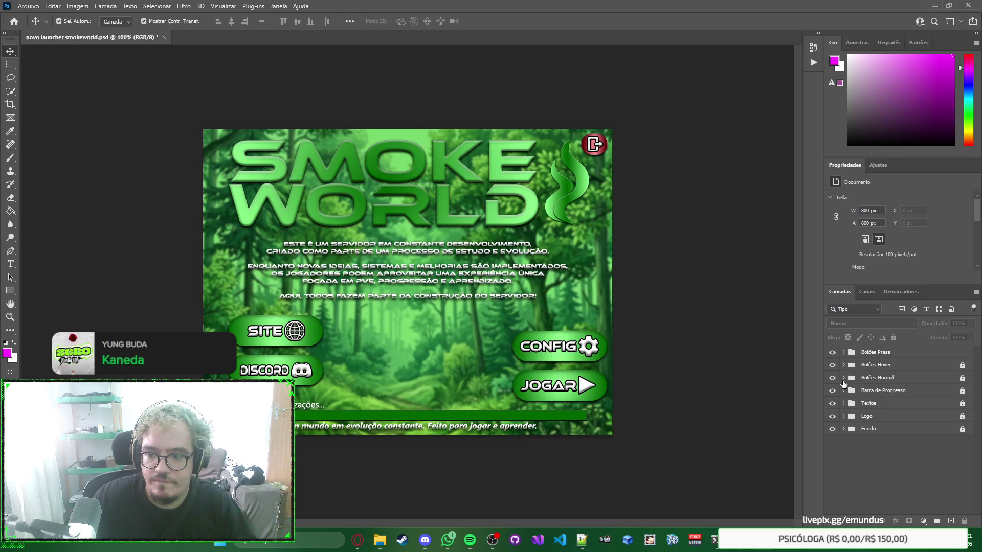
{"action": "left_click", "coordinate": [843, 378]}
{"action": "left_click", "coordinate": [895, 394]}
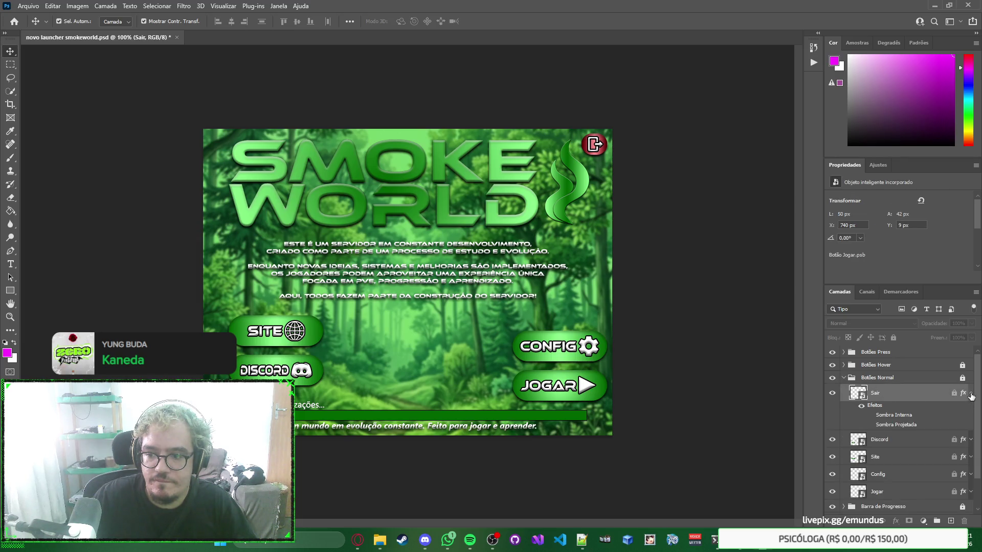
Step: Quick-export the Sair layer as Normal_Sair.png into the Botões Normal folder
{"action": "right_click", "coordinate": [970, 393]}
{"action": "key", "text": "Escape"}
{"action": "left_click", "coordinate": [970, 393]}
{"action": "right_click", "coordinate": [911, 394]}
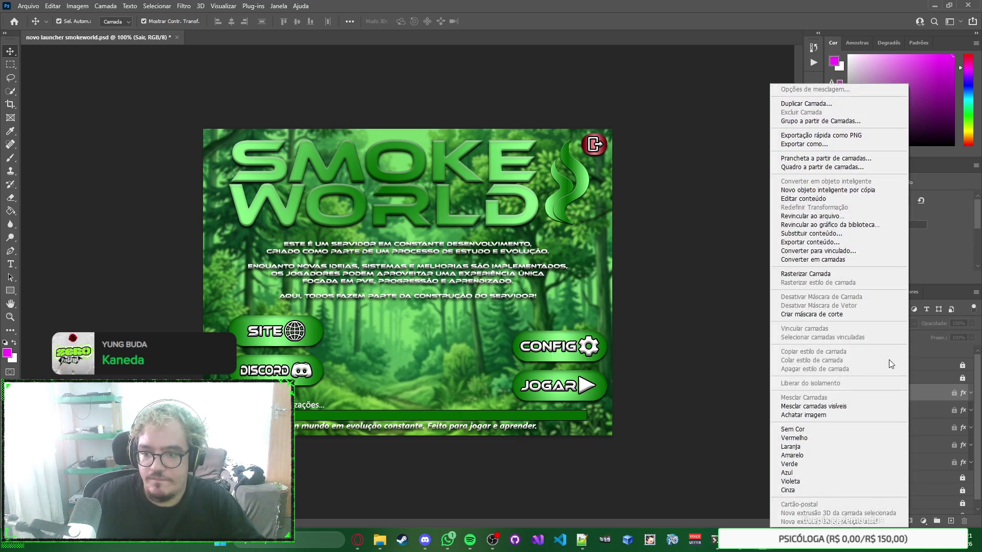
{"action": "left_click", "coordinate": [842, 135]}
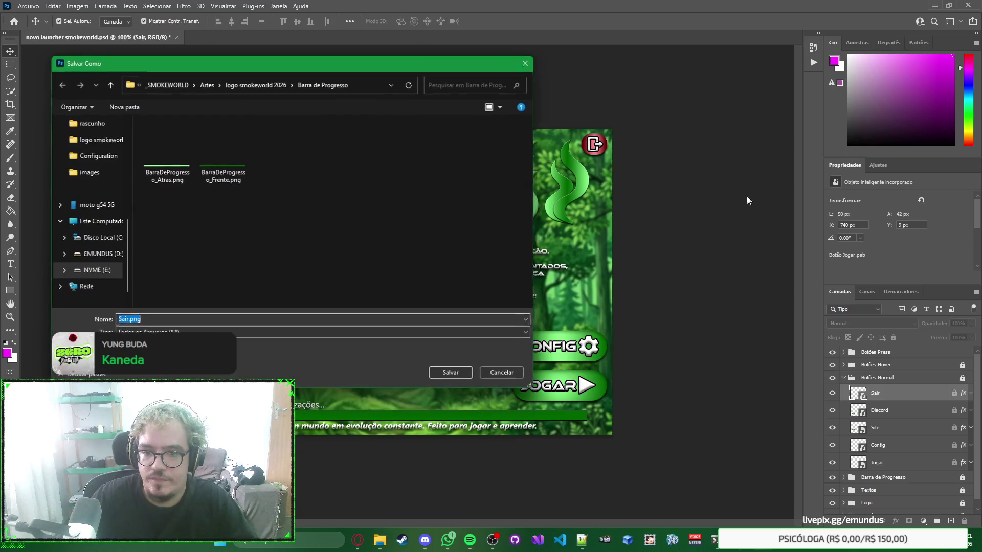
{"action": "left_click", "coordinate": [271, 85]}
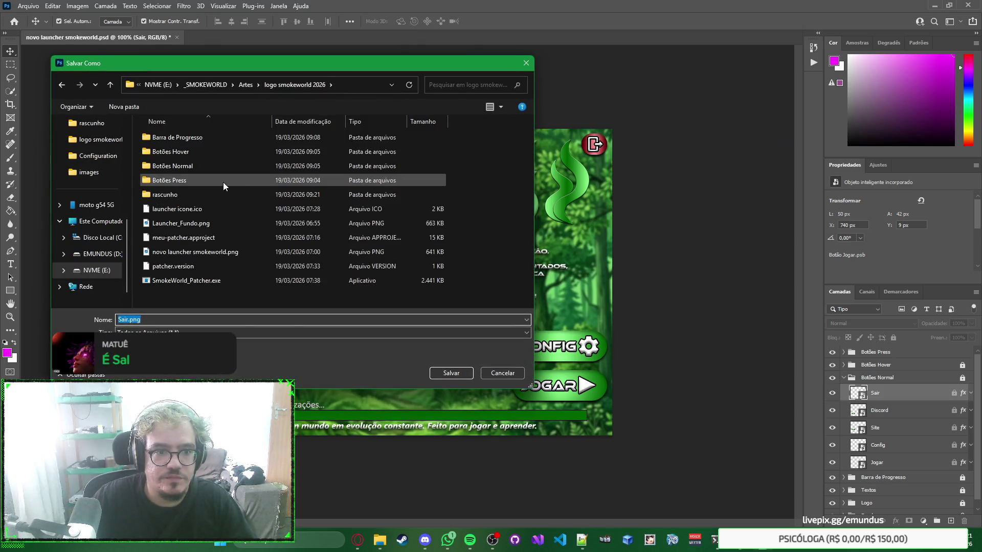
{"action": "double_click", "coordinate": [242, 168]}
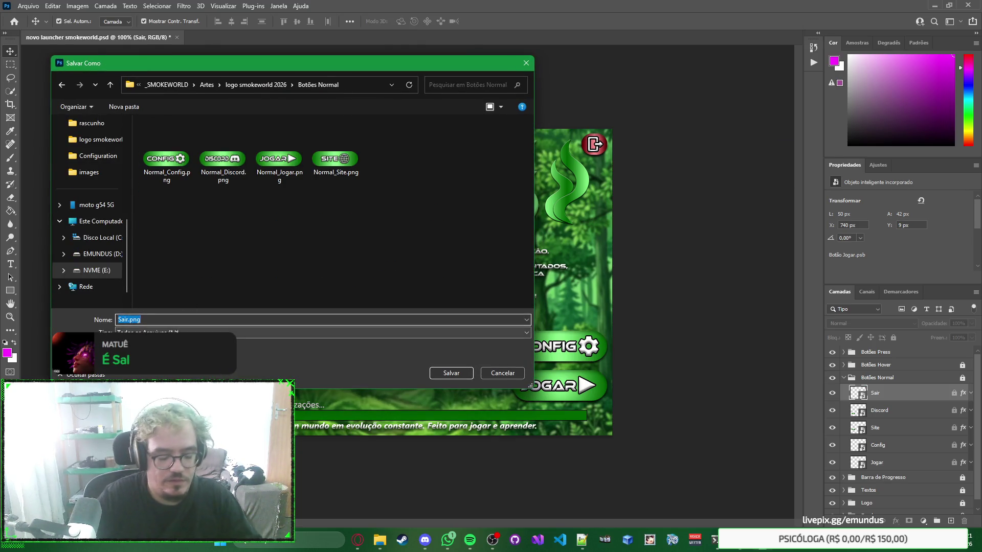
{"action": "key", "text": "Home"}
{"action": "type", "text": "Normal_"}
{"action": "key", "text": "Return"}
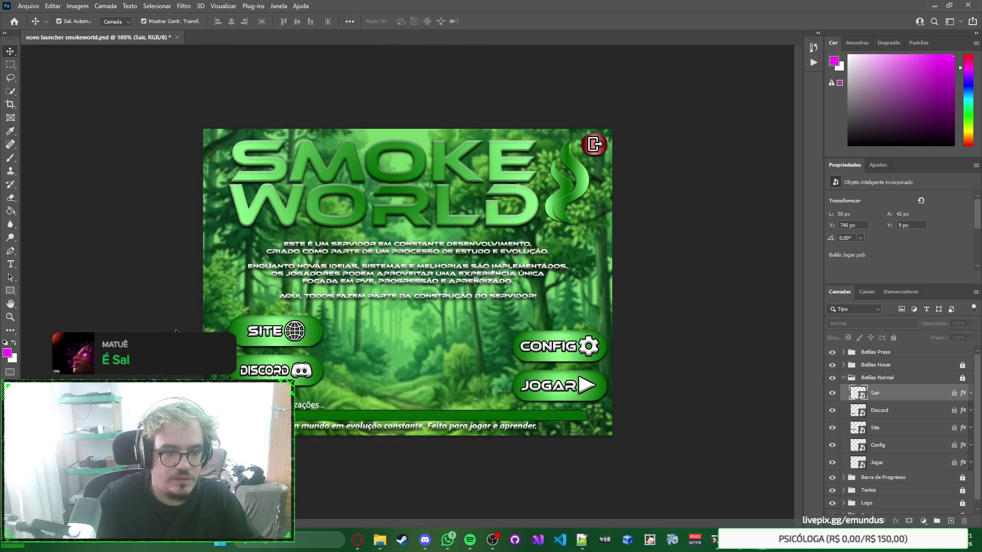
Step: Quick-export the Botões Hover Sair layer as Hover_Sair.png into the Botões Hover folder
{"action": "left_click", "coordinate": [842, 378]}
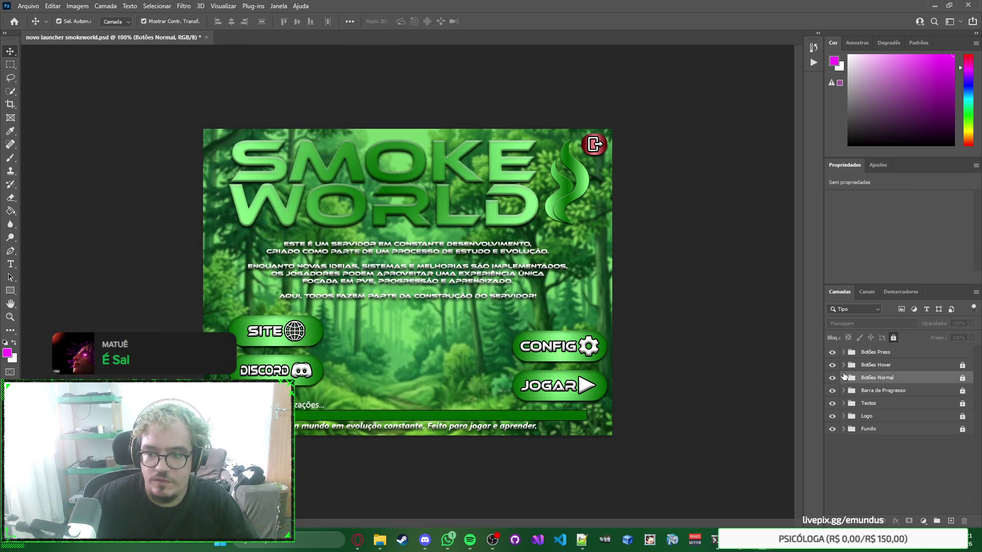
{"action": "left_click", "coordinate": [843, 365]}
{"action": "left_click", "coordinate": [869, 380]}
{"action": "right_click", "coordinate": [888, 381]}
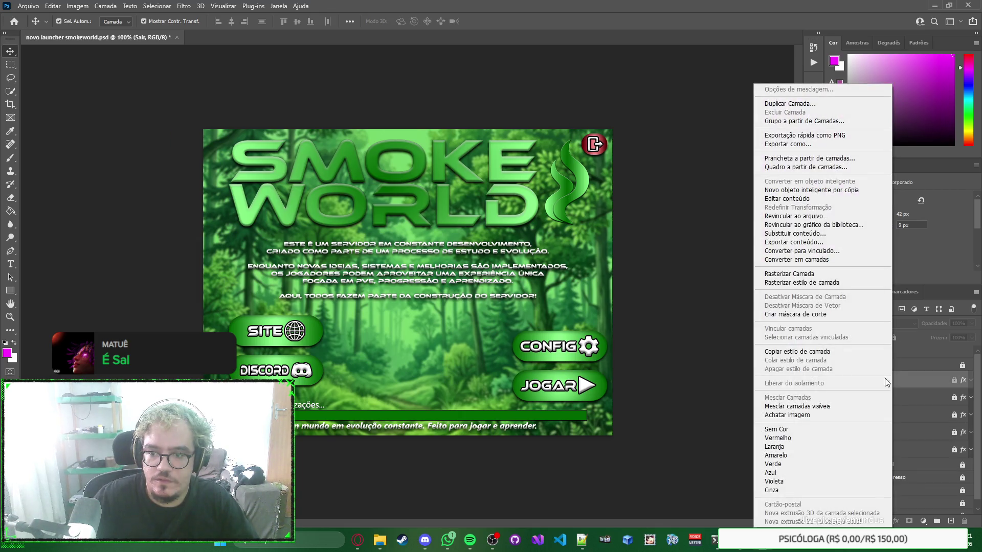
{"action": "left_click", "coordinate": [827, 135]}
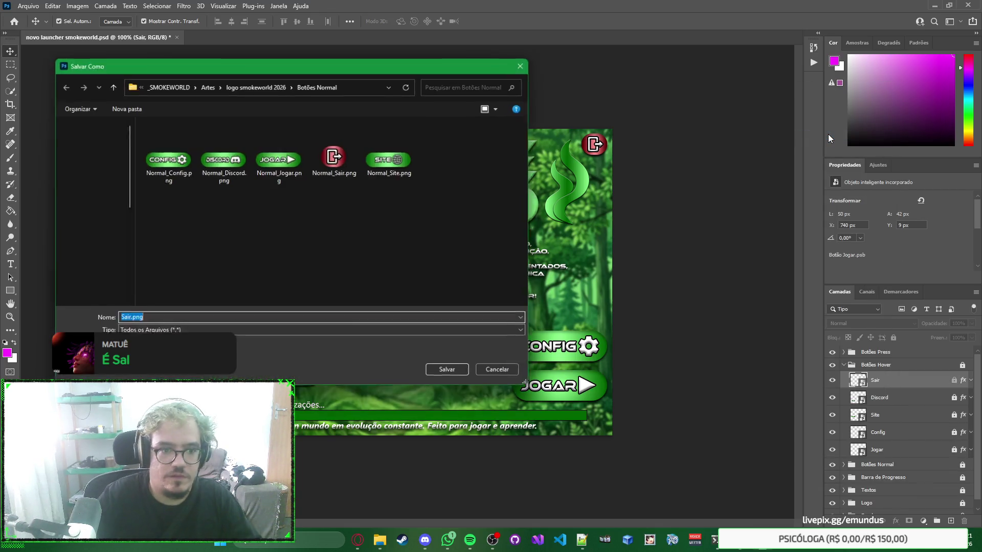
{"action": "type", "text": "Hover_"}
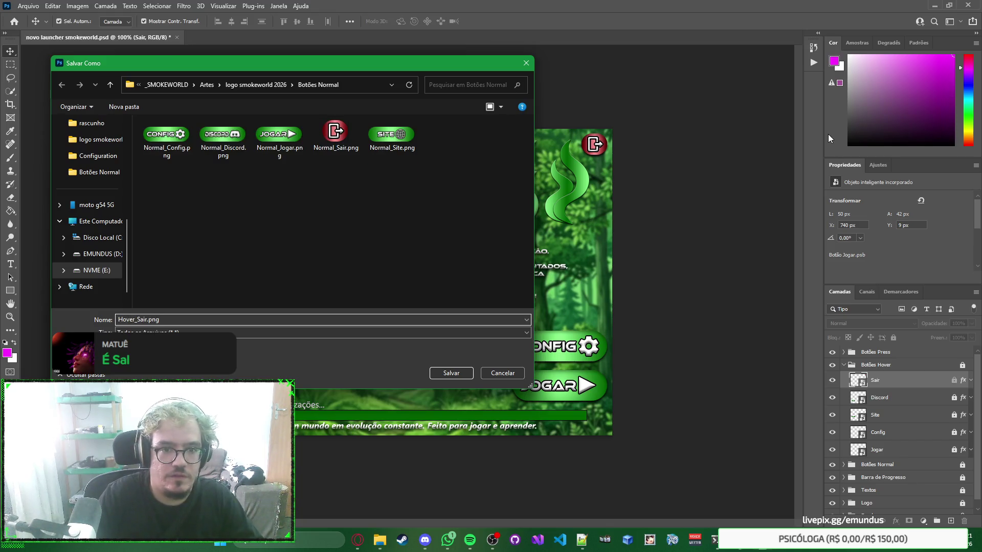
{"action": "left_click", "coordinate": [230, 84]}
{"action": "double_click", "coordinate": [232, 155]}
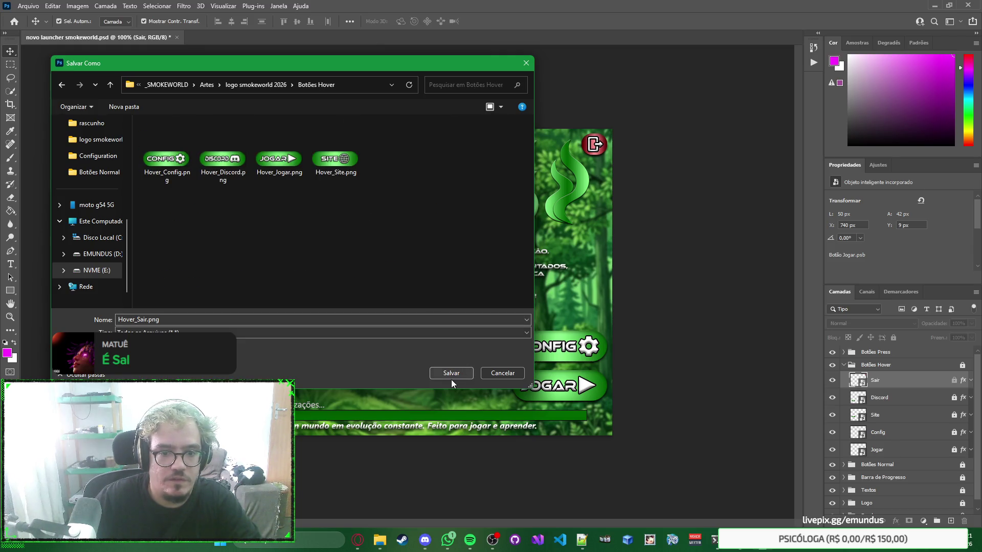
{"action": "left_click", "coordinate": [451, 379]}
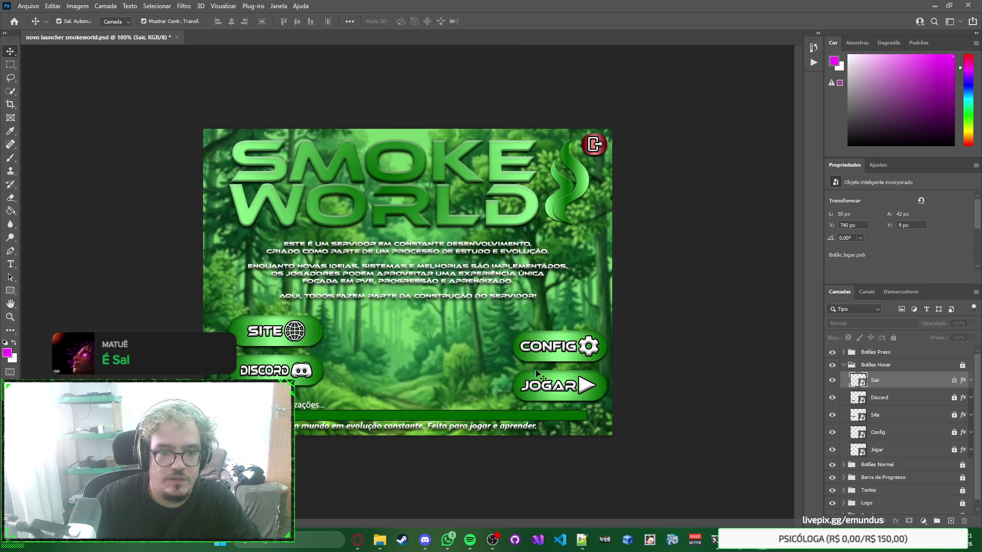
Step: Select the Sair layer in the Botões Press group
{"action": "left_click", "coordinate": [844, 365]}
{"action": "left_click", "coordinate": [843, 352]}
{"action": "left_click", "coordinate": [936, 369]}
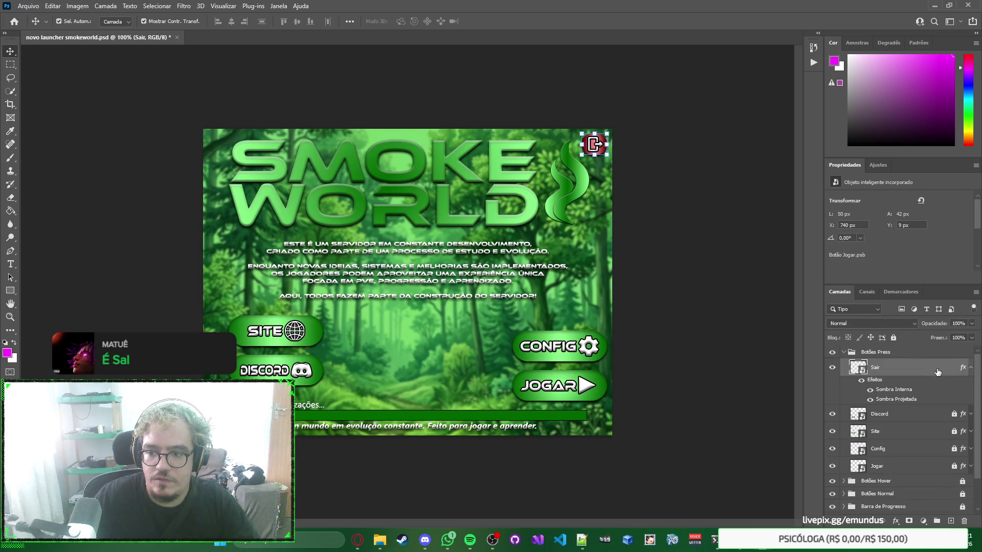
Step: Quick-export the pressed Sair layer as Press_Sair.png into the Botões Press folder
{"action": "left_click", "coordinate": [970, 367]}
{"action": "right_click", "coordinate": [905, 368]}
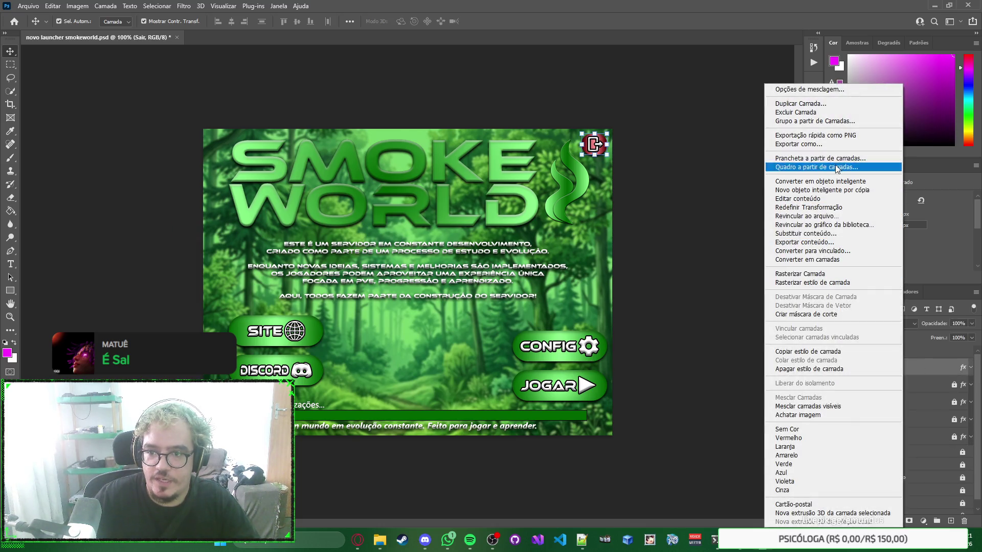
{"action": "left_click", "coordinate": [847, 136]}
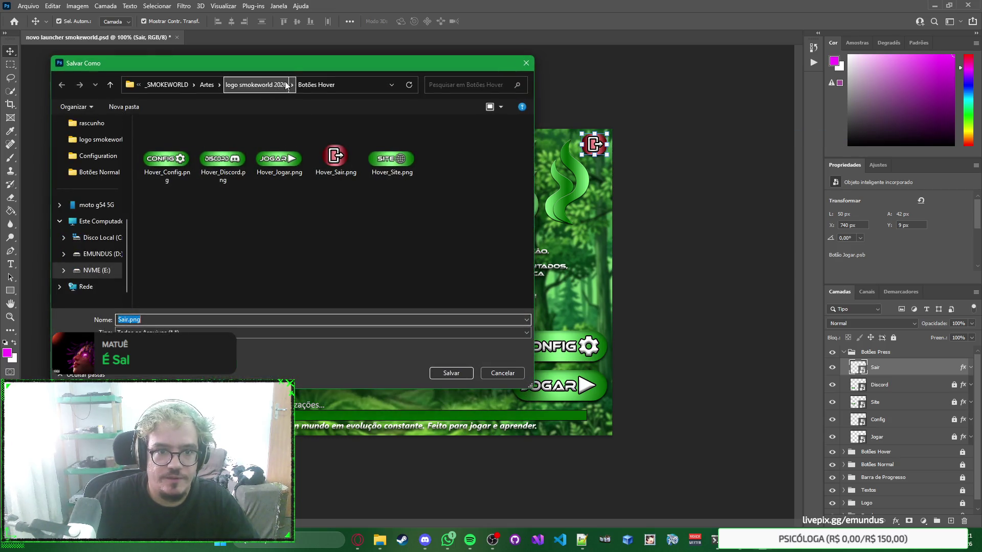
{"action": "left_click", "coordinate": [208, 136]}
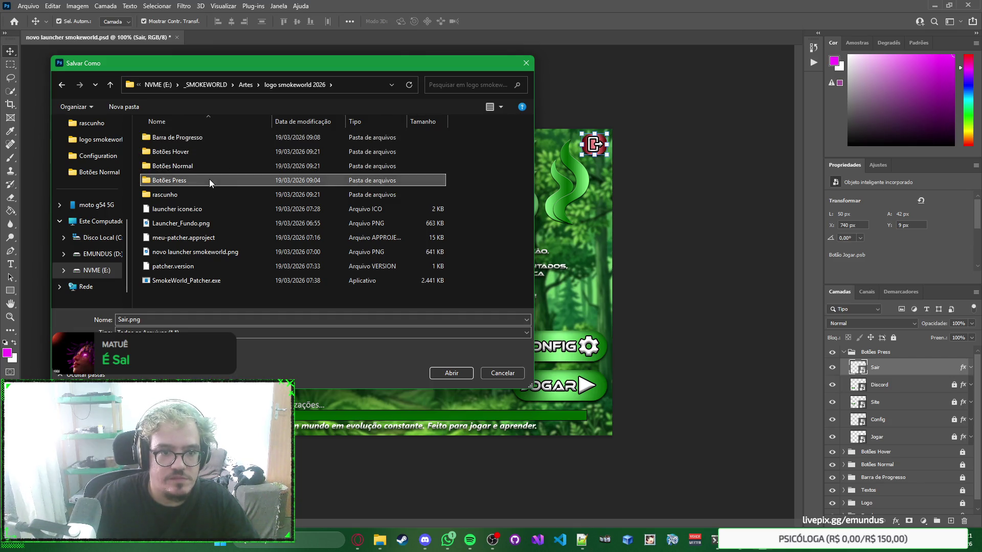
{"action": "double_click", "coordinate": [209, 179]}
{"action": "left_click", "coordinate": [198, 320]}
{"action": "key", "text": "Home"}
{"action": "type", "text": "Pre"}
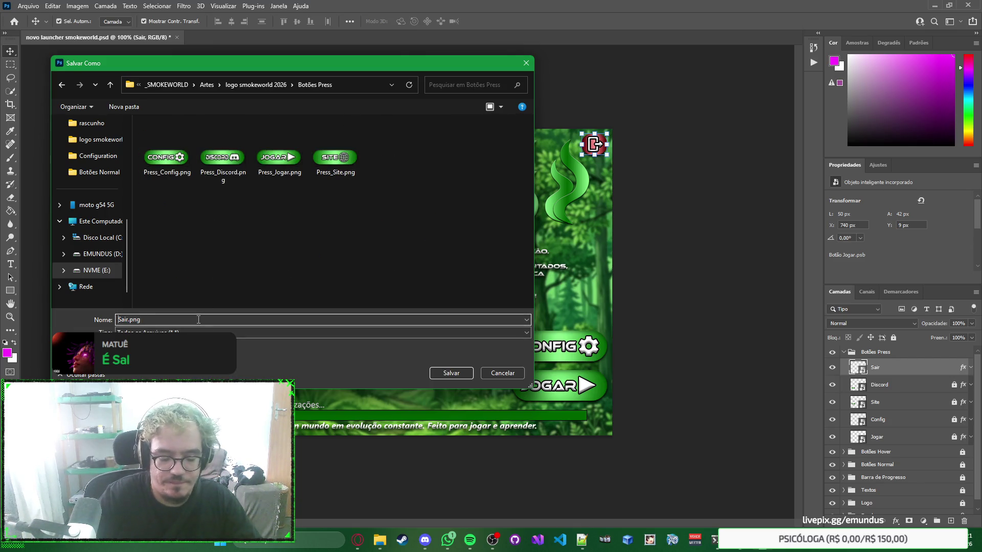
{"action": "type", "text": "ss_"}
{"action": "key", "text": "Return"}
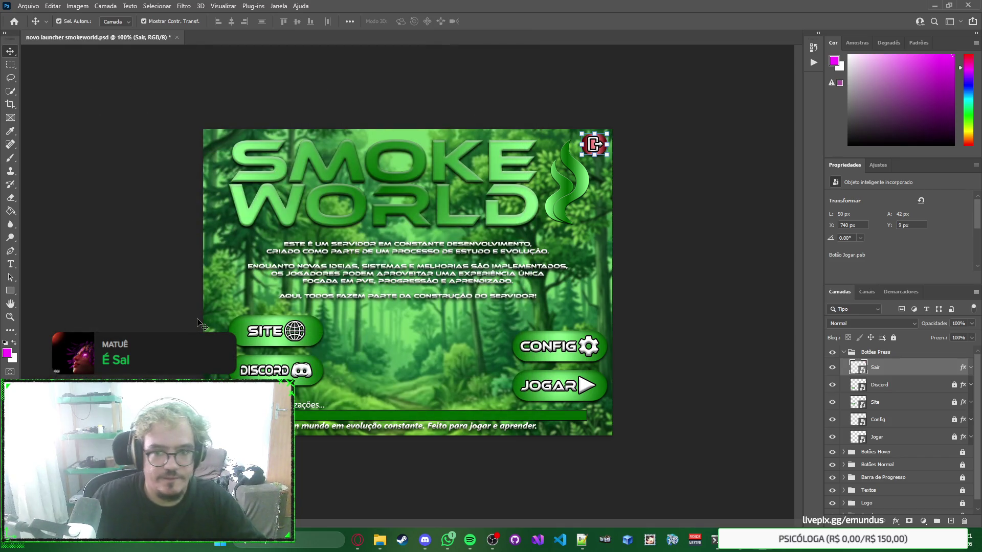
Step: Clear the layer selection, collapse Botões Press, and switch to File Explorer
{"action": "left_click", "coordinate": [504, 251]}
{"action": "key", "text": "ctrl+s"}
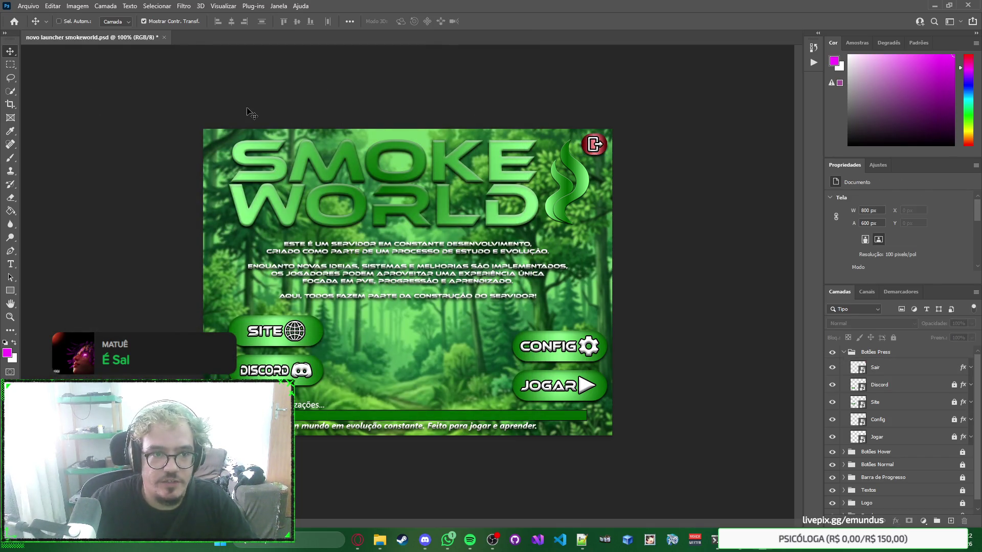
{"action": "left_click", "coordinate": [843, 352]}
{"action": "key", "text": "alt+Tab"}
{"action": "key", "text": "alt+Tab"}
{"action": "key", "text": "alt+Tab"}
Step: Copy Hover_Sair.png from Botões Hover into the logo smokeworld 2026 folder
{"action": "left_click", "coordinate": [506, 221]}
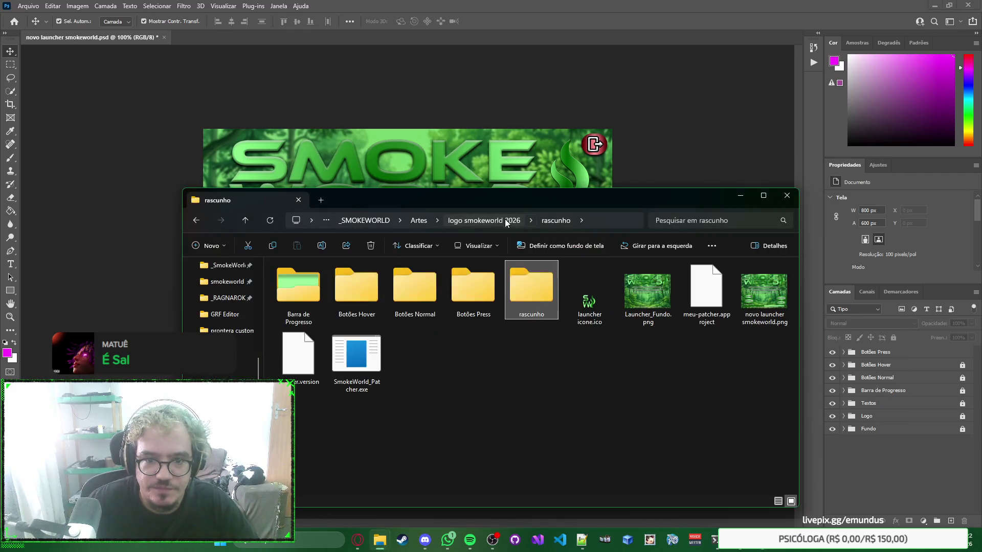
{"action": "double_click", "coordinate": [341, 284]}
{"action": "left_click", "coordinate": [473, 296]}
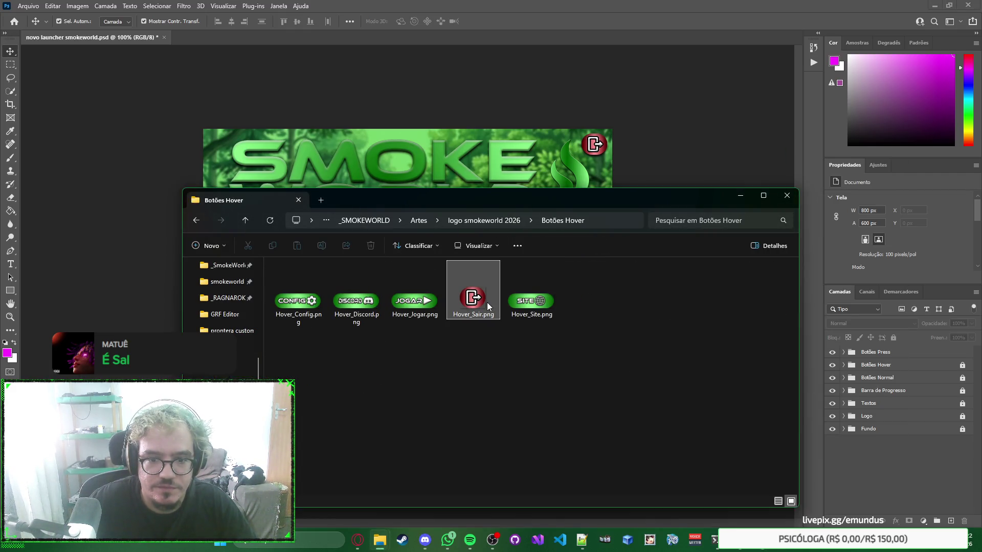
{"action": "key", "text": "ctrl+c"}
{"action": "left_click", "coordinate": [495, 220]}
{"action": "key", "text": "ctrl+v"}
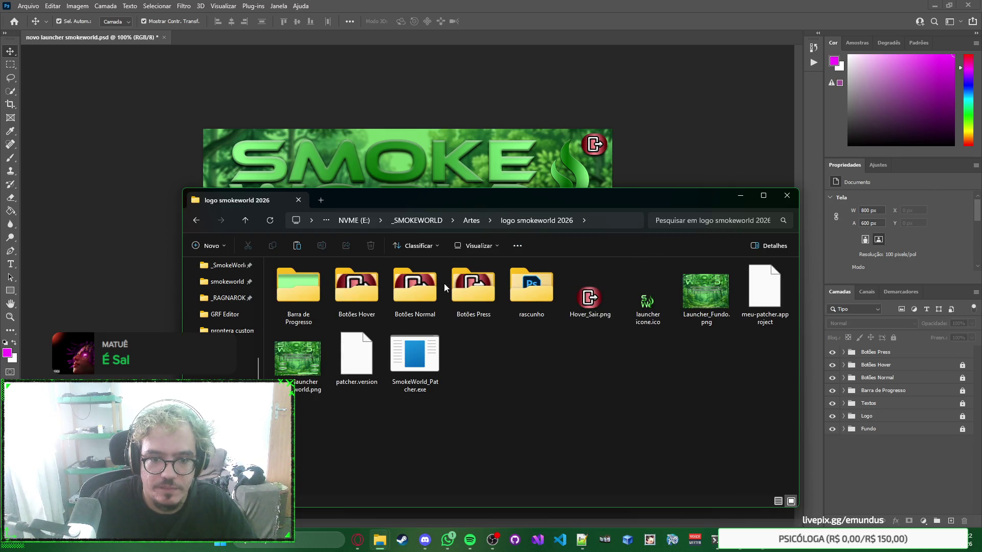
Step: Bring Normal_Sair.png and Press_Sair.png into the logo smokeworld 2026 folder as well
{"action": "double_click", "coordinate": [438, 283]}
{"action": "left_click", "coordinate": [453, 293]}
{"action": "key", "text": "alt+Up"}
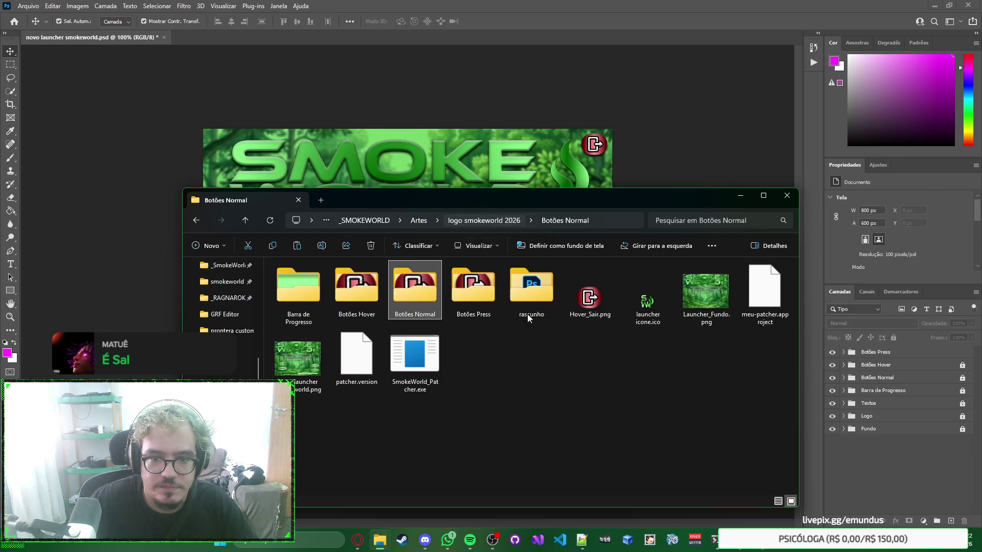
{"action": "double_click", "coordinate": [485, 299]}
{"action": "left_click", "coordinate": [490, 290]}
{"action": "key", "text": "ctrl+c"}
{"action": "left_click", "coordinate": [486, 220]}
{"action": "key", "text": "ctrl+v"}
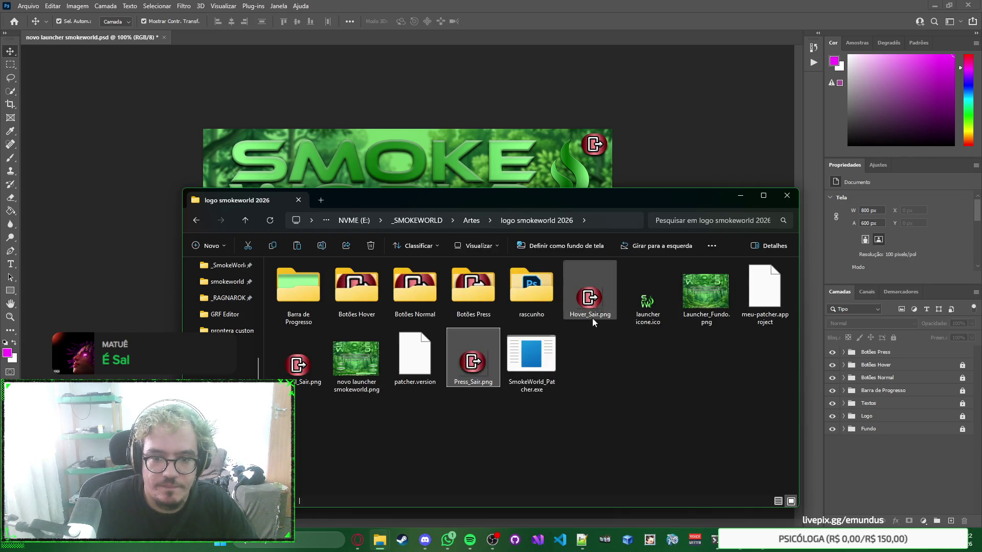
Step: Cut the three *_Sair.png images and bring up config.ini in Notepad++
{"action": "left_click", "coordinate": [298, 360], "text": "ctrl"}
{"action": "left_click", "coordinate": [590, 296], "text": "ctrl"}
{"action": "key", "text": "ctrl+x"}
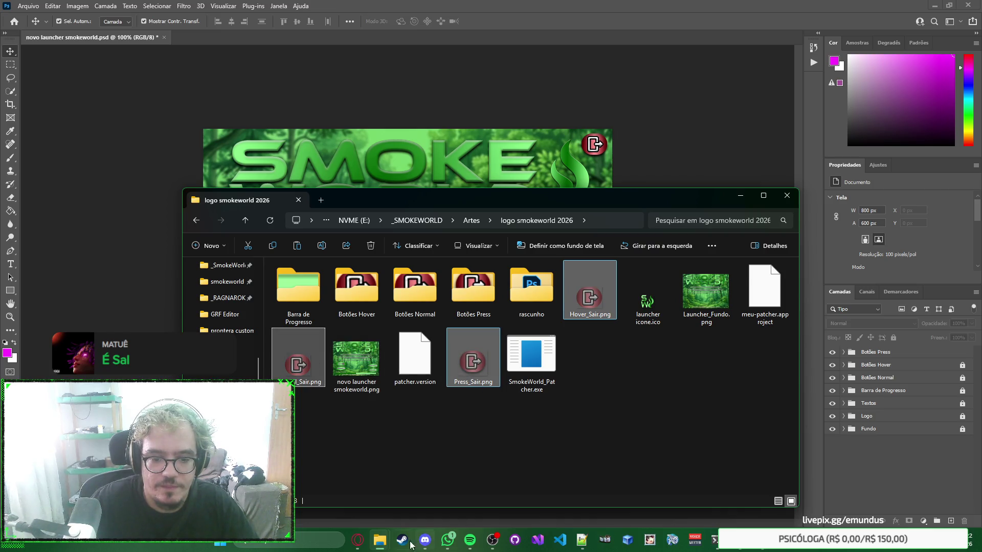
{"action": "mouse_move", "coordinate": [379, 540]}
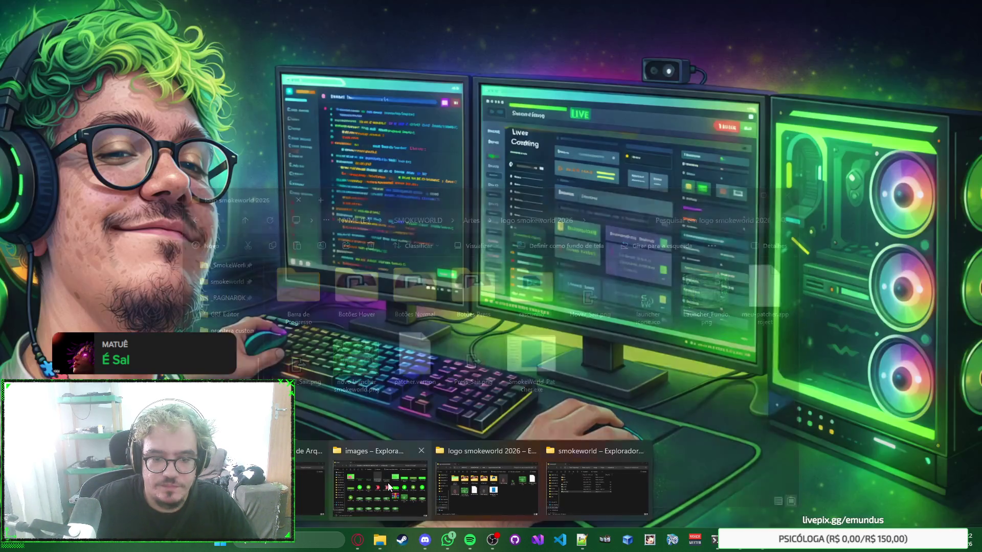
{"action": "left_click", "coordinate": [387, 483]}
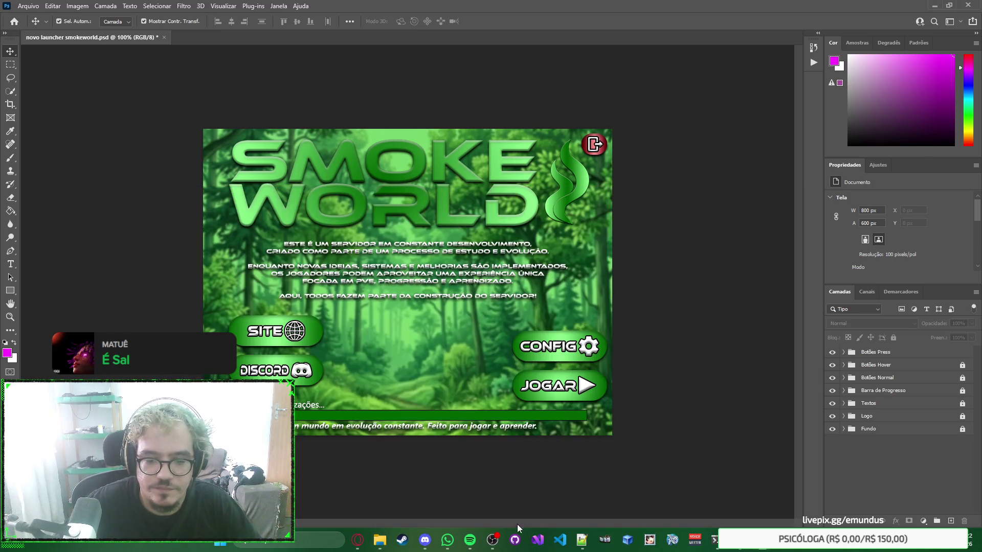
{"action": "left_click", "coordinate": [581, 542]}
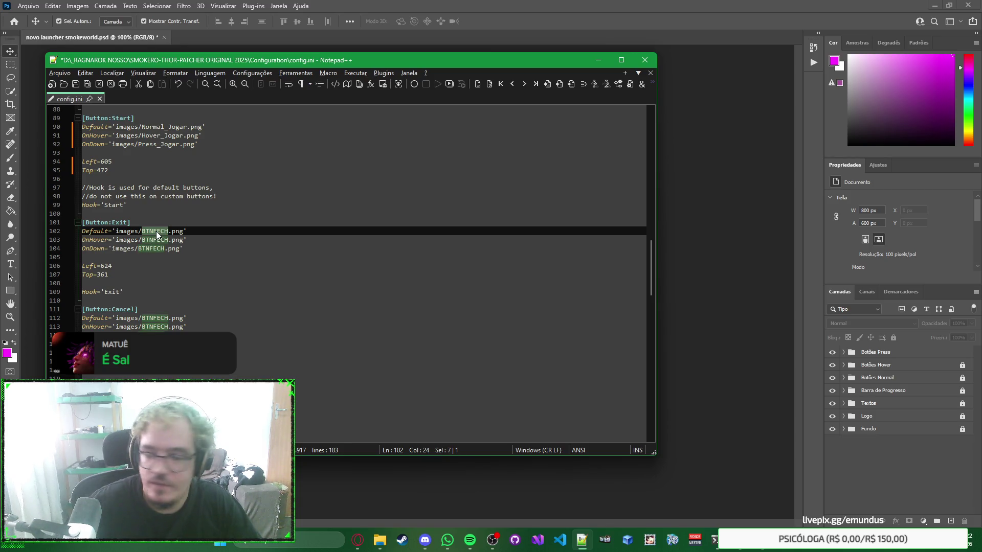
Step: Replace BTNFECH with Normal_Sair, Hover_Sair and Press_Sair on lines 102–104
{"action": "type", "text": "Normal_sair"}
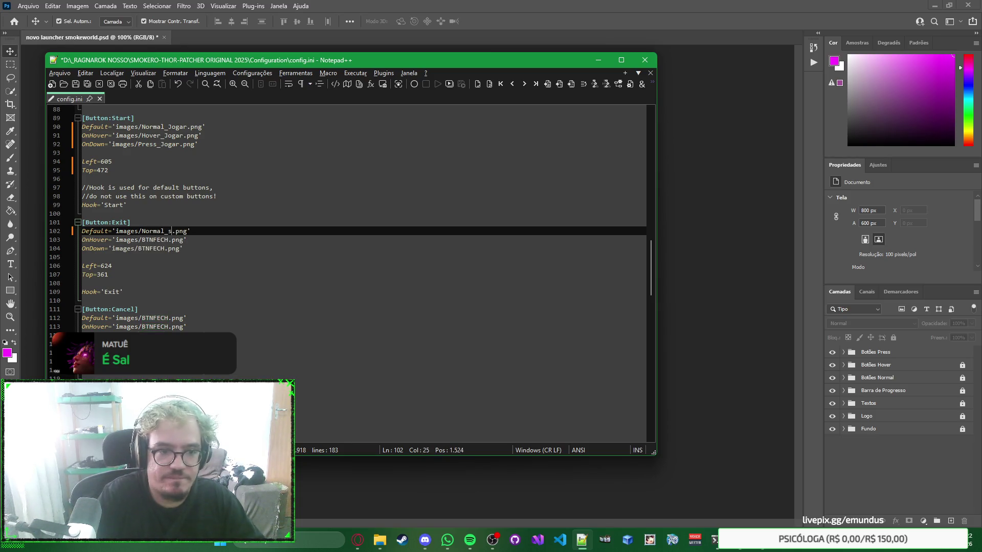
{"action": "key", "text": "BackSpace"}
{"action": "key", "text": "BackSpace"}
{"action": "key", "text": "BackSpace"}
{"action": "type", "text": "air"}
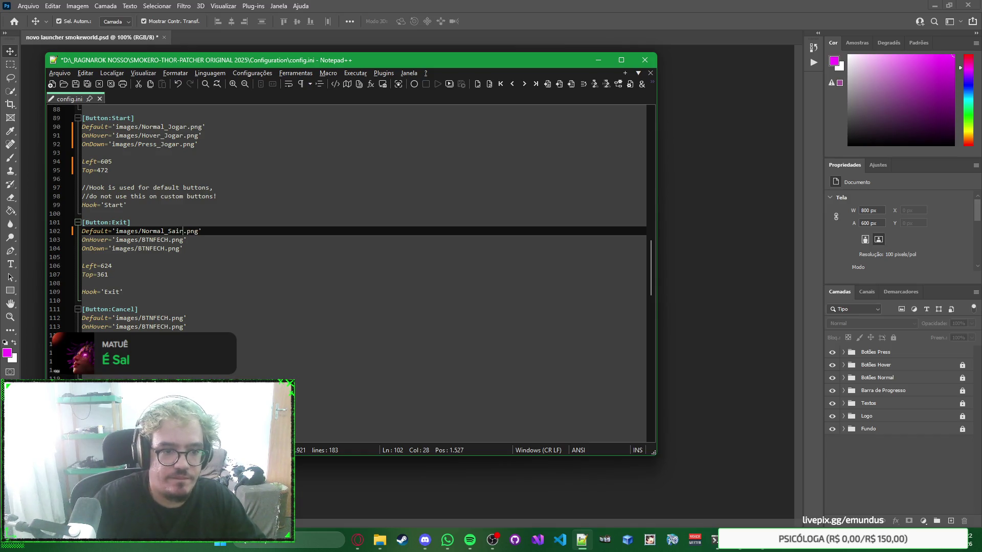
{"action": "left_click", "coordinate": [173, 239]}
{"action": "key", "text": "ctrl+shift+Left"}
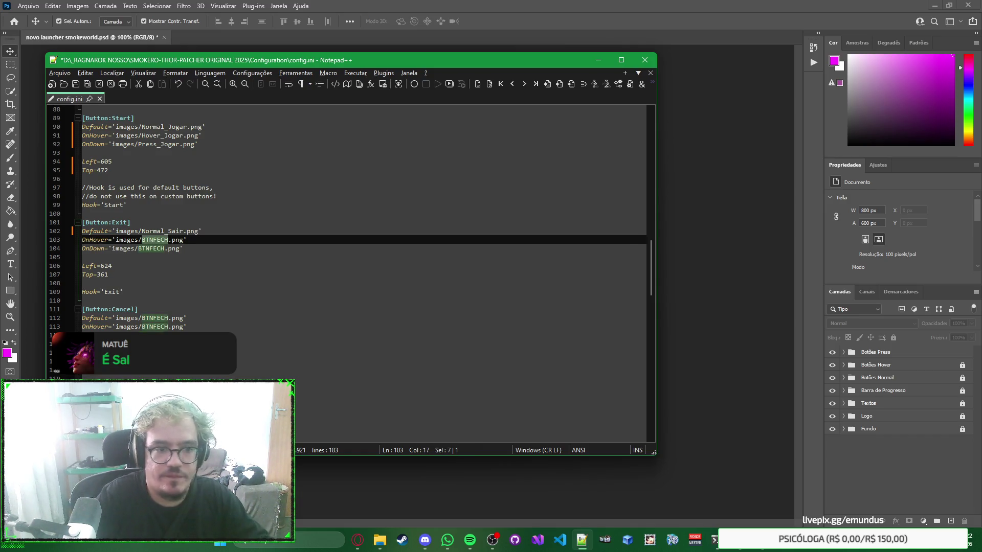
{"action": "type", "text": "Hover_Sair"}
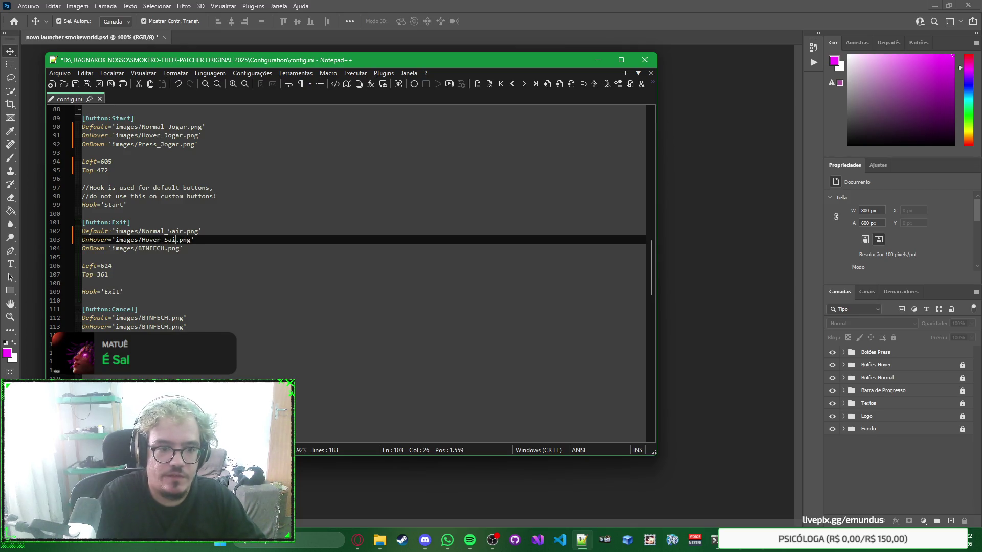
{"action": "key", "text": "Down"}
{"action": "key", "text": "Left"}
{"action": "key", "text": "ctrl+shift+Left"}
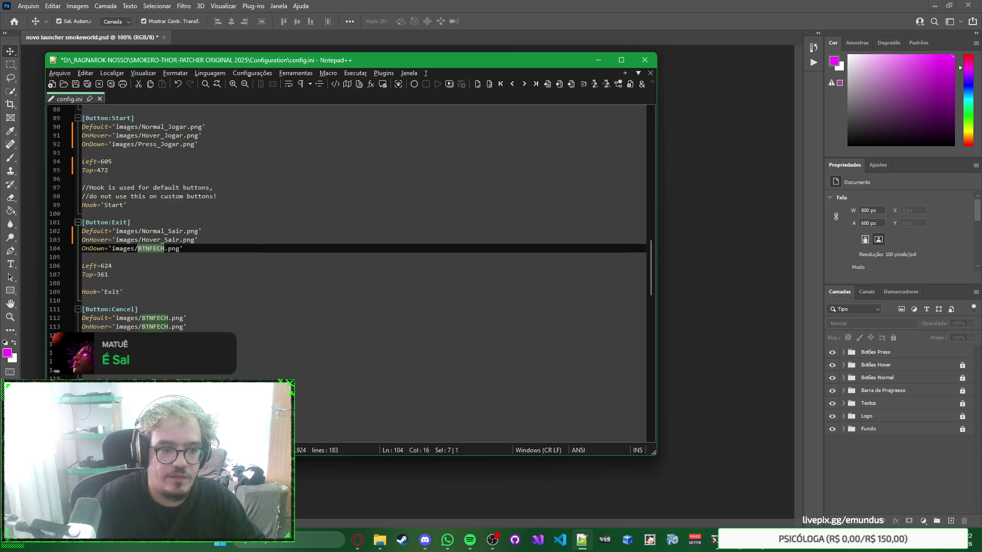
{"action": "type", "text": "Press_S"}
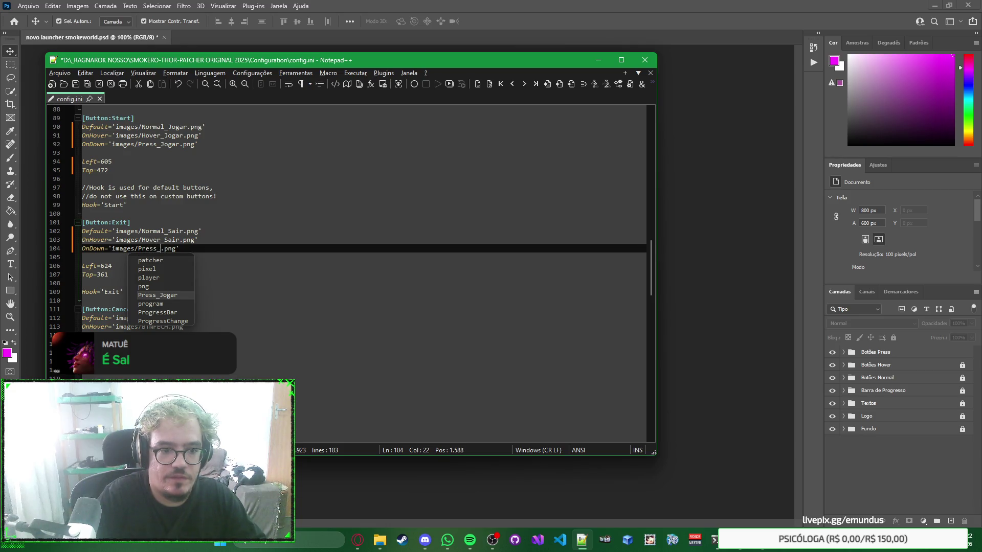
{"action": "type", "text": "air"}
{"action": "key", "text": "Down"}
{"action": "key", "text": "Down"}
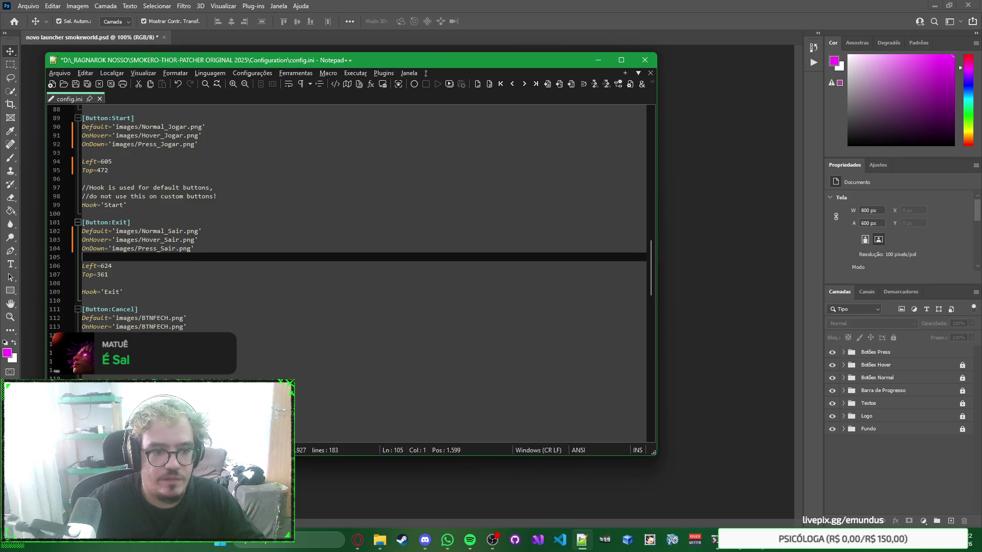
{"action": "key", "text": "alt+Tab"}
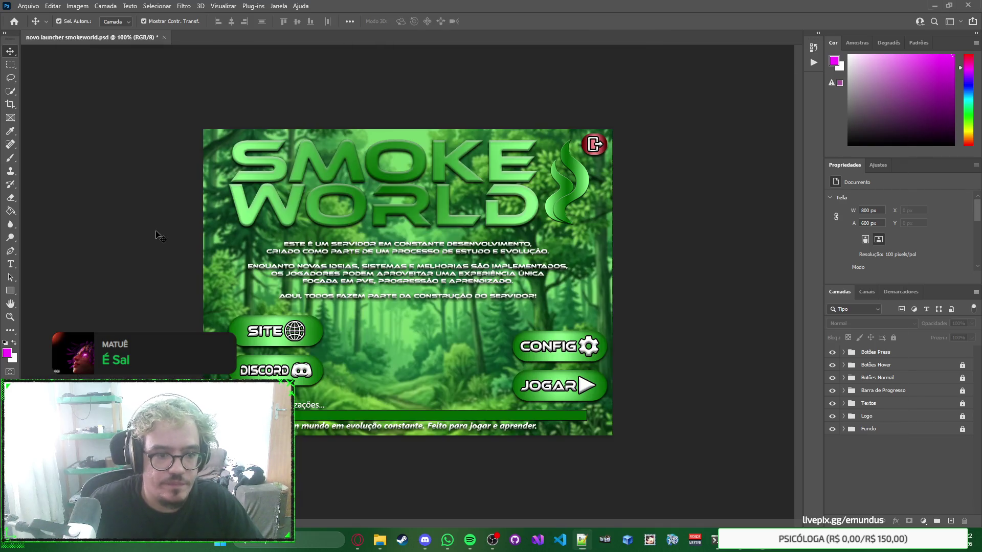
Step: Read the Sair exit button's position, X 740 px and Y 9 px, across the Botões groups
{"action": "left_click", "coordinate": [596, 146]}
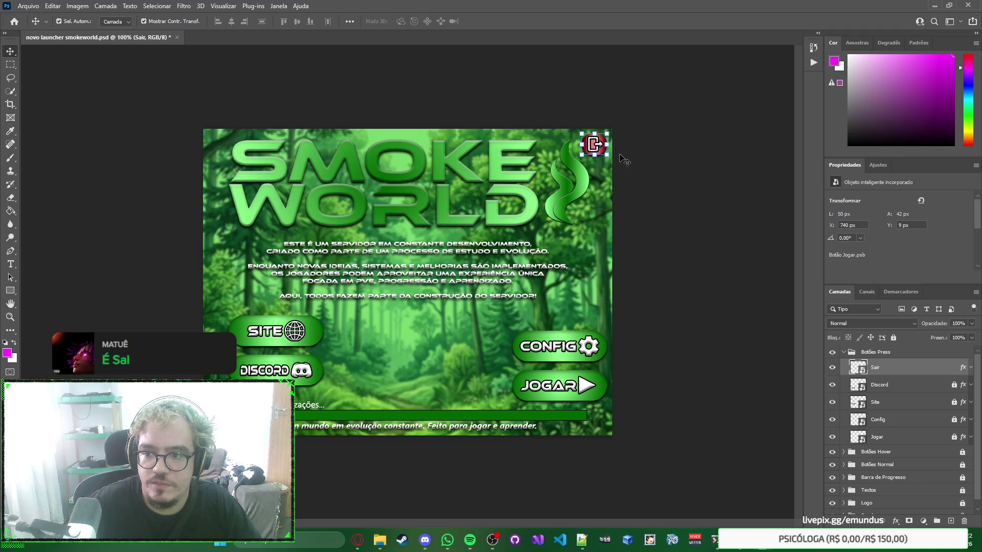
{"action": "left_click", "coordinate": [843, 352]}
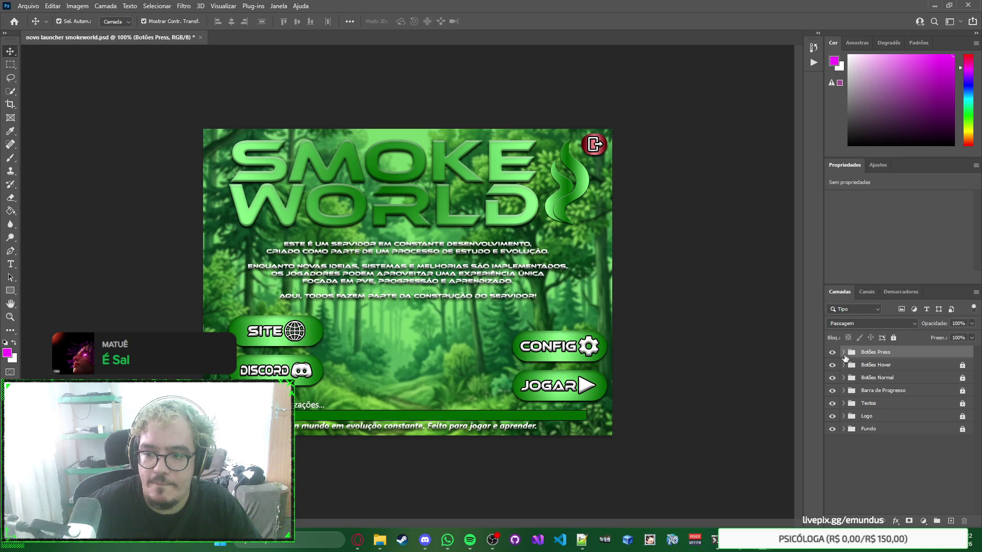
{"action": "left_click", "coordinate": [843, 378]}
{"action": "left_click", "coordinate": [843, 364]}
{"action": "left_click", "coordinate": [843, 352]}
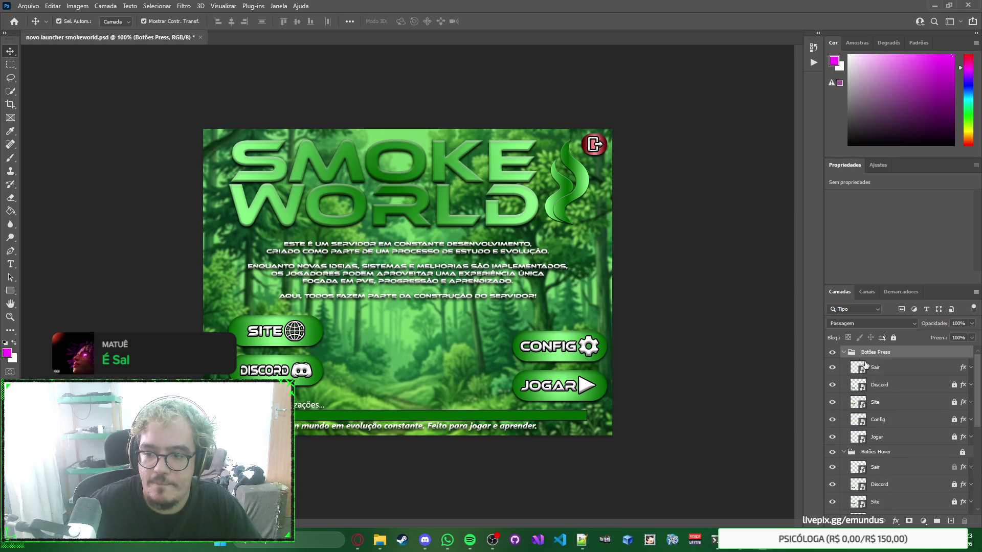
{"action": "left_click", "coordinate": [888, 368]}
{"action": "left_click", "coordinate": [892, 468]}
{"action": "scroll", "coordinate": [898, 475], "scroll_direction": "down", "scroll_amount": 3}
{"action": "left_click", "coordinate": [892, 501]}
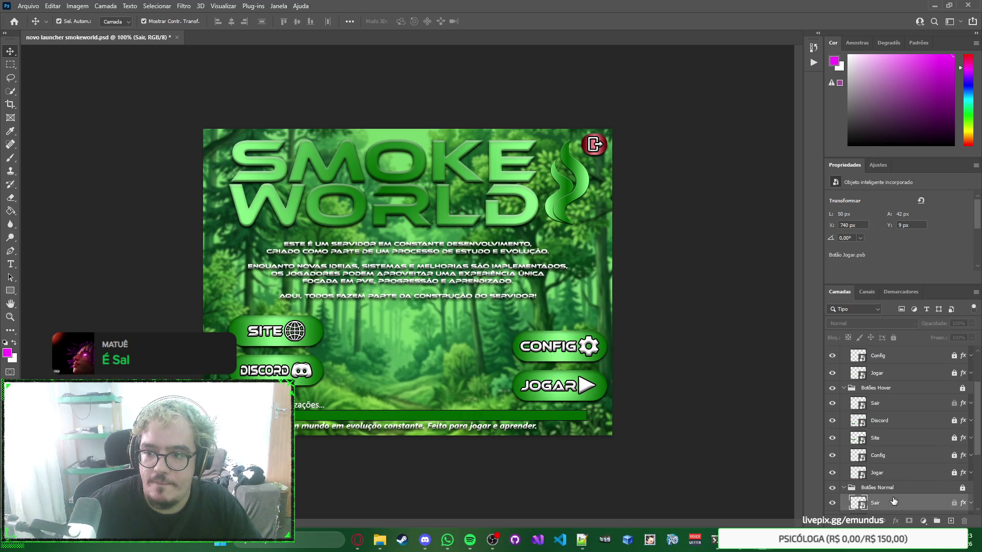
{"action": "scroll", "coordinate": [851, 378], "scroll_direction": "up", "scroll_amount": 3}
{"action": "left_click", "coordinate": [843, 351]}
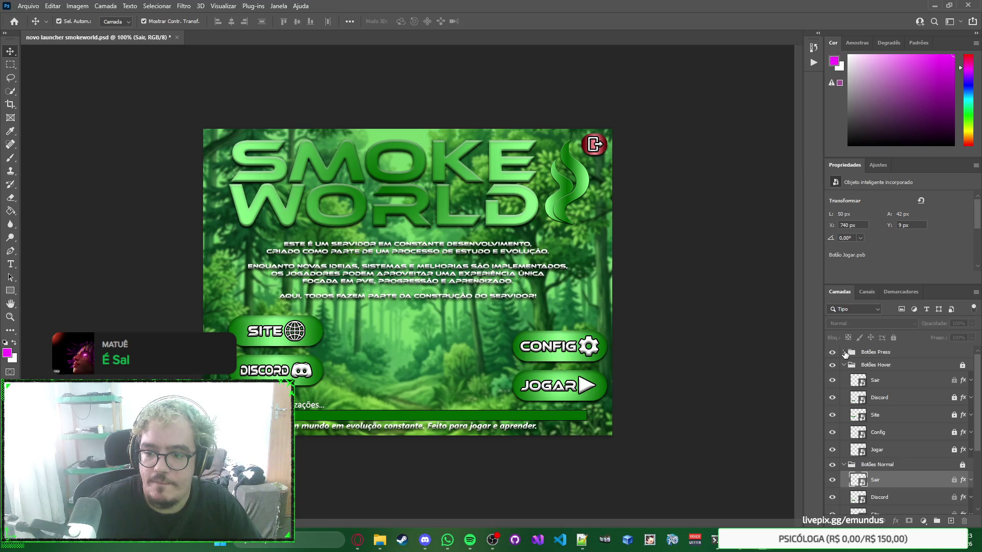
{"action": "left_click", "coordinate": [843, 365]}
{"action": "left_click", "coordinate": [843, 378]}
Step: Return to config.ini and locate the Exit button's position lines
{"action": "key", "text": "alt+Tab"}
{"action": "scroll", "coordinate": [242, 255], "scroll_direction": "up", "scroll_amount": 10}
{"action": "scroll", "coordinate": [241, 255], "scroll_direction": "down", "scroll_amount": 5}
{"action": "scroll", "coordinate": [246, 256], "scroll_direction": "up", "scroll_amount": 6}
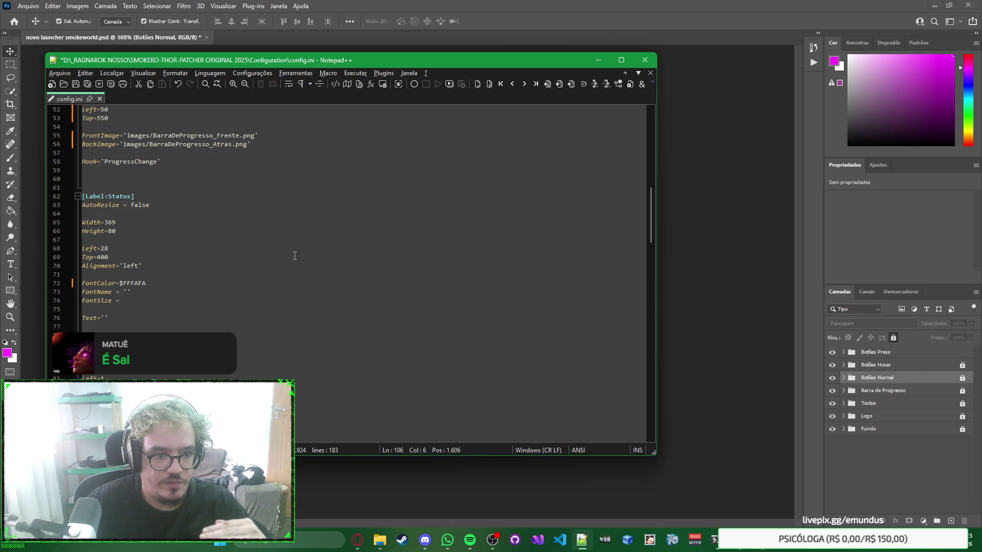
Step: Recheck the pressed Sair layer's position in Photoshop against the Exit button entries
{"action": "scroll", "coordinate": [294, 256], "scroll_direction": "down", "scroll_amount": 7}
{"action": "scroll", "coordinate": [294, 256], "scroll_direction": "down", "scroll_amount": 9}
{"action": "scroll", "coordinate": [295, 256], "scroll_direction": "up", "scroll_amount": 10}
{"action": "scroll", "coordinate": [294, 255], "scroll_direction": "down", "scroll_amount": 5}
{"action": "scroll", "coordinate": [294, 255], "scroll_direction": "up", "scroll_amount": 3}
{"action": "scroll", "coordinate": [294, 256], "scroll_direction": "down", "scroll_amount": 2}
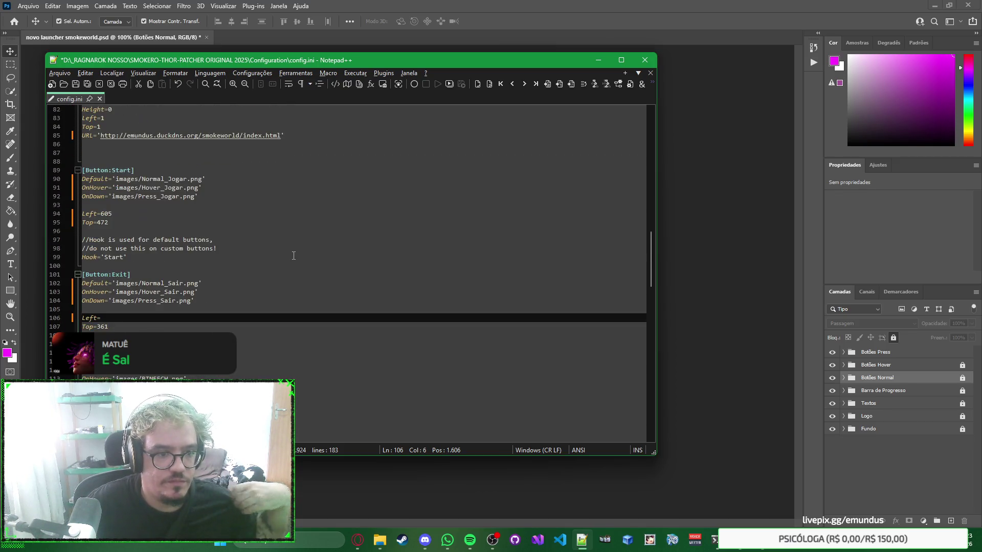
{"action": "scroll", "coordinate": [293, 255], "scroll_direction": "down", "scroll_amount": 1}
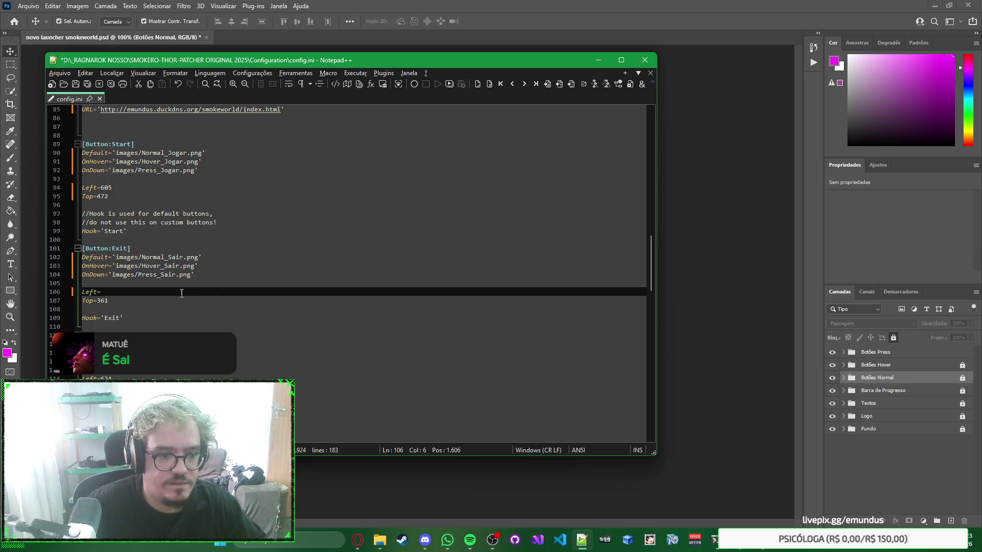
{"action": "key", "text": "alt+Tab"}
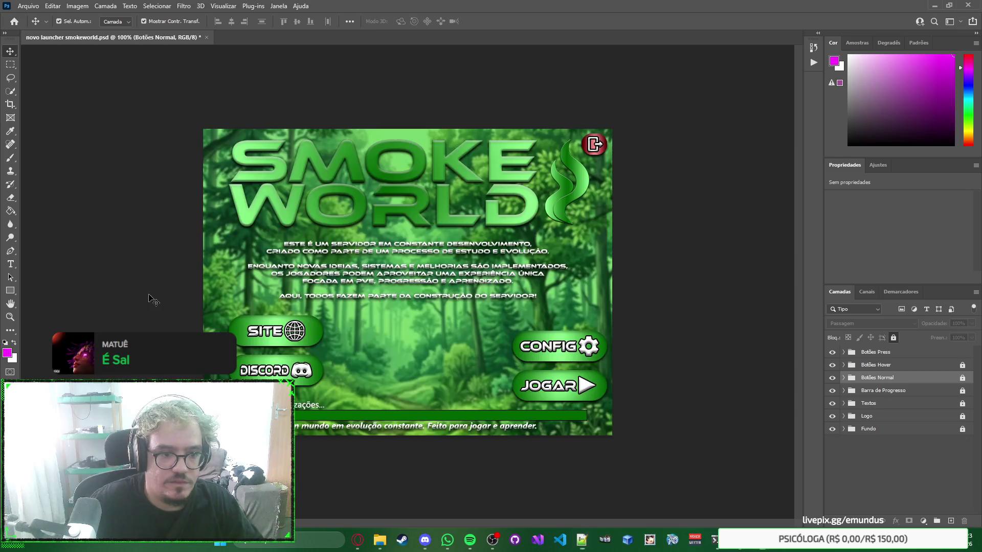
{"action": "left_click", "coordinate": [844, 352]}
{"action": "left_click", "coordinate": [875, 367]}
{"action": "key", "text": "alt+Tab"}
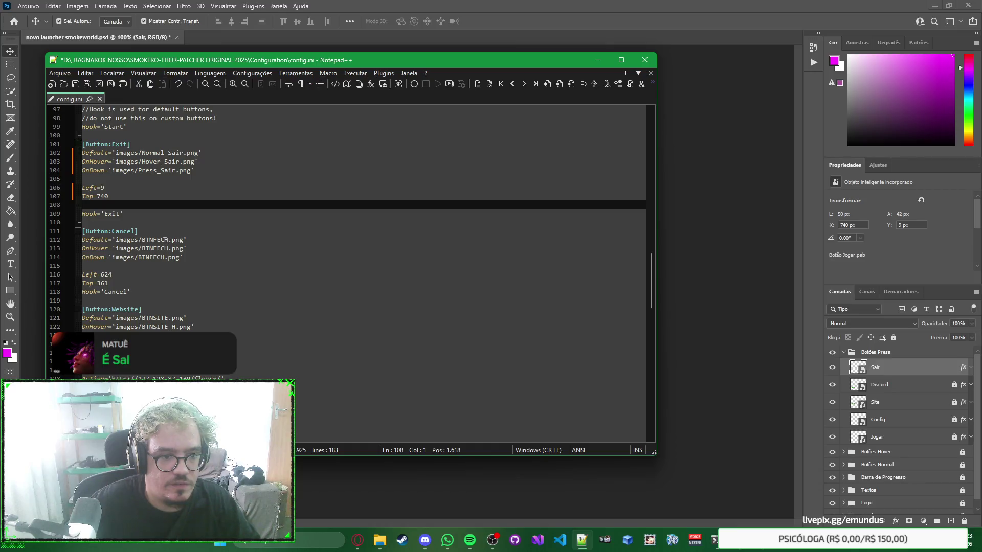
Step: Copy the Exit button's three Sair image lines over the Cancel button's image lines
{"action": "scroll", "coordinate": [165, 241], "scroll_direction": "up", "scroll_amount": 2}
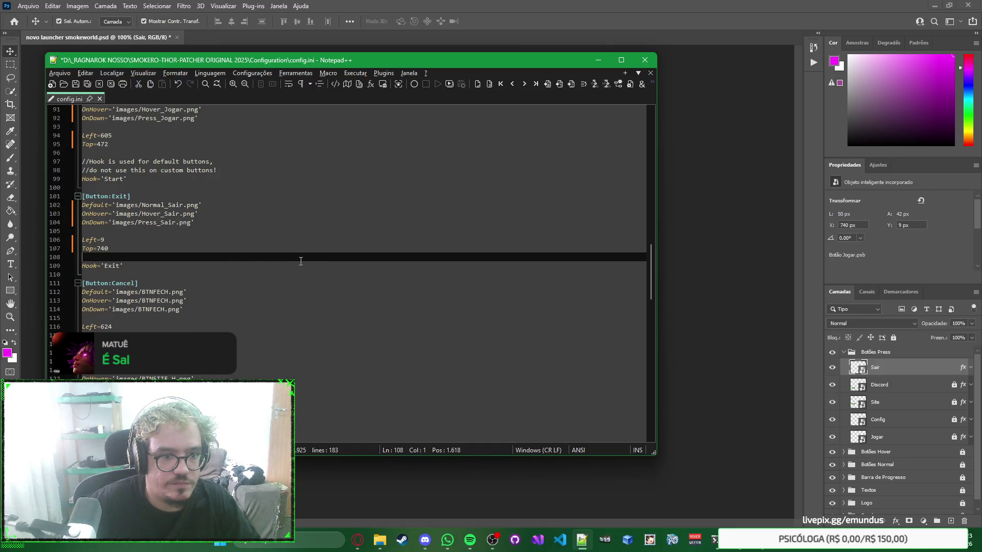
{"action": "right_click", "coordinate": [332, 259]}
{"action": "left_click", "coordinate": [344, 261]}
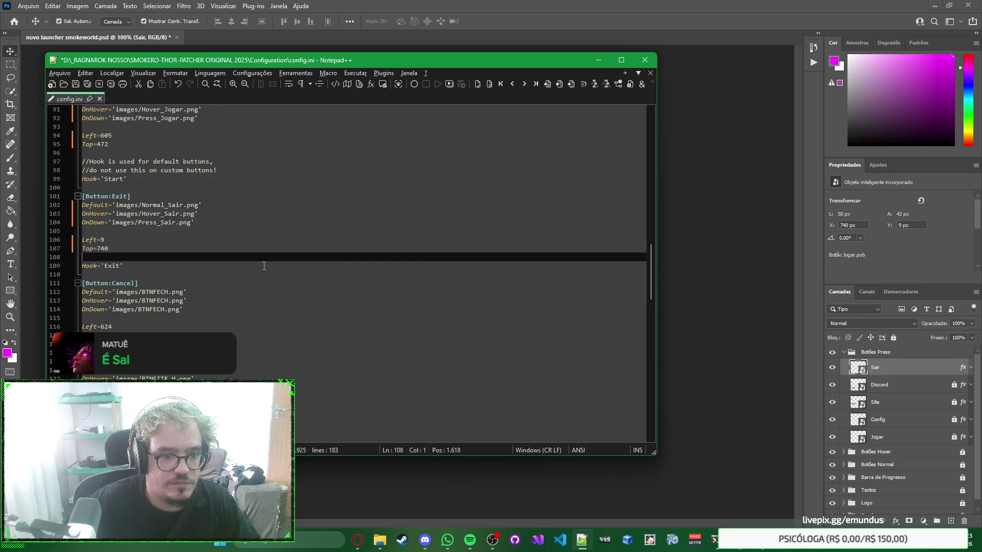
{"action": "double_click", "coordinate": [155, 292]}
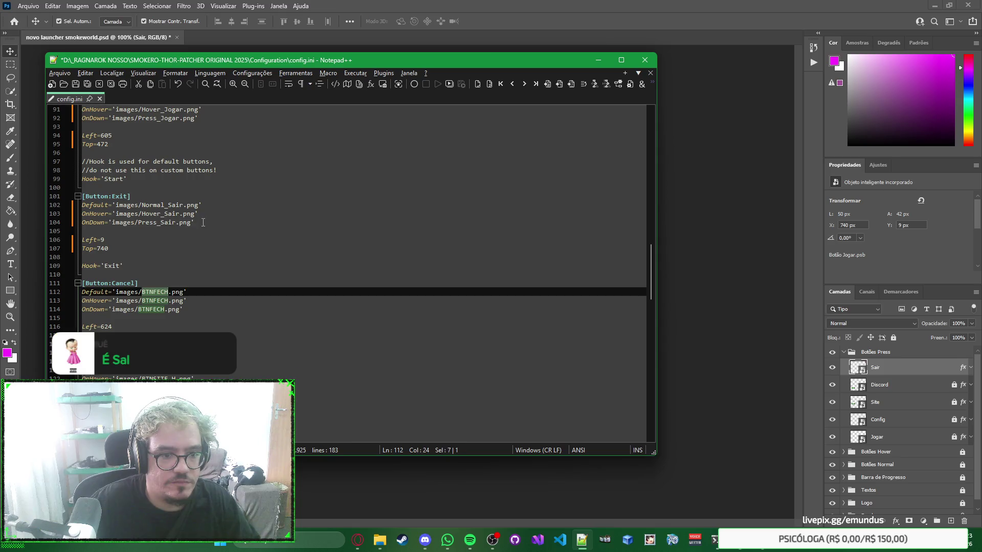
{"action": "left_click_drag", "start_coordinate": [195, 222], "coordinate": [61, 209]}
{"action": "key", "text": "ctrl+c"}
{"action": "left_click_drag", "start_coordinate": [205, 312], "coordinate": [66, 288]}
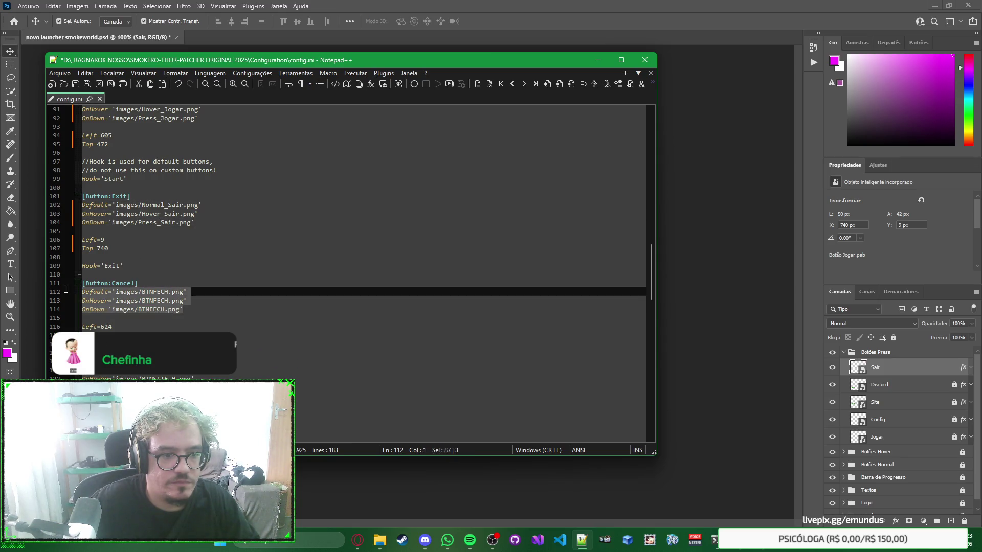
{"action": "key", "text": "ctrl+v"}
{"action": "left_click", "coordinate": [308, 286]}
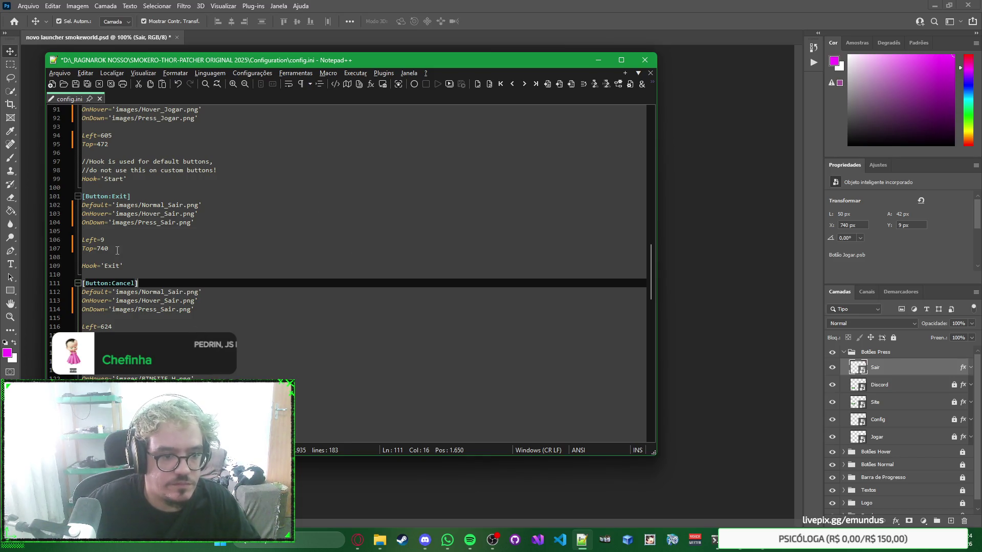
Step: Copy the Exit button's Left=9, Top=740 lines into the Cancel section
{"action": "left_click_drag", "start_coordinate": [117, 251], "coordinate": [72, 241]}
{"action": "key", "text": "ctrl+c"}
{"action": "left_click_drag", "start_coordinate": [117, 335], "coordinate": [72, 326]}
{"action": "key", "text": "ctrl+v"}
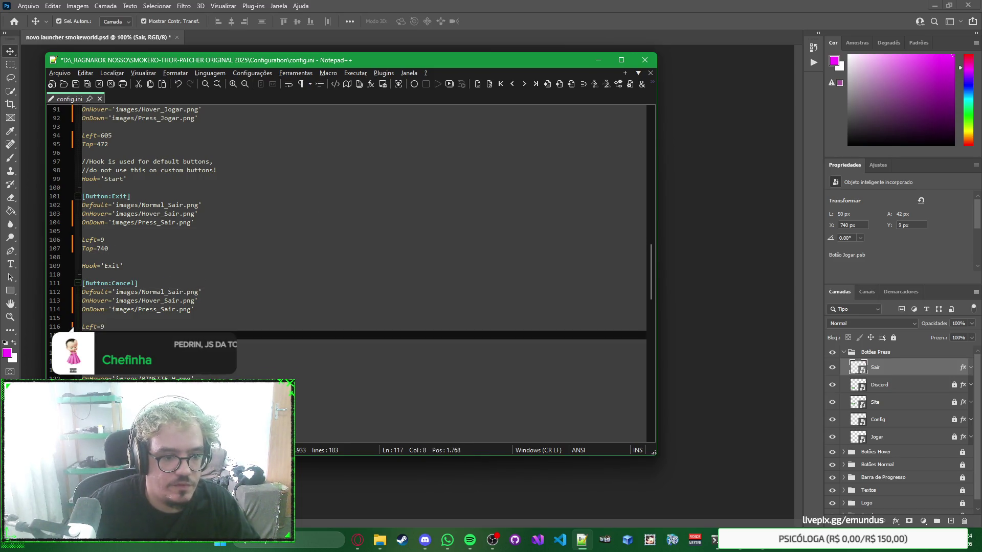
Step: Verify the pasted Press_Sair and Top=740 lines in the Cancel section
{"action": "scroll", "coordinate": [358, 307], "scroll_direction": "down", "scroll_amount": 4}
{"action": "left_click", "coordinate": [304, 208]}
{"action": "scroll", "coordinate": [304, 209], "scroll_direction": "up", "scroll_amount": 3}
{"action": "scroll", "coordinate": [167, 269], "scroll_direction": "down", "scroll_amount": 2}
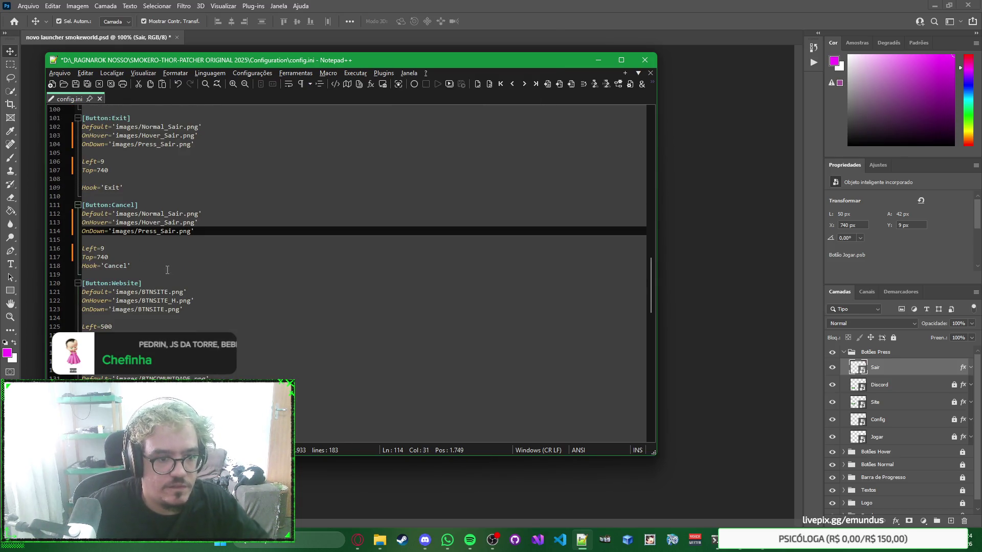
{"action": "left_click", "coordinate": [130, 259]}
{"action": "scroll", "coordinate": [278, 264], "scroll_direction": "down", "scroll_amount": 1}
{"action": "left_click", "coordinate": [391, 265]}
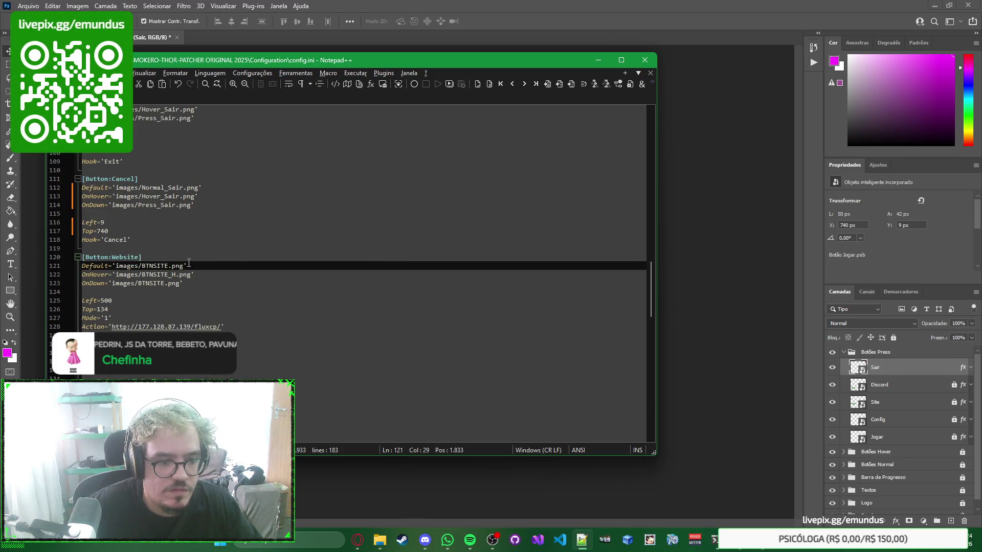
Step: Point the Website button's lines 121–123 to Normal_Site, Hover_Site and Press_Site
{"action": "double_click", "coordinate": [158, 265]}
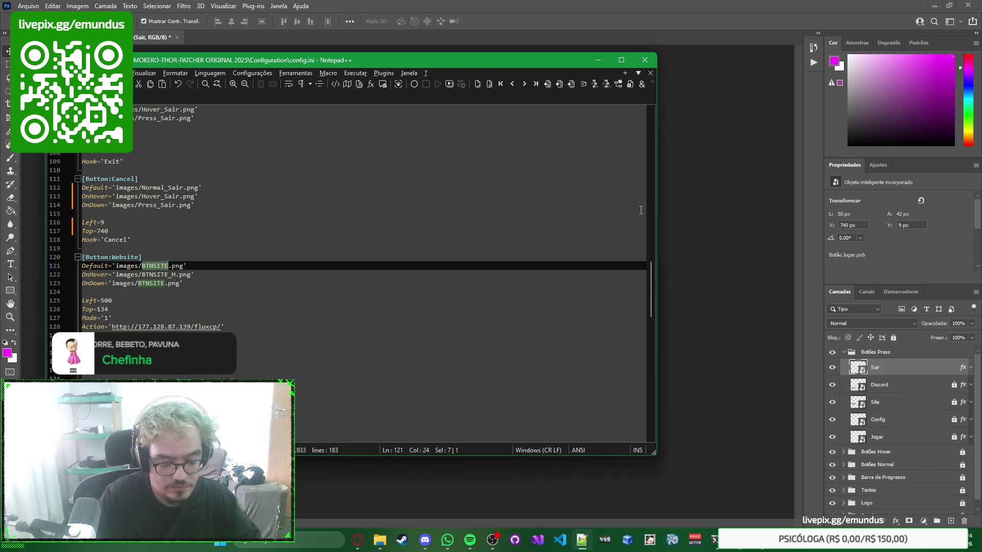
{"action": "type", "text": "Normal_Site"}
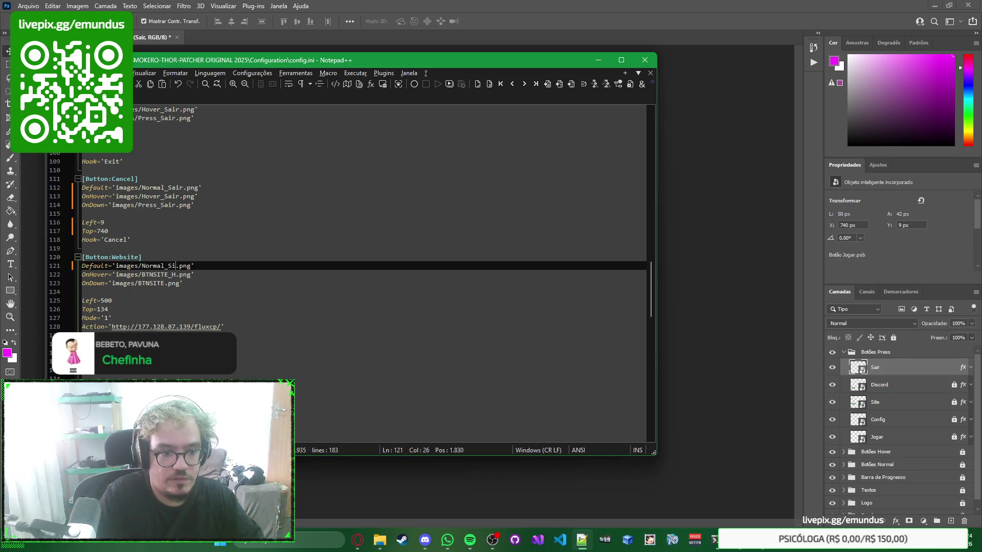
{"action": "left_click", "coordinate": [176, 275]}
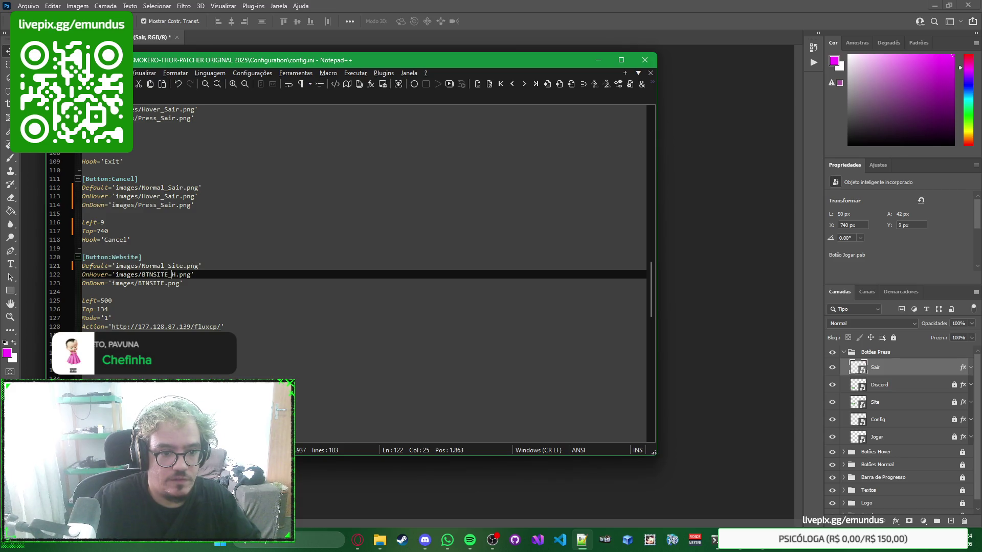
{"action": "key", "text": "ctrl+shift+Left"}
{"action": "type", "text": "Hover_Site"}
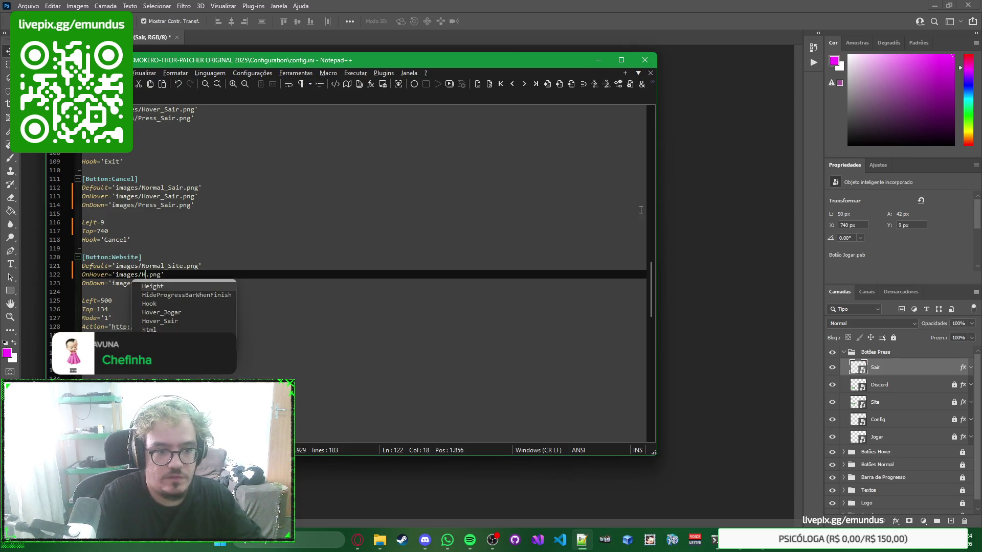
{"action": "left_click", "coordinate": [171, 283]}
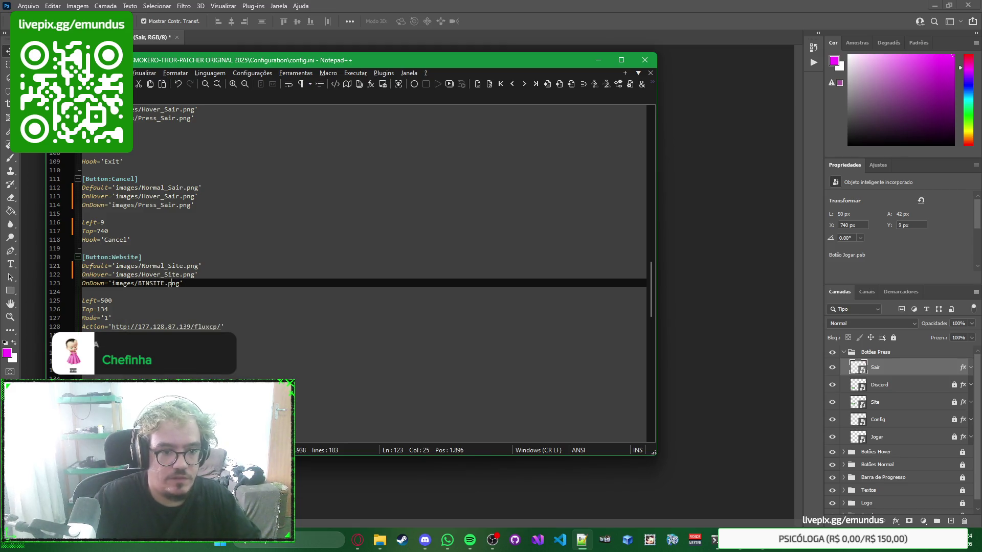
{"action": "key", "text": "ctrl+shift+Left"}
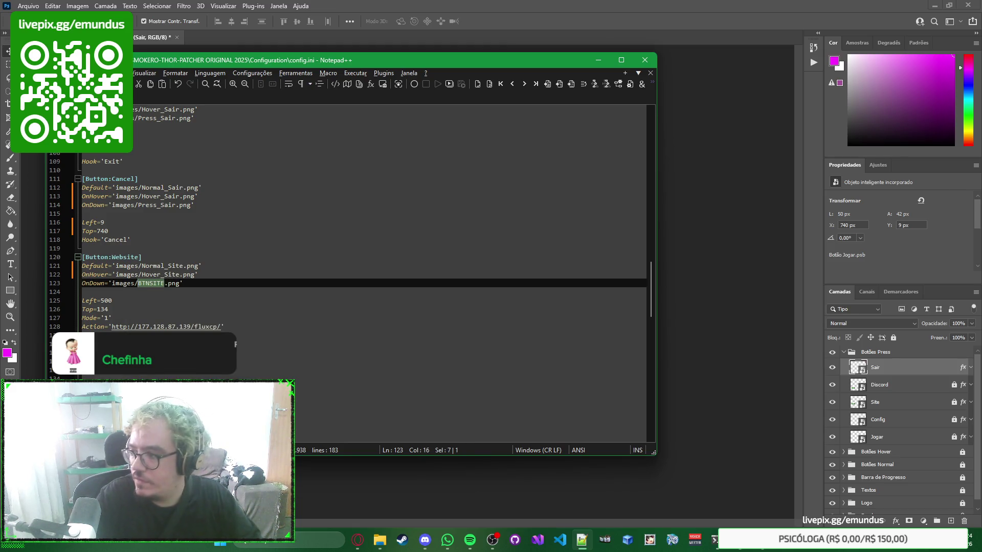
{"action": "type", "text": "Press"}
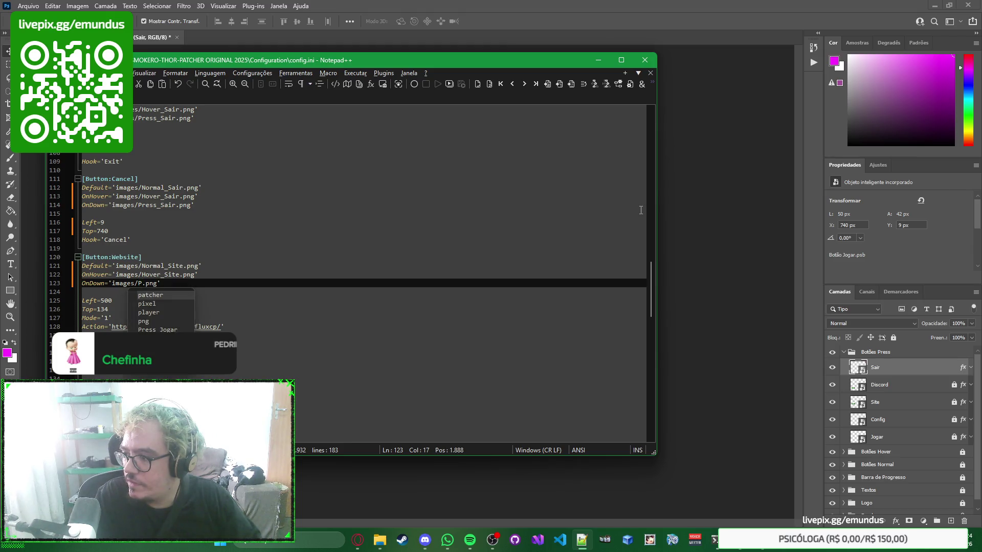
{"action": "type", "text": "_Site"}
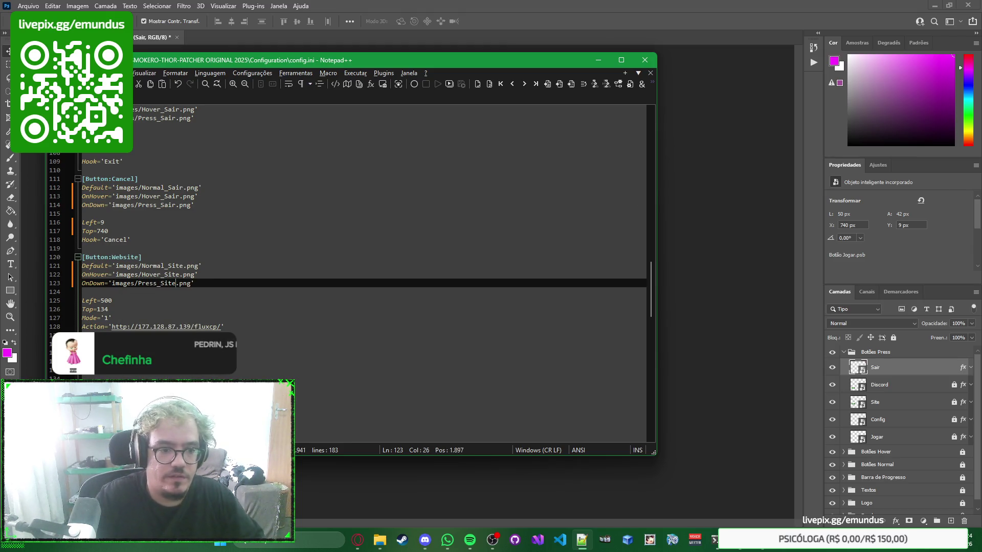
{"action": "key", "text": "Down"}
{"action": "key", "text": "Down"}
{"action": "left_click", "coordinate": [458, 348]}
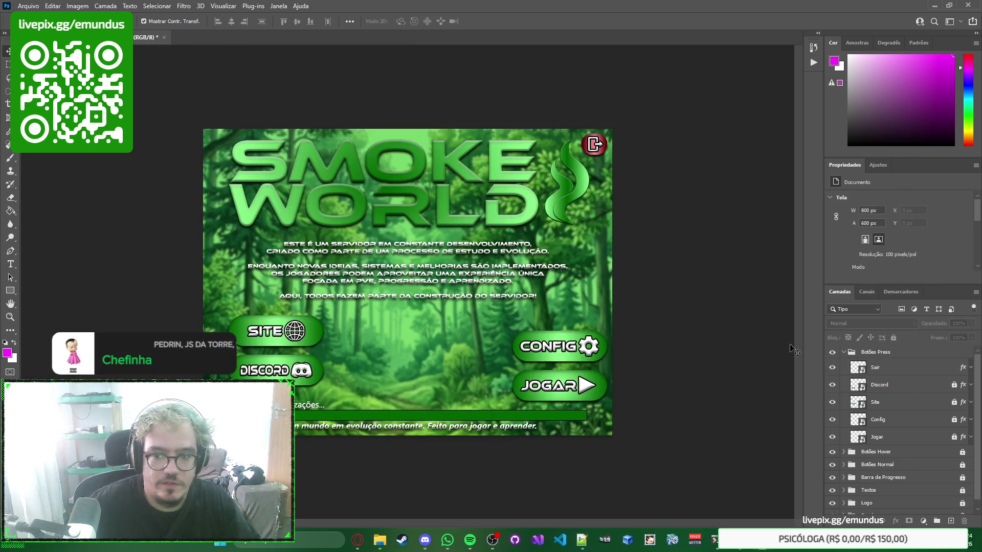
Step: Unlock the Botões Press button layers and select the Site layer to read its X/Y position
{"action": "left_click", "coordinate": [900, 353]}
{"action": "left_click", "coordinate": [893, 337]}
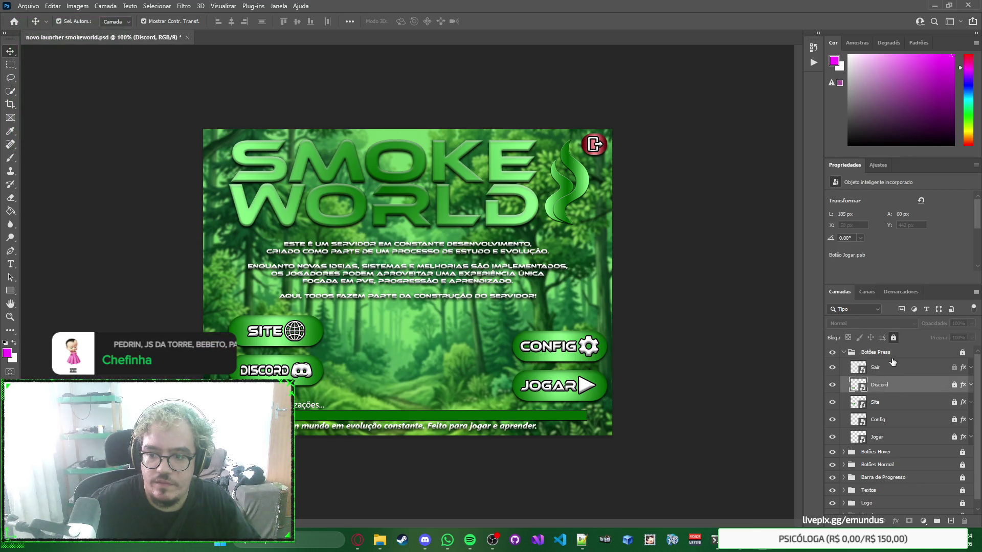
{"action": "left_click", "coordinate": [892, 367]}
{"action": "left_click", "coordinate": [893, 337]}
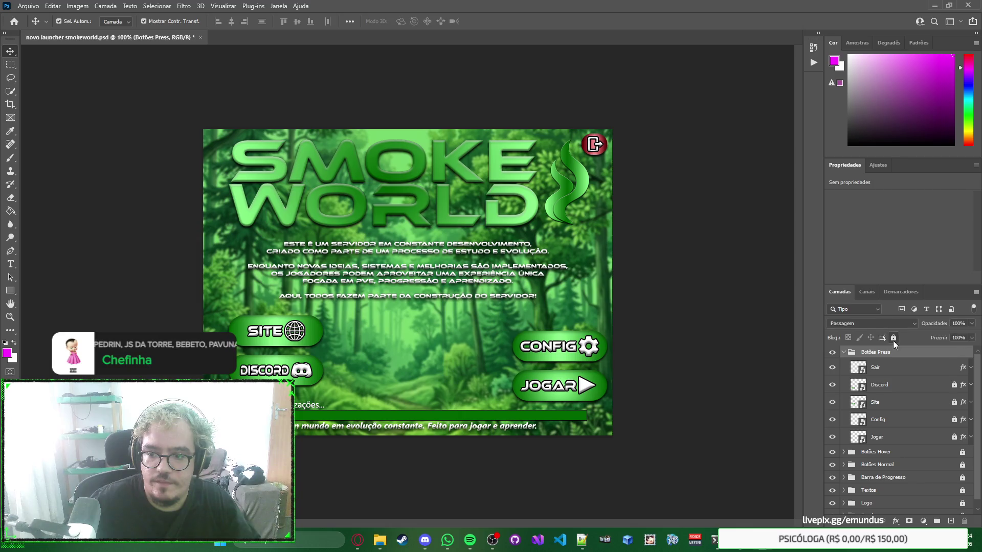
{"action": "left_click", "coordinate": [906, 384]}
{"action": "left_click", "coordinate": [894, 338]}
{"action": "left_click", "coordinate": [903, 402]}
{"action": "left_click", "coordinate": [894, 338]}
{"action": "left_click", "coordinate": [896, 340]}
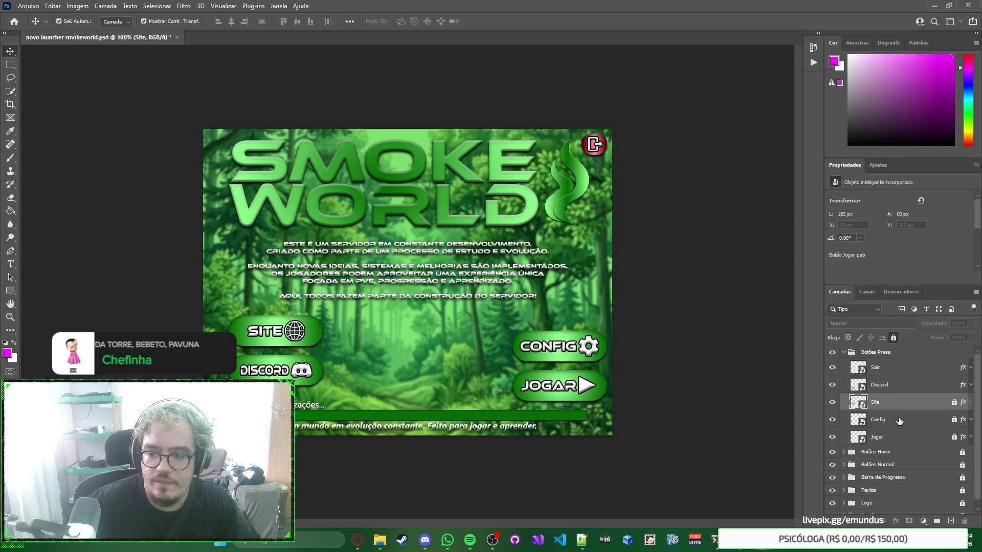
{"action": "left_click", "coordinate": [900, 420]}
{"action": "left_click", "coordinate": [893, 340]}
{"action": "left_click", "coordinate": [900, 437]}
{"action": "left_click", "coordinate": [896, 338]}
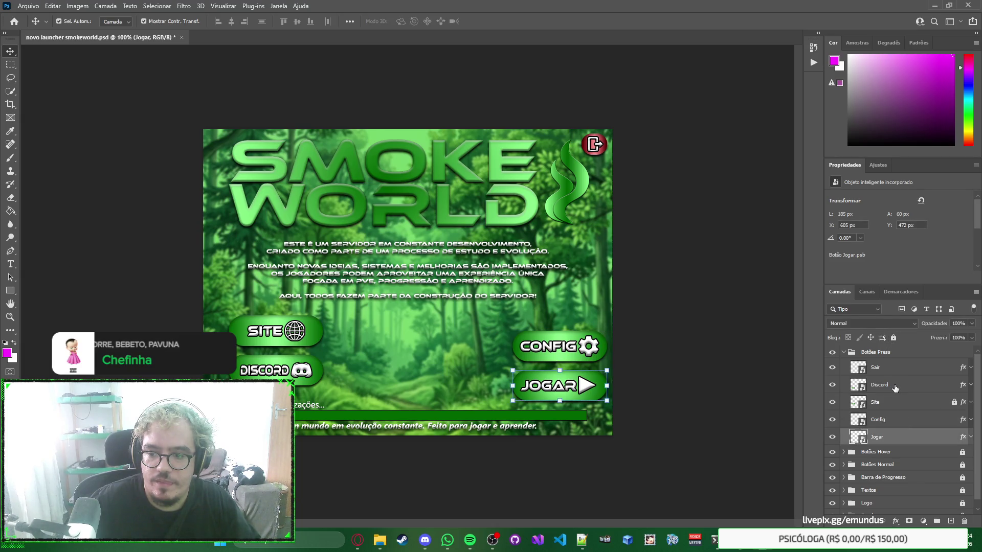
{"action": "left_click", "coordinate": [908, 403]}
{"action": "left_click", "coordinate": [896, 337]}
{"action": "left_click", "coordinate": [893, 383]}
{"action": "left_click", "coordinate": [892, 403]}
Step: Check the SITE button on the canvas and change the Website Top value from 134 to 50
{"action": "key", "text": "alt+Tab"}
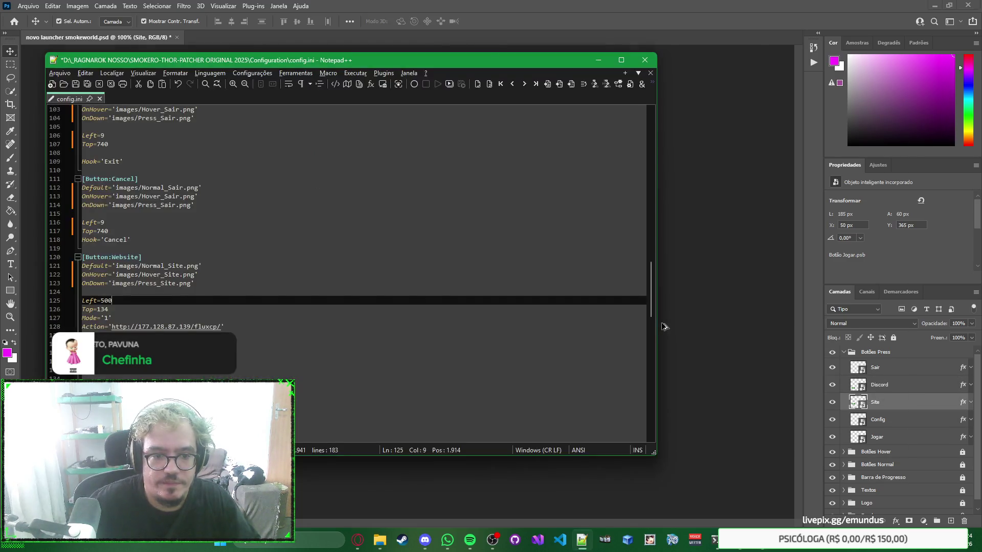
{"action": "key", "text": "alt+Tab"}
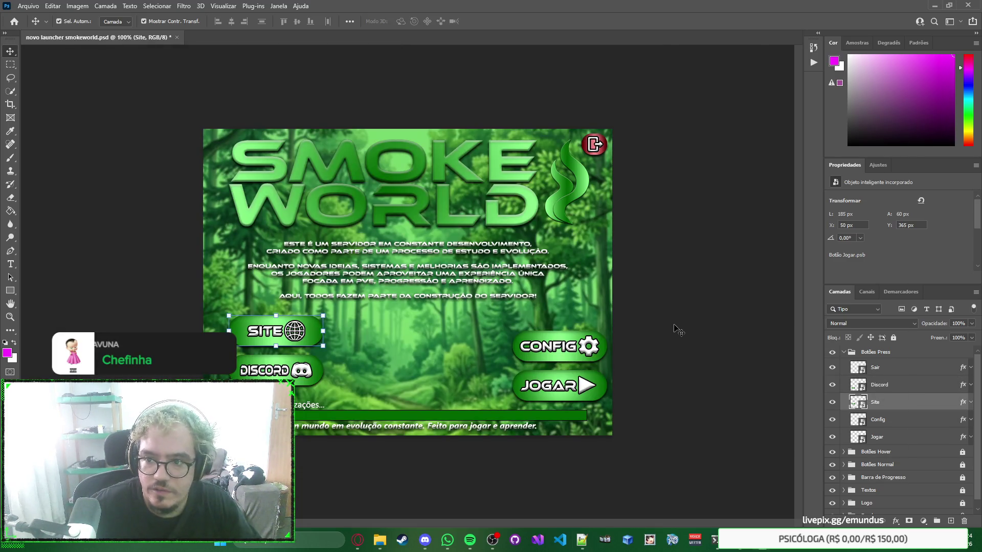
{"action": "key", "text": "alt+Tab"}
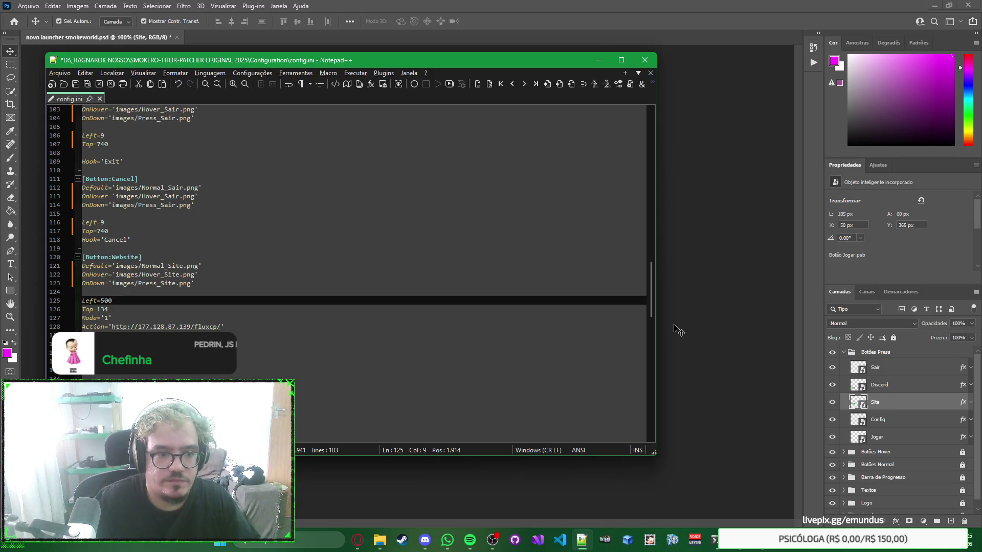
{"action": "left_click", "coordinate": [677, 330]}
{"action": "left_click", "coordinate": [605, 155]}
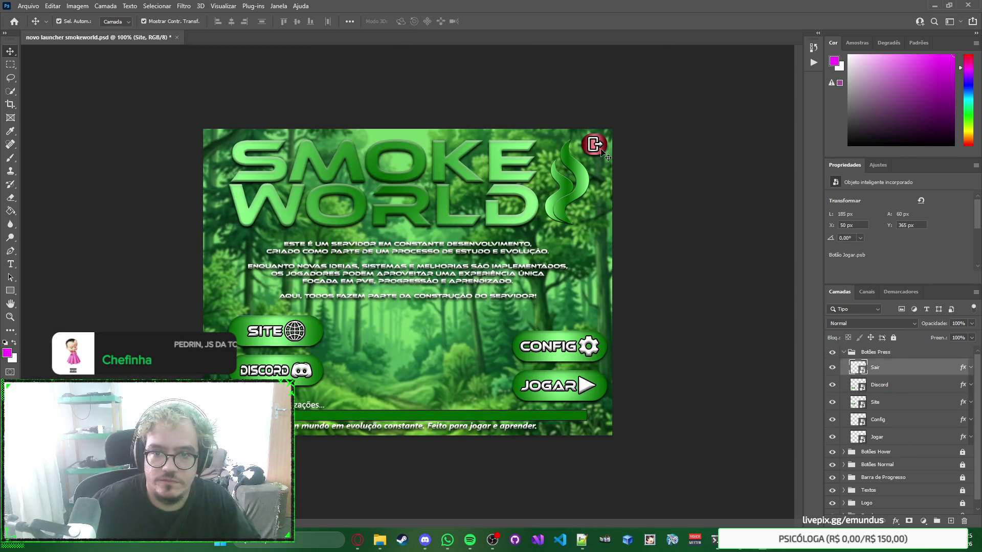
{"action": "left_click", "coordinate": [298, 329]}
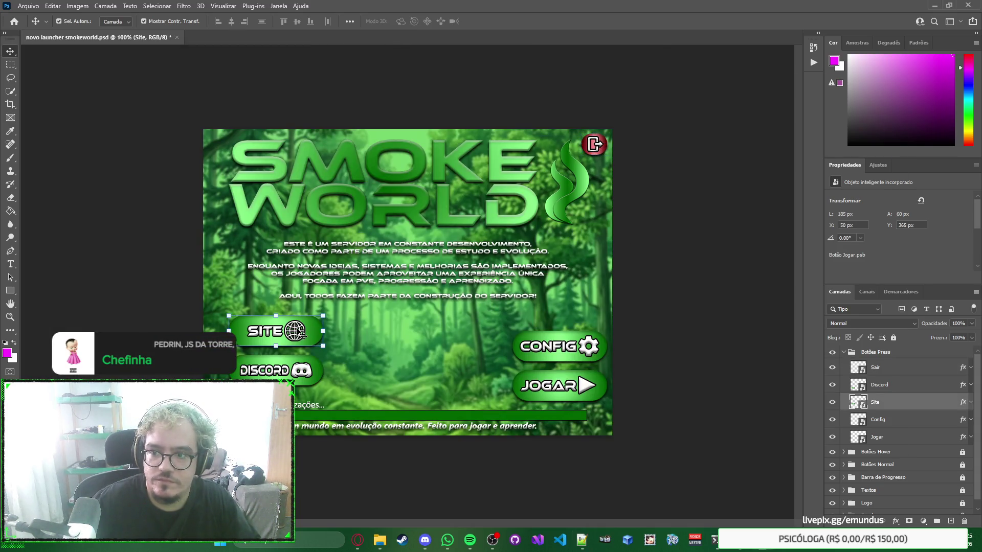
{"action": "key", "text": "alt+Tab"}
{"action": "key", "text": "Down"}
{"action": "key", "text": "ctrl+shift+Left"}
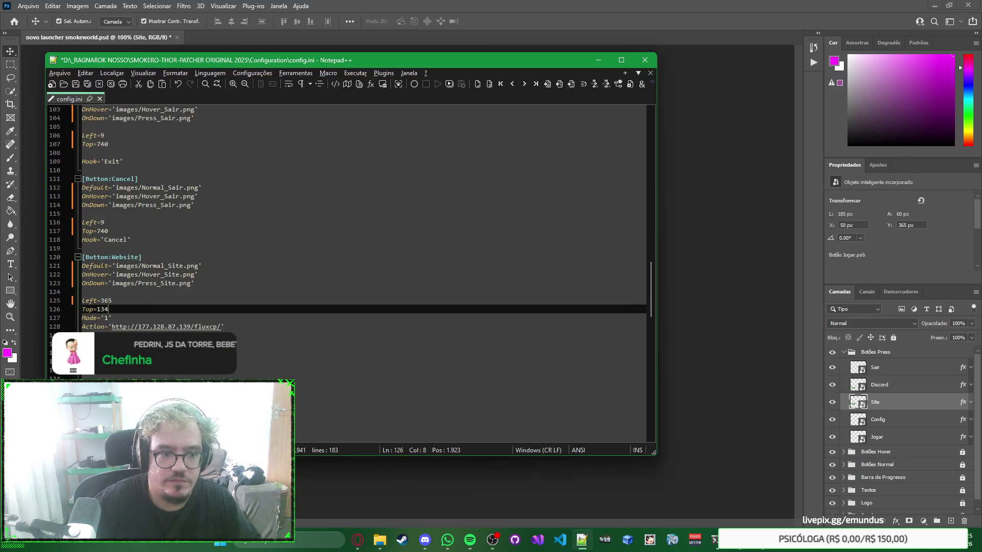
{"action": "type", "text": "50"}
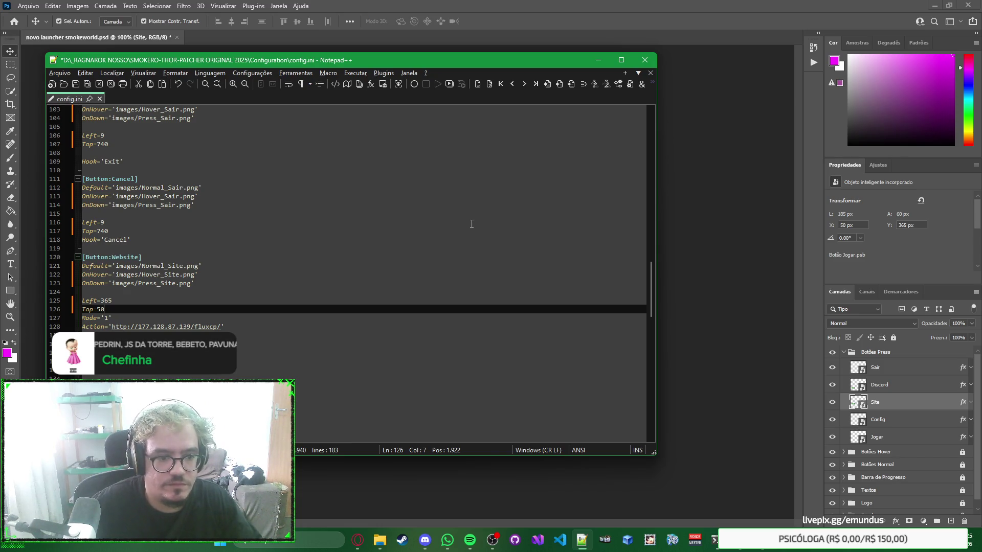
Step: Compare config.ini against the design, then deselect the Site layer and expand the Fundo group
{"action": "key", "text": "alt+Tab"}
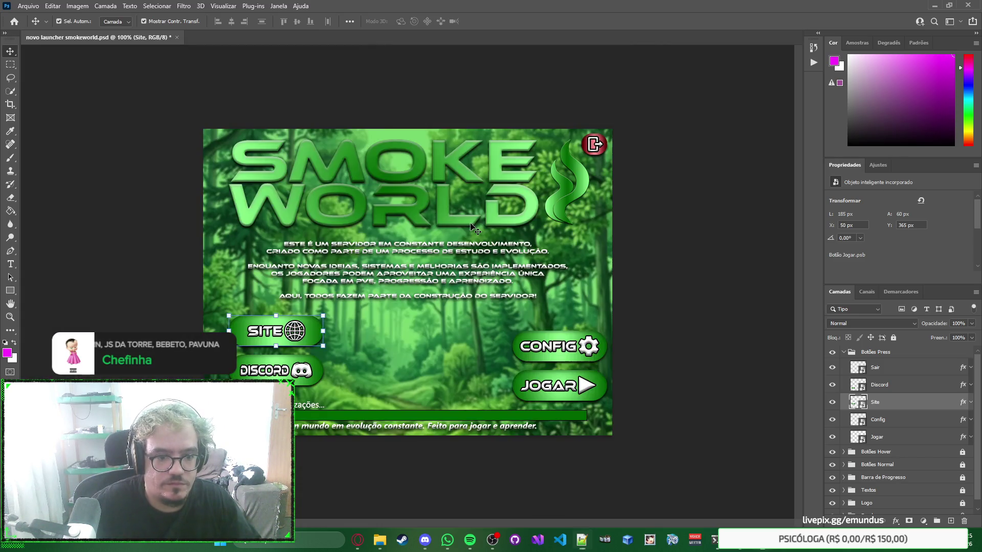
{"action": "key", "text": "alt+Tab"}
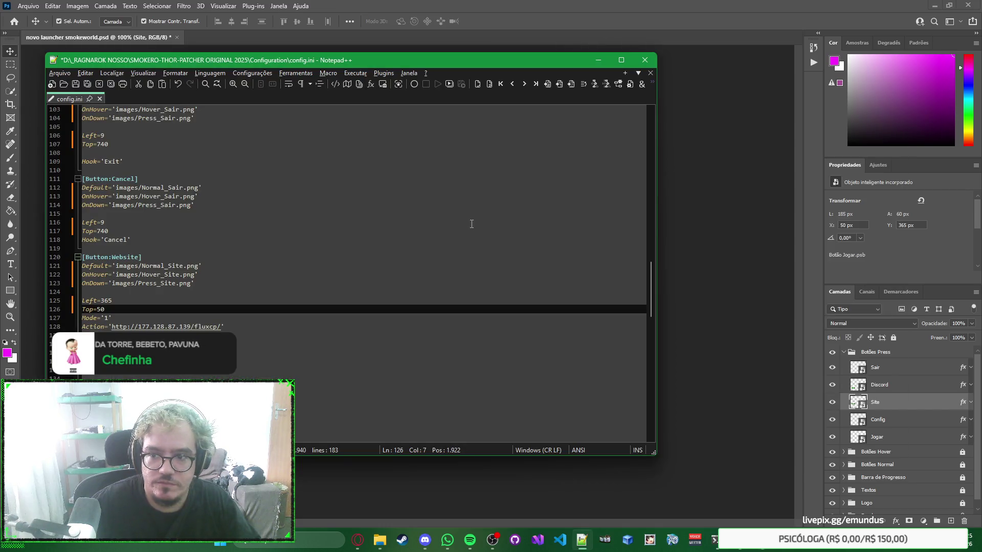
{"action": "key", "text": "alt+Tab"}
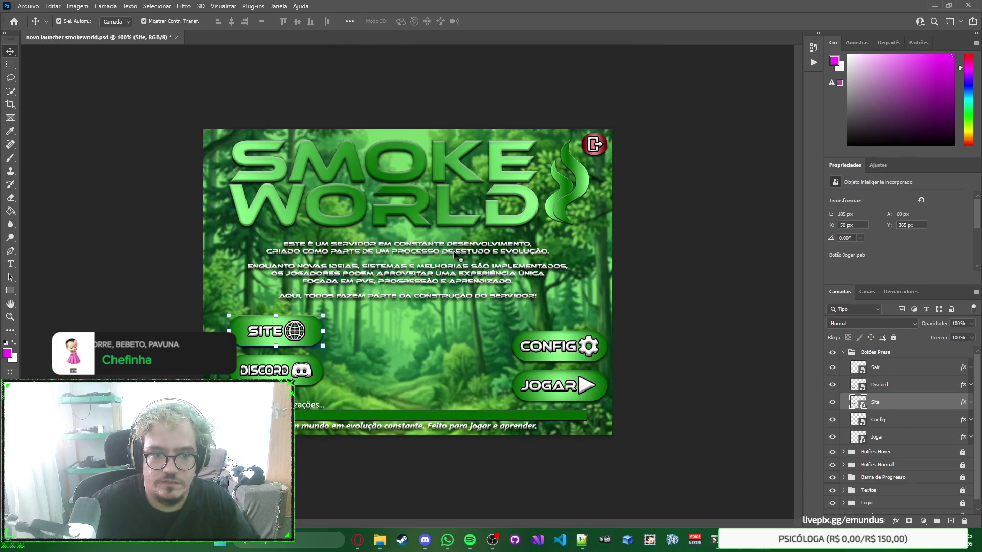
{"action": "key", "text": "alt+Tab"}
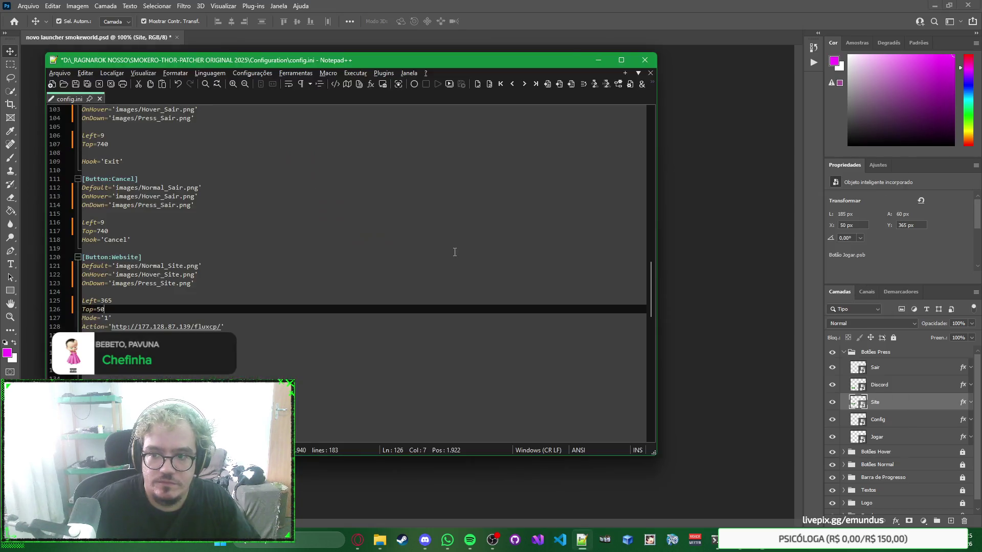
{"action": "key", "text": "alt+Tab"}
{"action": "left_click", "coordinate": [252, 187]}
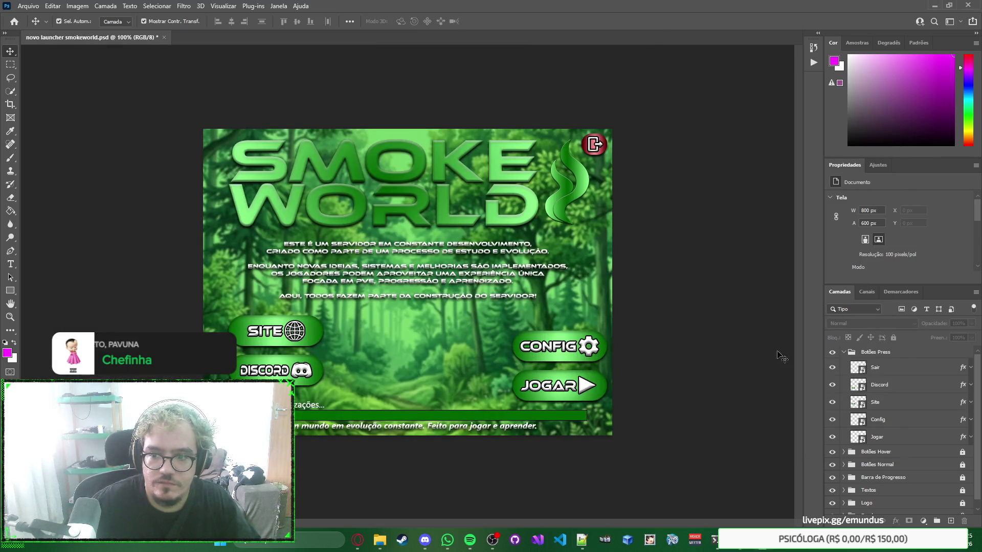
{"action": "scroll", "coordinate": [868, 393], "scroll_direction": "down", "scroll_amount": 1}
{"action": "left_click", "coordinate": [843, 507]}
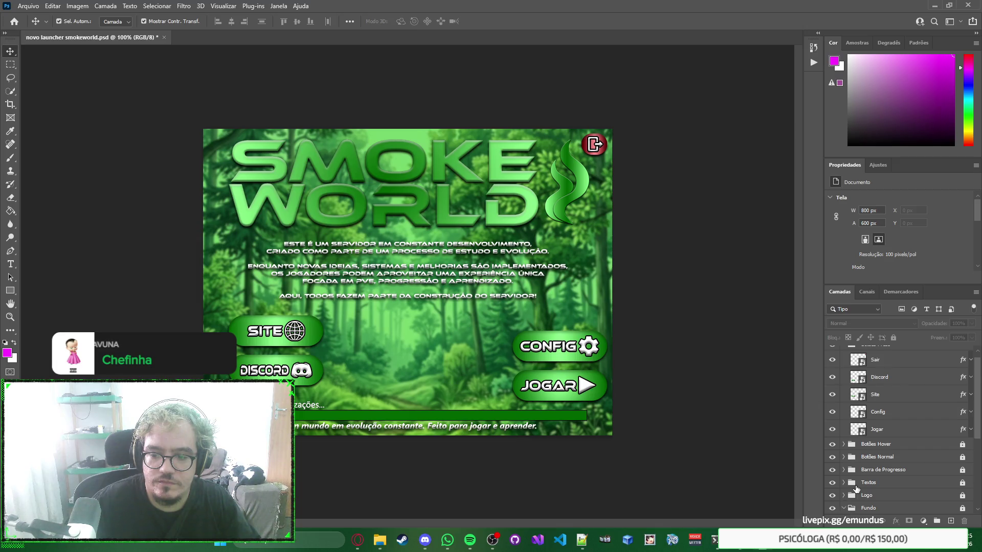
{"action": "scroll", "coordinate": [857, 492], "scroll_direction": "down", "scroll_amount": 2}
{"action": "scroll", "coordinate": [892, 449], "scroll_direction": "down", "scroll_amount": 3}
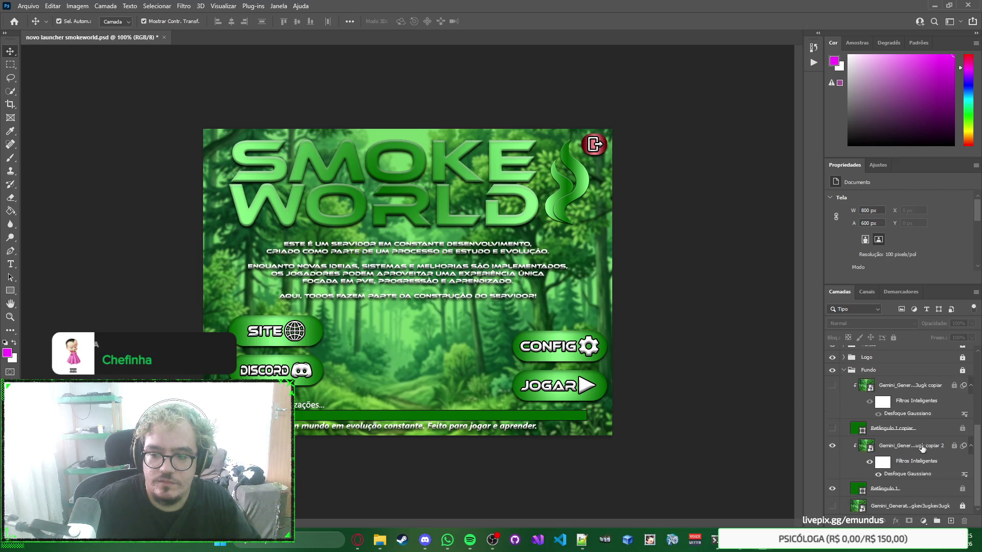
Step: Browse the Fundo group's layers, including the blurred background copy 2 and Retângulo 1
{"action": "left_click", "coordinate": [935, 447]}
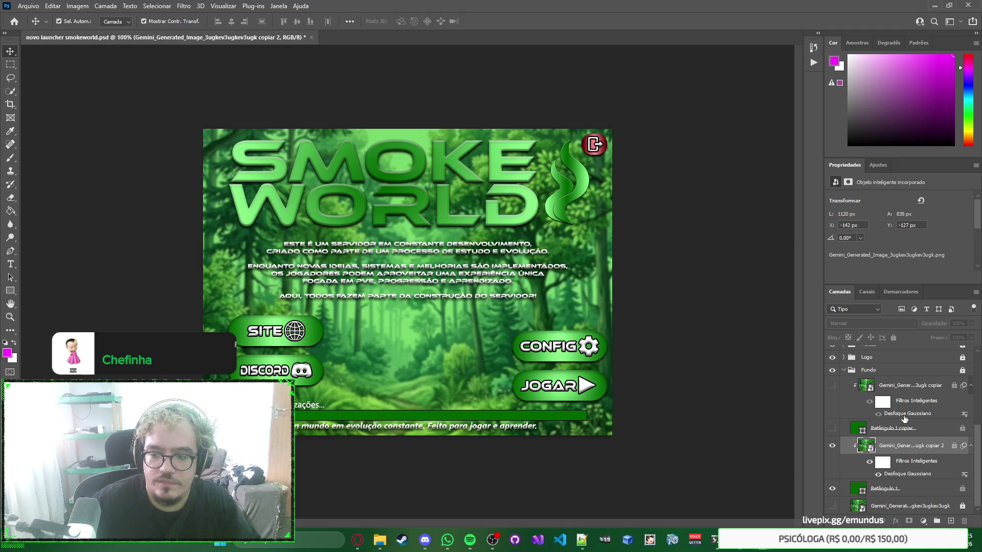
{"action": "left_click", "coordinate": [903, 373]}
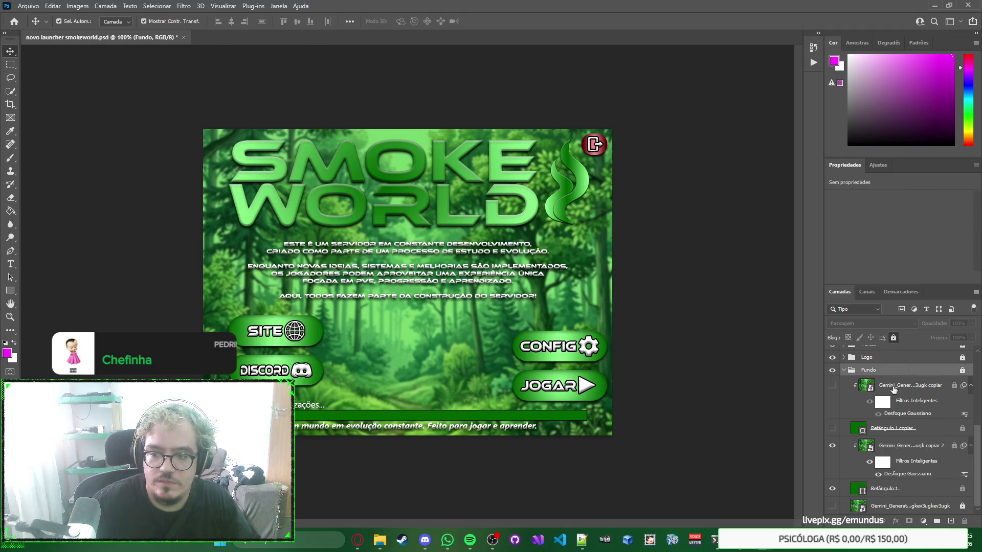
{"action": "left_click", "coordinate": [899, 442]}
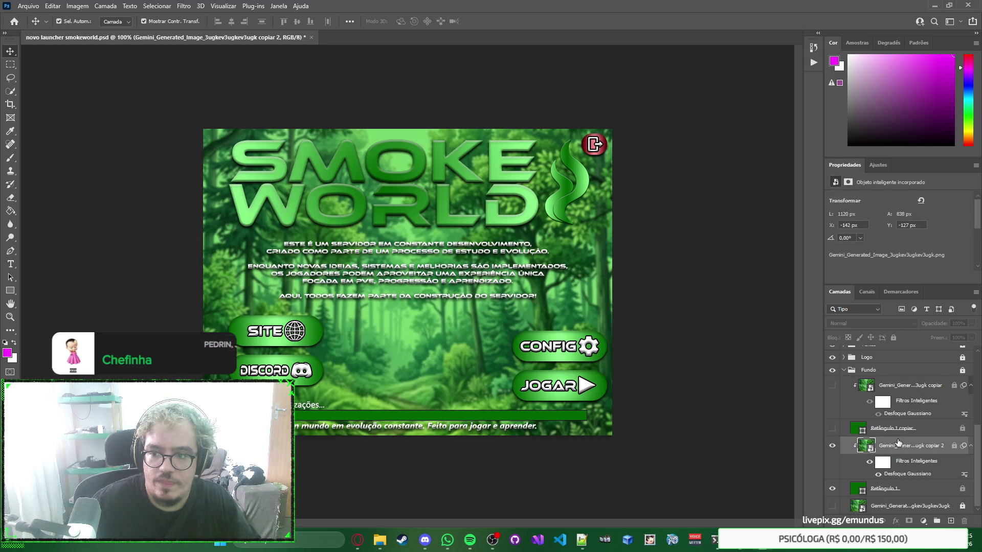
{"action": "left_click", "coordinate": [903, 488]}
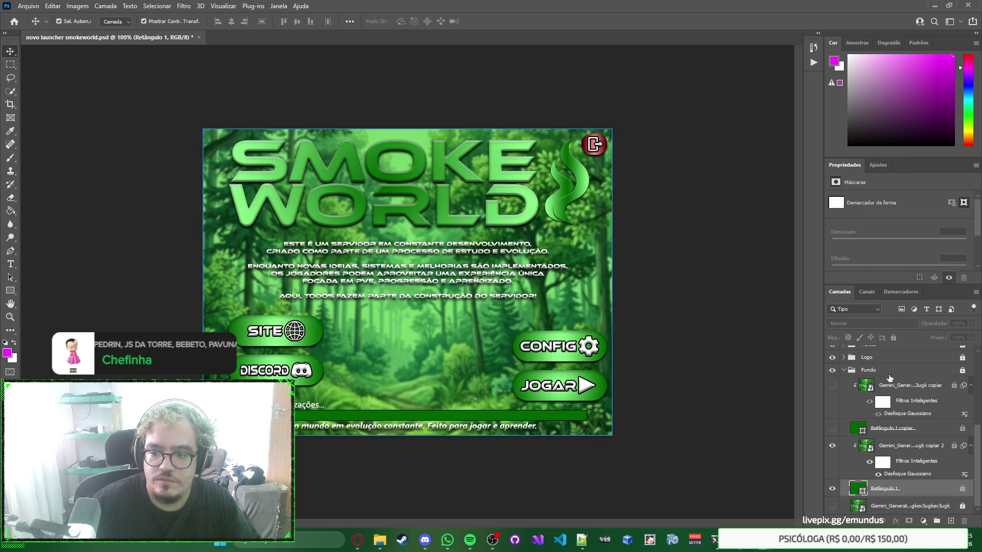
{"action": "scroll", "coordinate": [839, 423], "scroll_direction": "up", "scroll_amount": 2}
{"action": "left_click", "coordinate": [839, 422]}
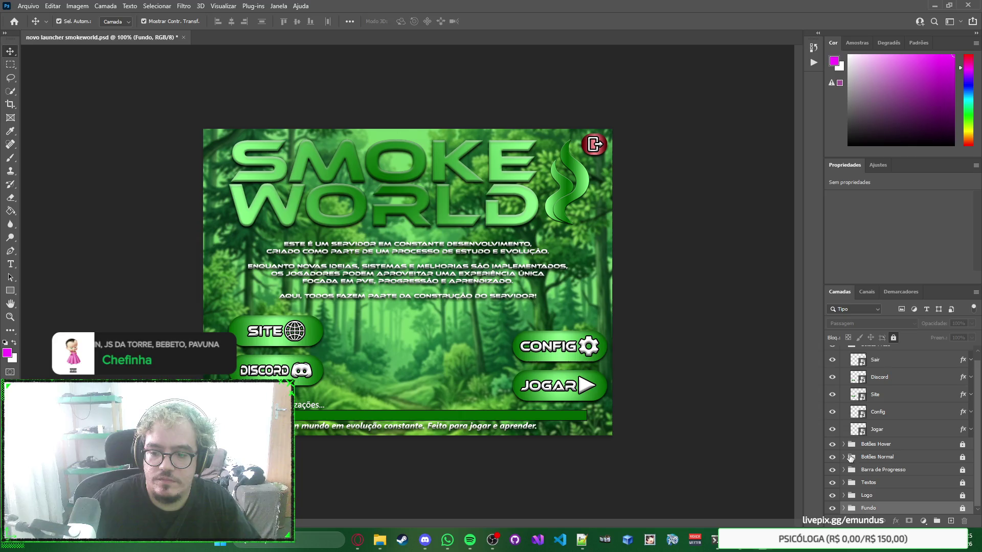
{"action": "left_click", "coordinate": [875, 485]}
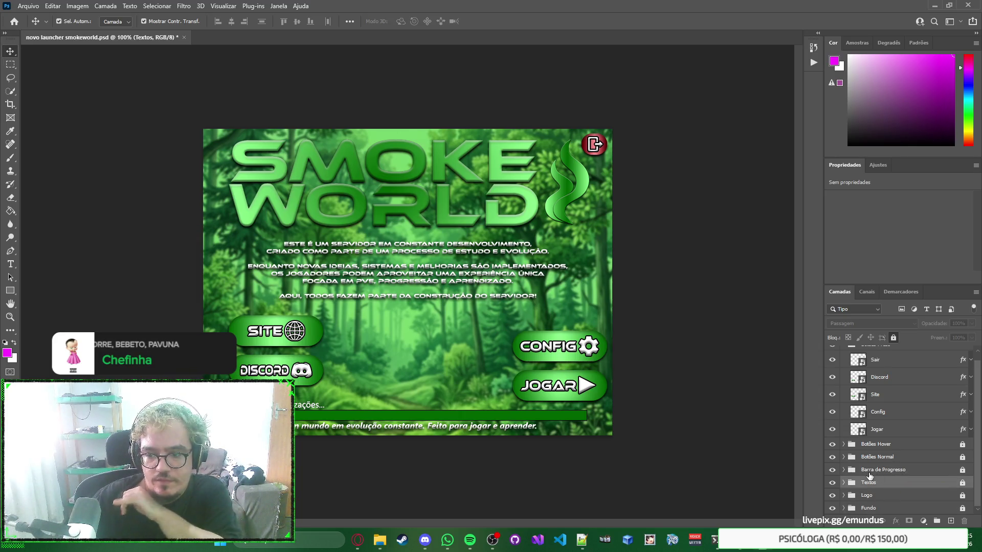
Step: Expand and unlock Barra de Progresso and read BarraDeProgresso_Frente at 700×20 px, X 50, Y 550
{"action": "left_click", "coordinate": [869, 471]}
{"action": "left_click", "coordinate": [844, 470]}
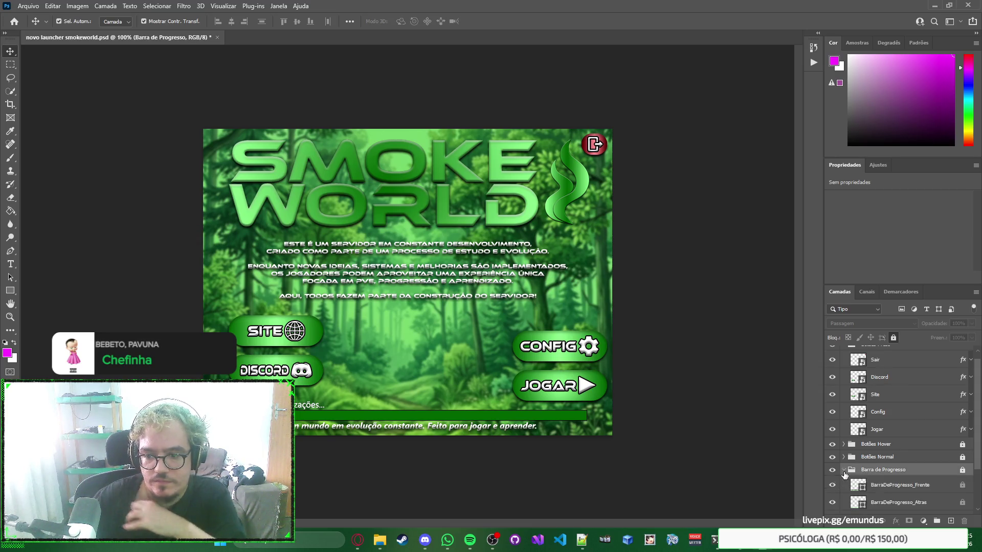
{"action": "left_click", "coordinate": [872, 484]}
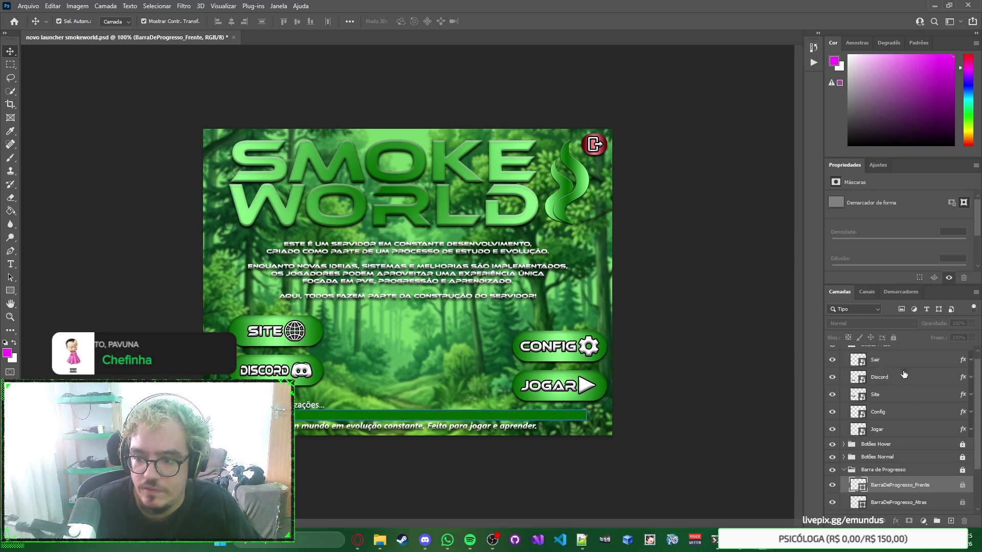
{"action": "scroll", "coordinate": [900, 481], "scroll_direction": "down", "scroll_amount": 2}
{"action": "left_click", "coordinate": [920, 466]}
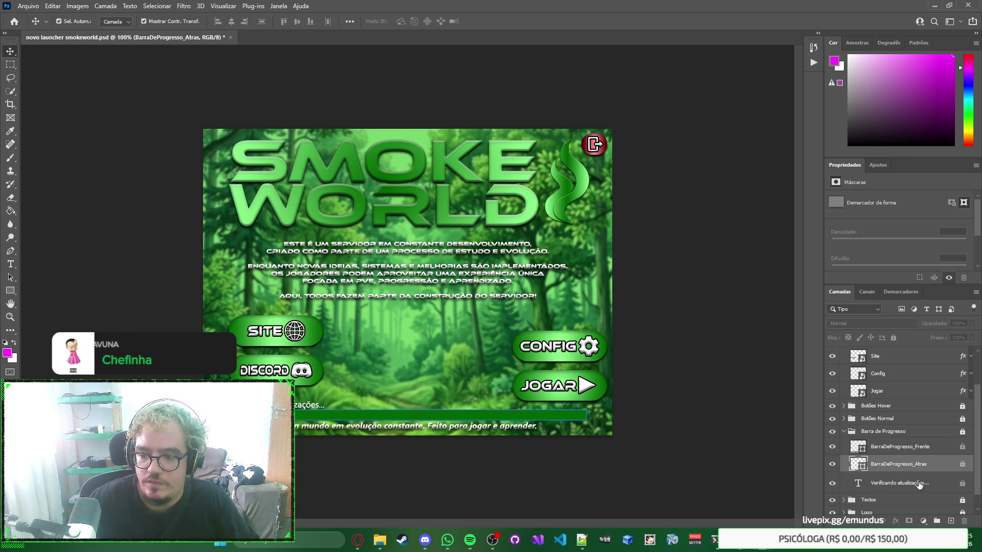
{"action": "left_click", "coordinate": [919, 485]}
{"action": "left_click", "coordinate": [923, 455]}
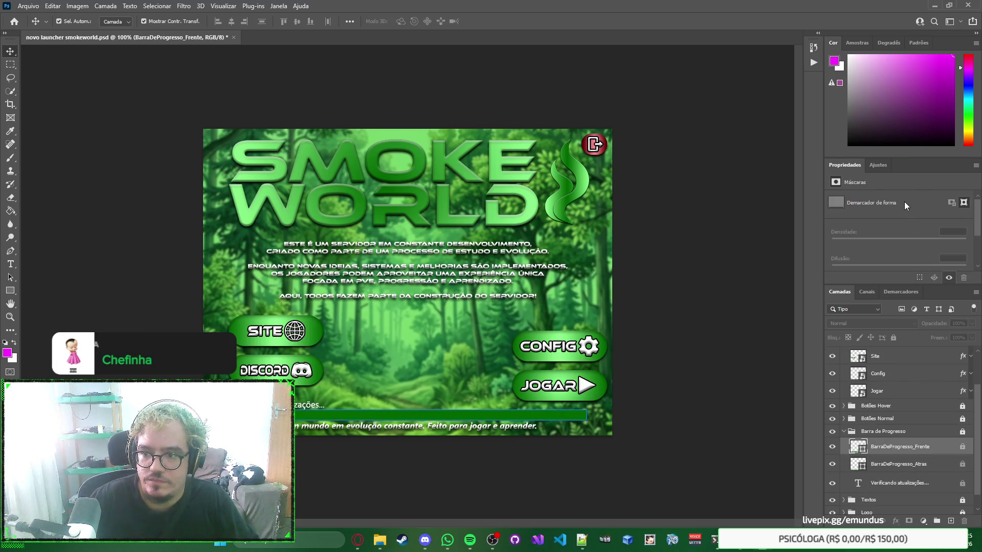
{"action": "left_click", "coordinate": [905, 432]}
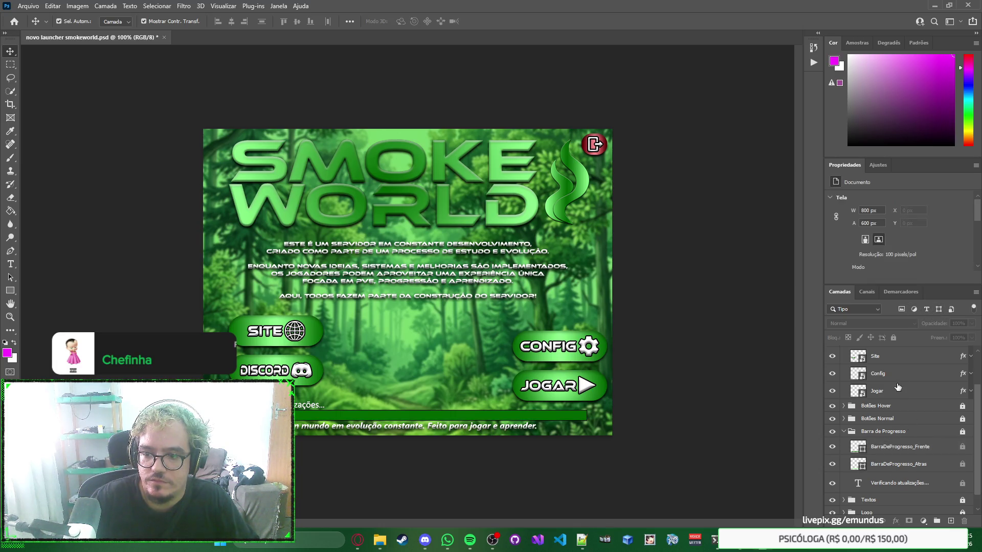
{"action": "left_click", "coordinate": [893, 338]}
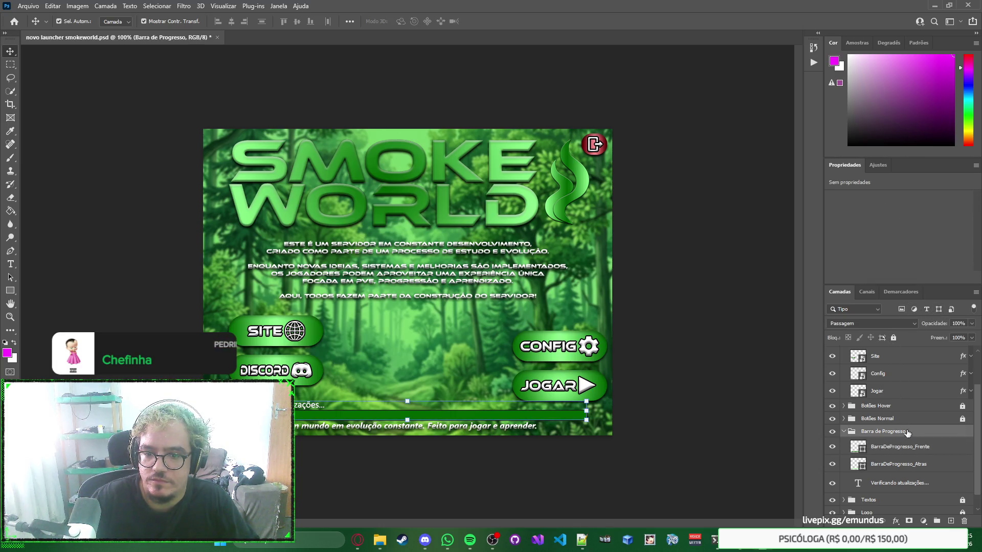
{"action": "left_click", "coordinate": [912, 449]}
{"action": "left_click", "coordinate": [912, 448]}
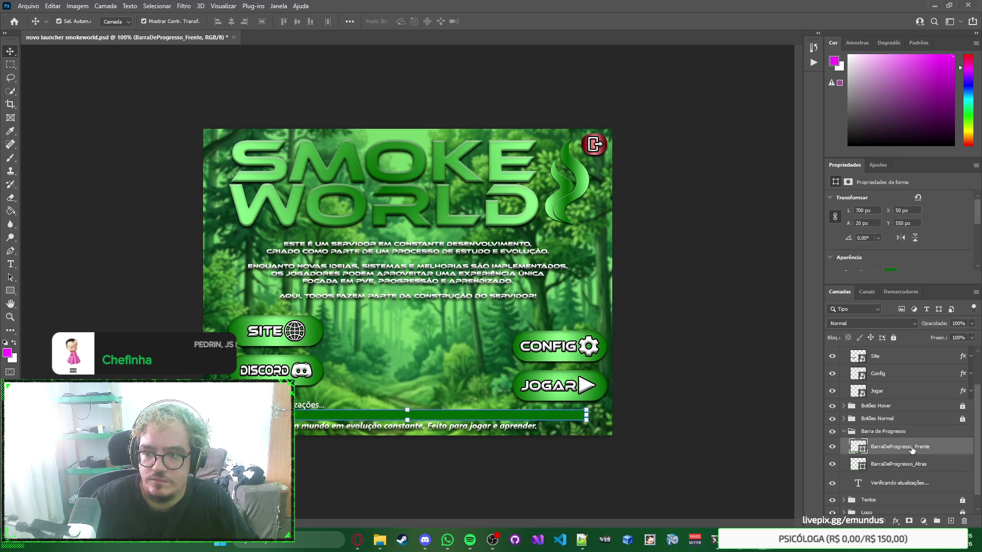
{"action": "key", "text": "alt+Tab"}
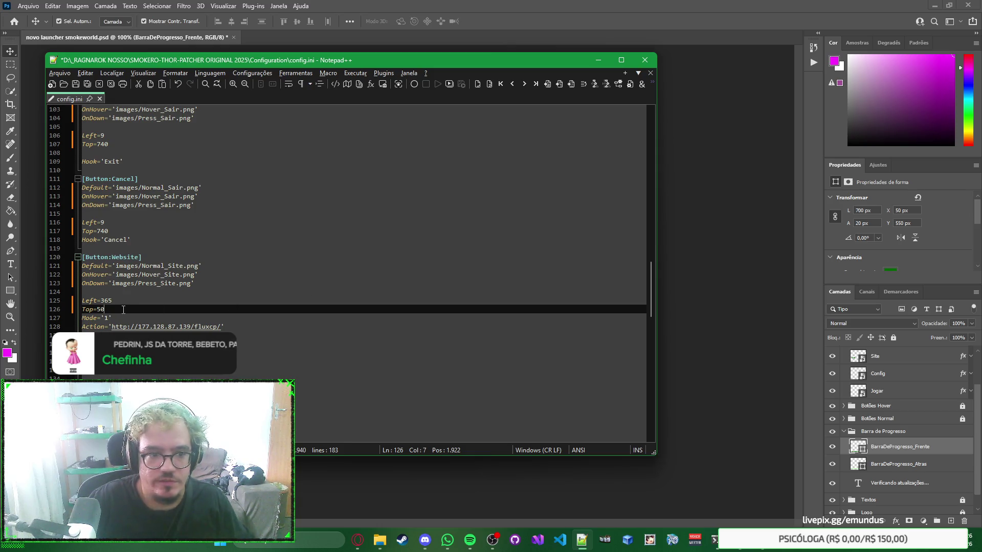
Step: Check the Discord button's position against the Website entry's Left=365 and Top=50 lines in config.ini
{"action": "left_click", "coordinate": [756, 318]}
{"action": "left_click", "coordinate": [302, 365]}
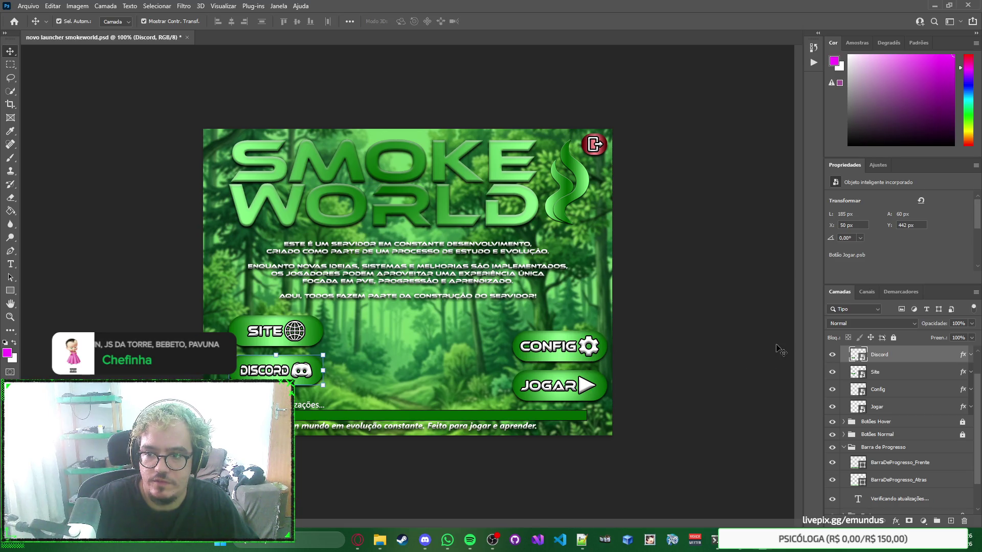
{"action": "key", "text": "alt+Tab"}
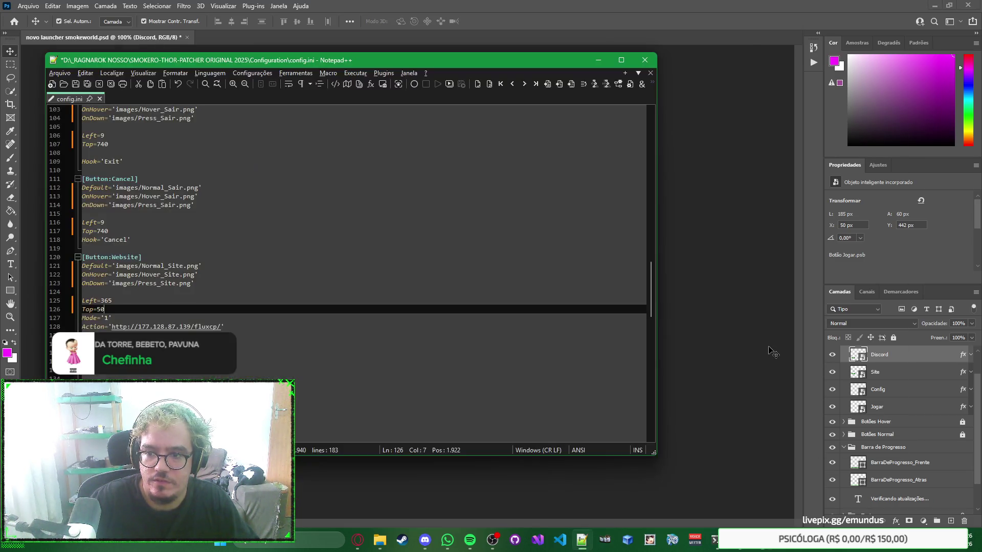
{"action": "key", "text": "alt+Tab"}
{"action": "key", "text": "alt+Tab"}
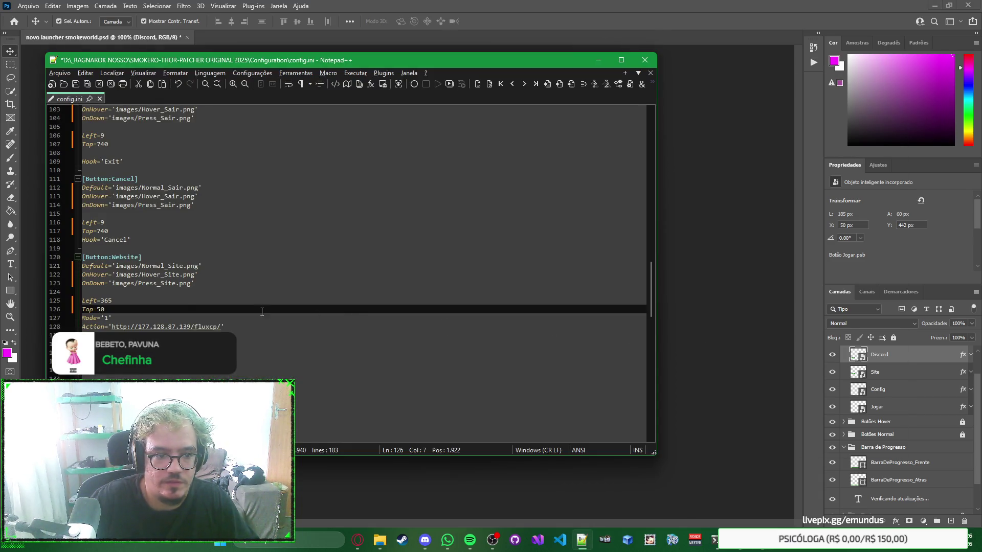
{"action": "left_click", "coordinate": [125, 302]}
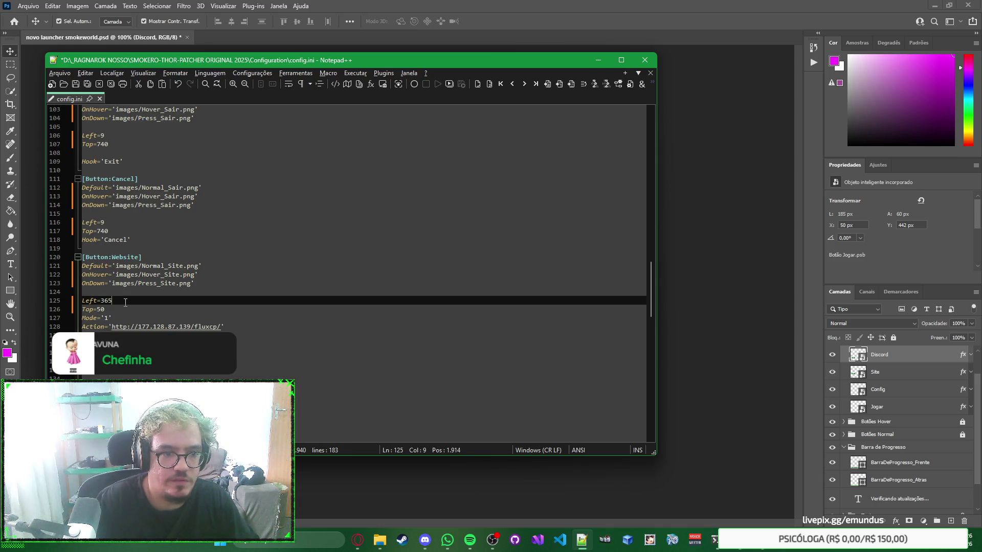
{"action": "key", "text": "alt+Tab"}
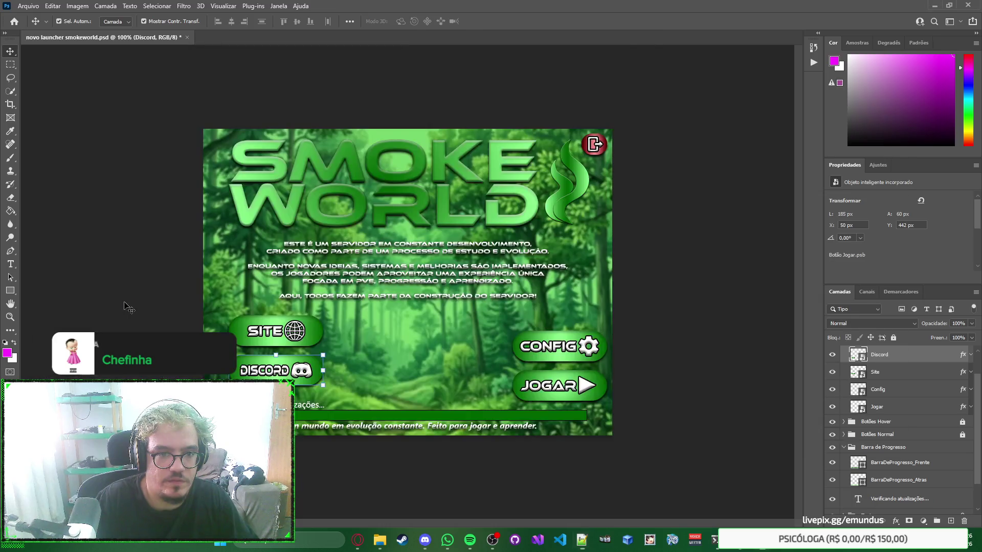
{"action": "key", "text": "alt+Tab"}
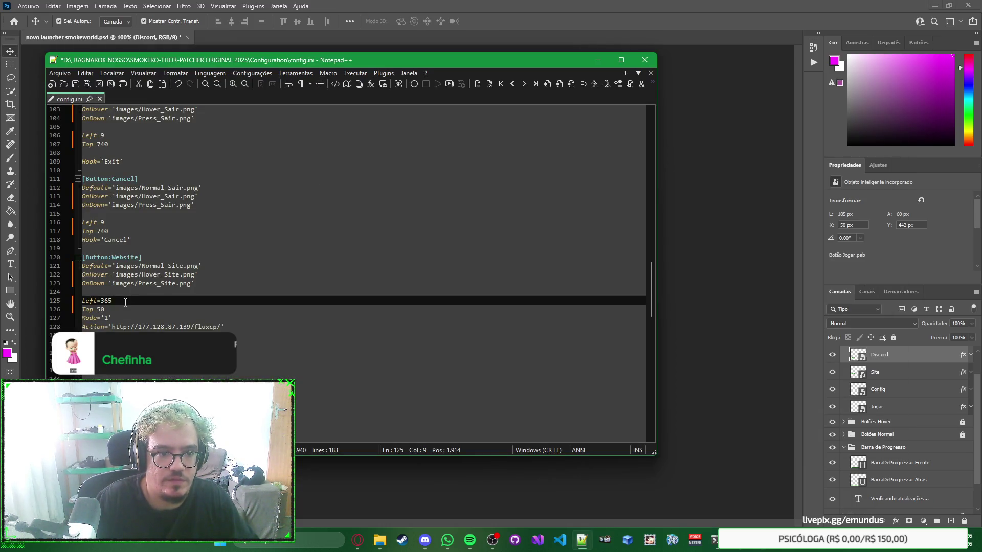
{"action": "key", "text": "Down"}
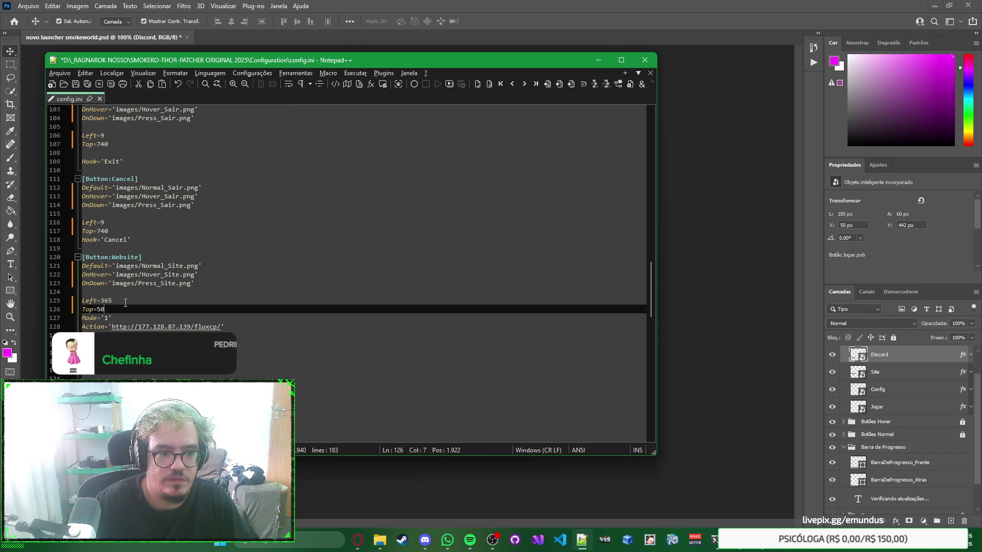
{"action": "key", "text": "alt+Tab"}
{"action": "key", "text": "alt+Tab"}
{"action": "scroll", "coordinate": [216, 278], "scroll_direction": "down", "scroll_amount": 3}
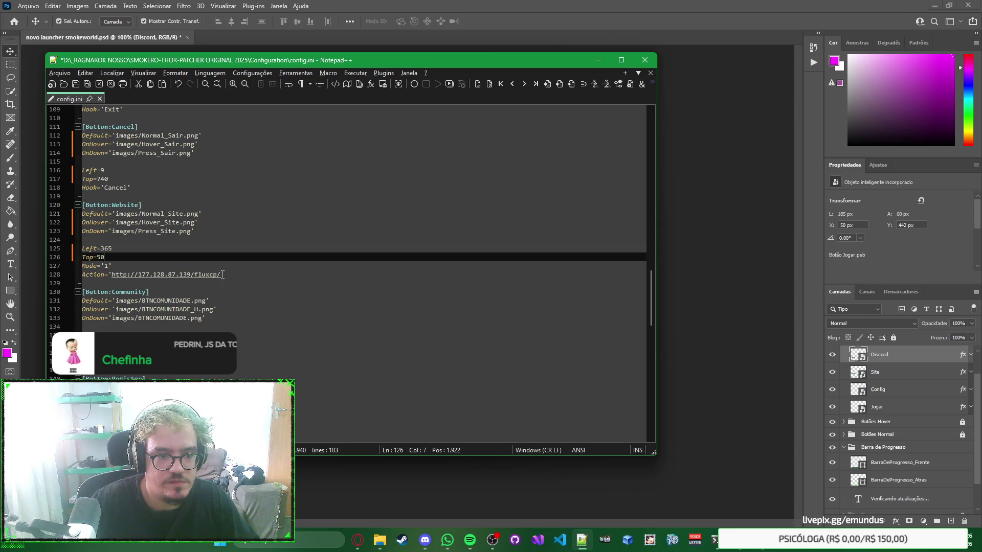
{"action": "left_click", "coordinate": [388, 277]}
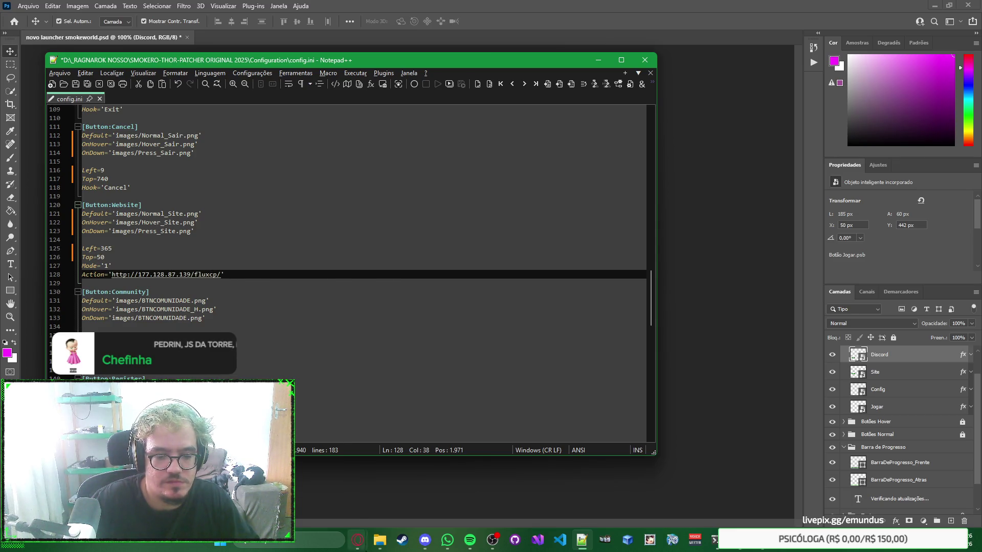
{"action": "left_click", "coordinate": [357, 539]}
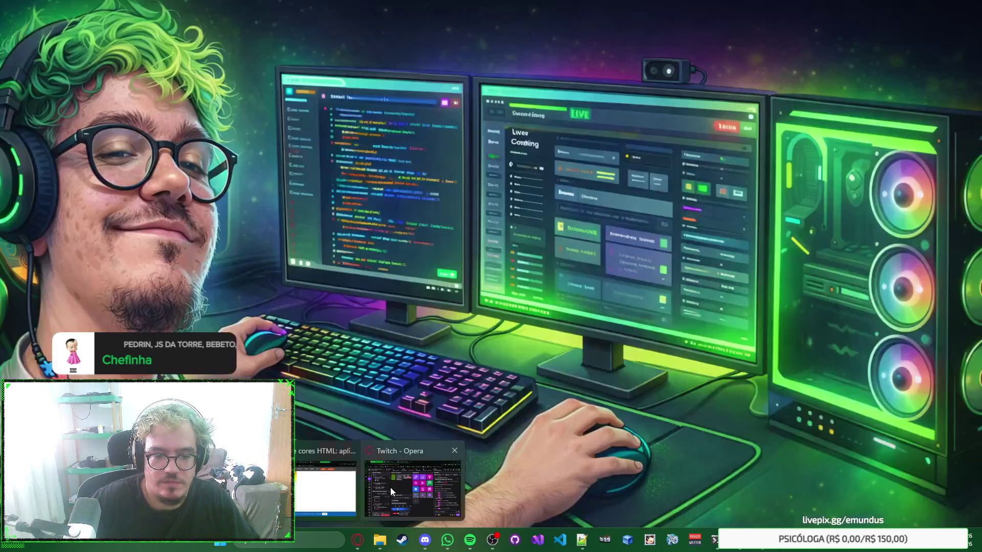
{"action": "left_click", "coordinate": [391, 487]}
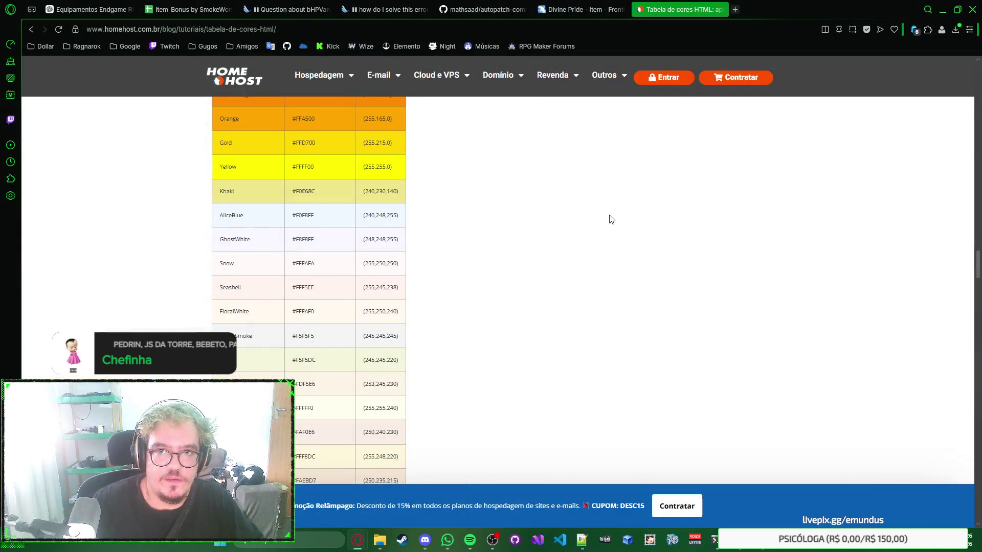
{"action": "key", "text": "ctrl+t"}
{"action": "type", "text": "smoke"}
{"action": "key", "text": "Down"}
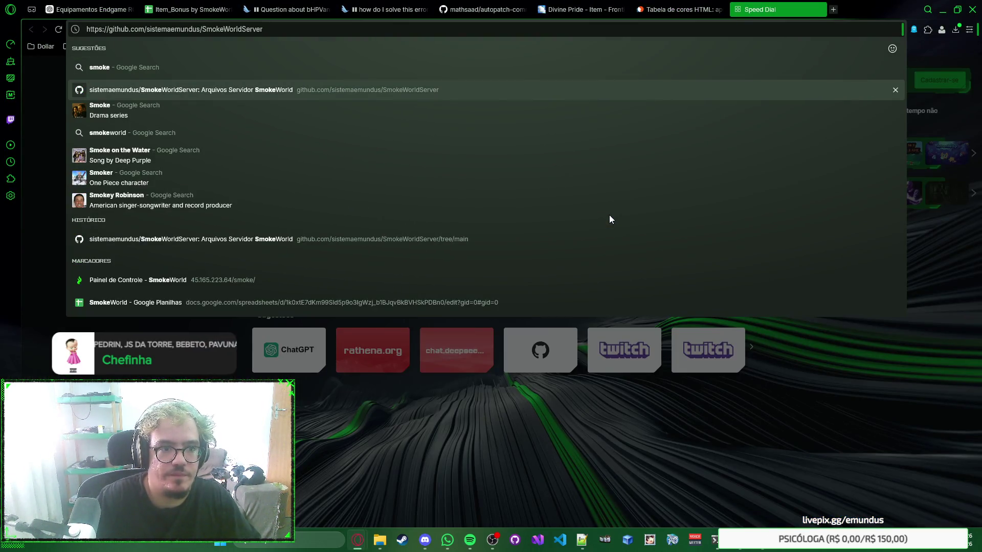
{"action": "key", "text": "Down"}
{"action": "key", "text": "Down"}
{"action": "key", "text": "Down"}
{"action": "key", "text": "Up"}
{"action": "key", "text": "Up"}
{"action": "key", "text": "Up"}
{"action": "type", "text": "emu"}
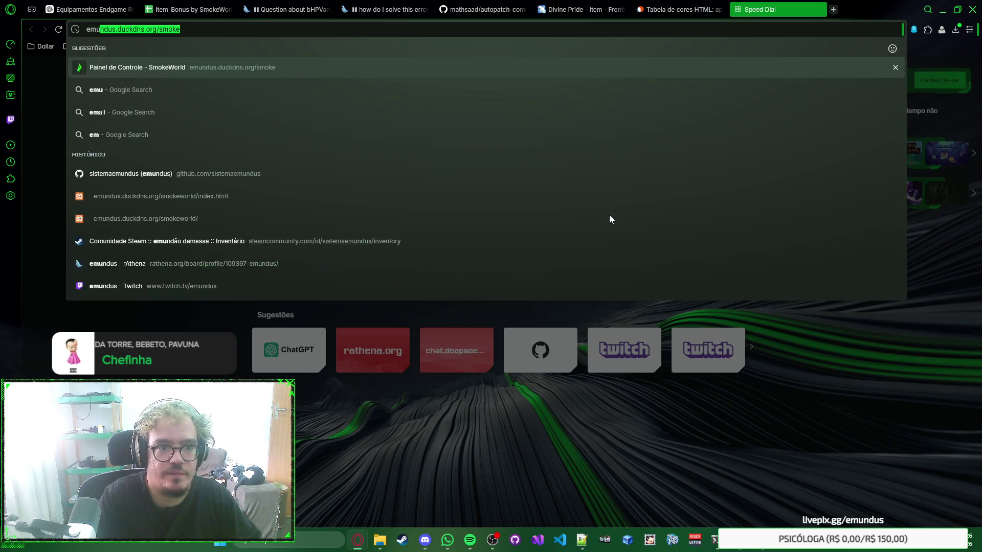
{"action": "key", "text": "ctrl+w"}
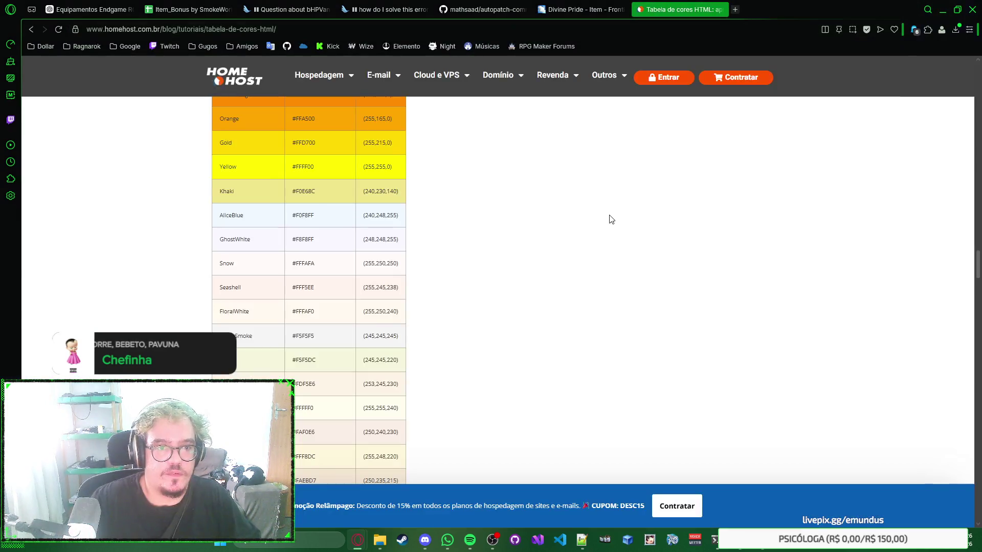
{"action": "key", "text": "alt+Tab"}
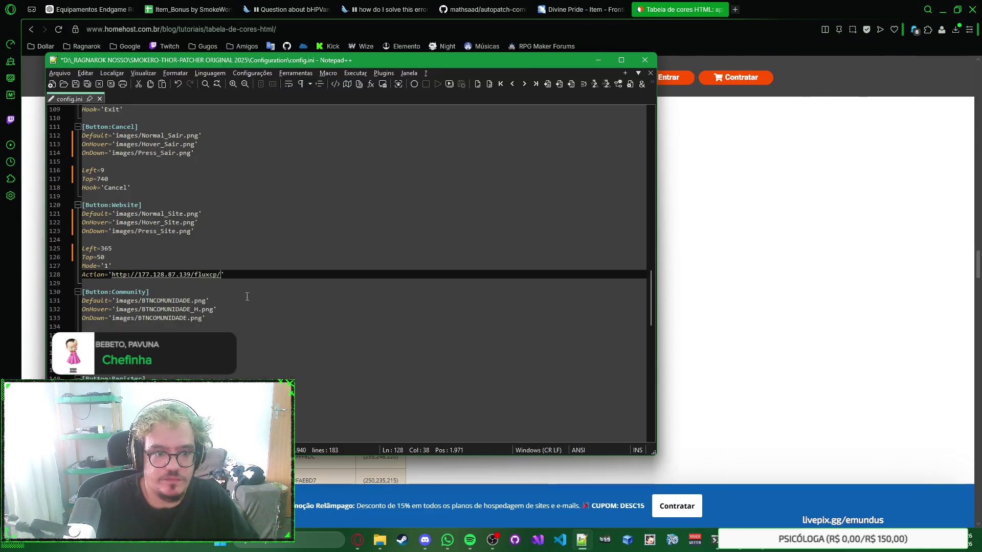
{"action": "key", "text": "ctrl+shift+Left"}
{"action": "key", "text": "ctrl+shift+Left"}
{"action": "key", "text": "ctrl+shift+Left"}
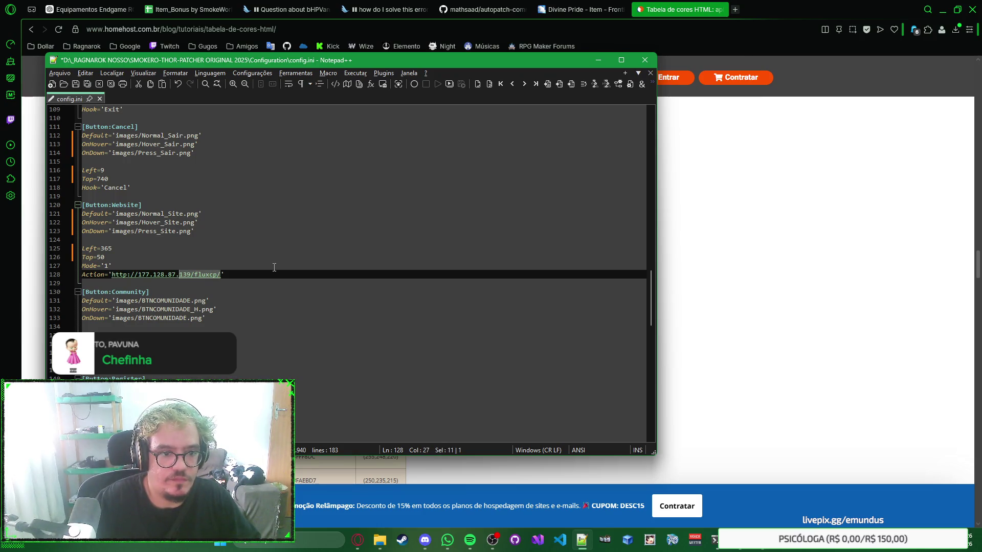
{"action": "key", "text": "ctrl+shift+Left"}
{"action": "key", "text": "ctrl+shift+Left"}
{"action": "key", "text": "ctrl+shift+Left"}
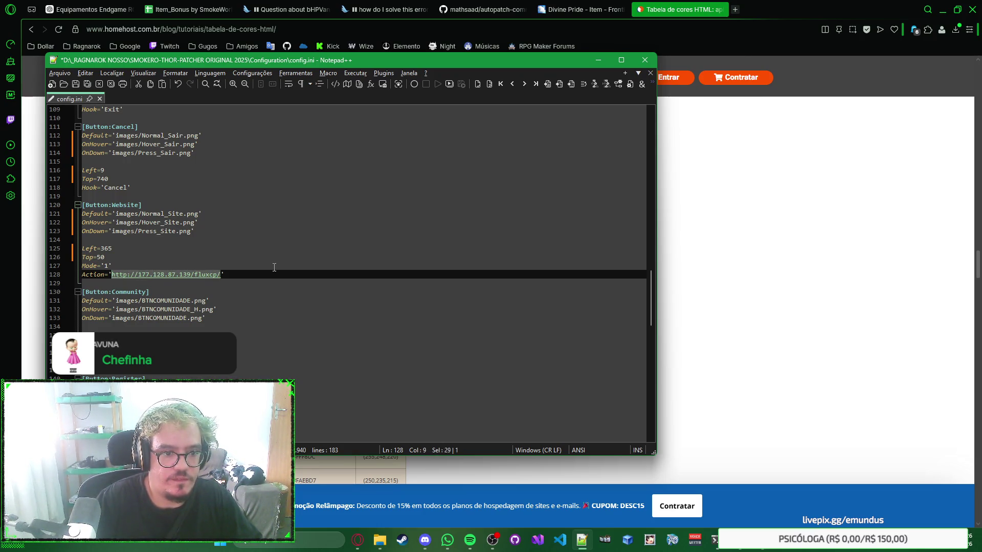
{"action": "type", "text": "emundus.duckdns.org/smoke"}
{"action": "key", "text": "ctrl+Left"}
{"action": "type", "text": "http://"}
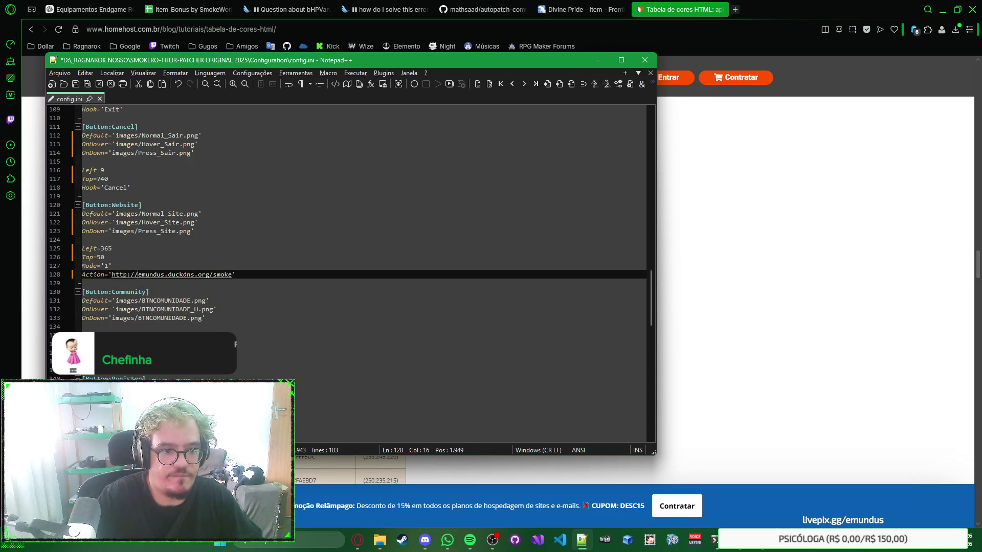
{"action": "key", "text": "End"}
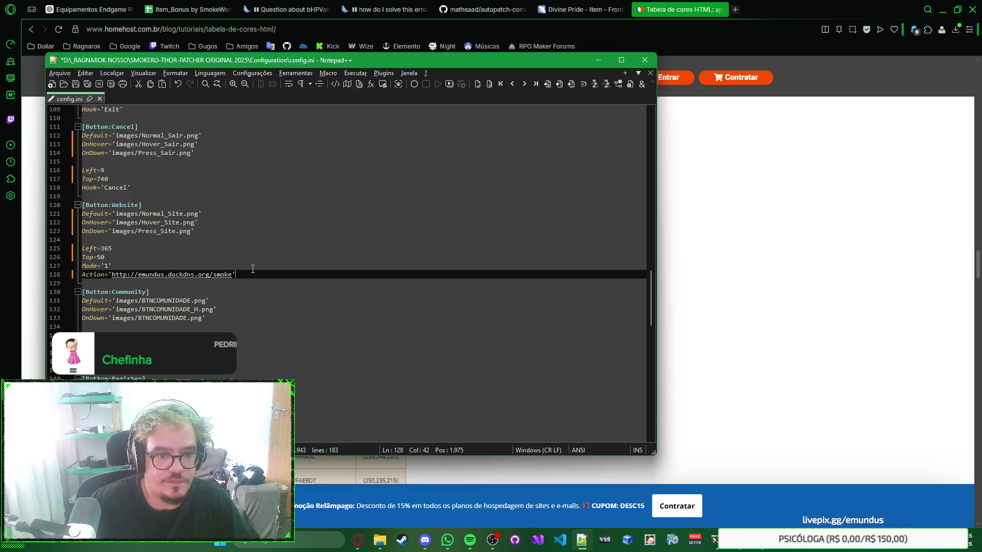
{"action": "key", "text": "shift+Home"}
{"action": "key", "text": "shift+Right"}
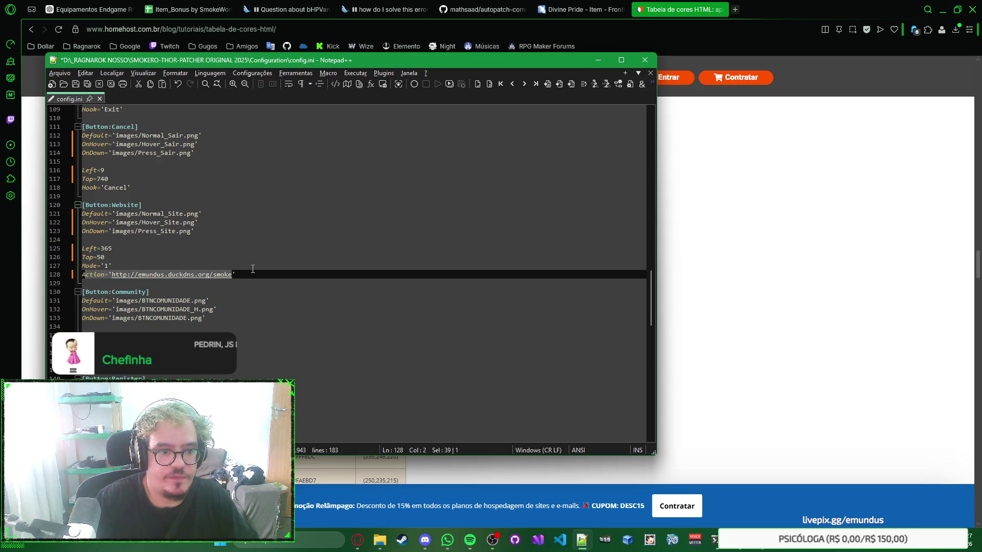
{"action": "key", "text": "ctrl+z"}
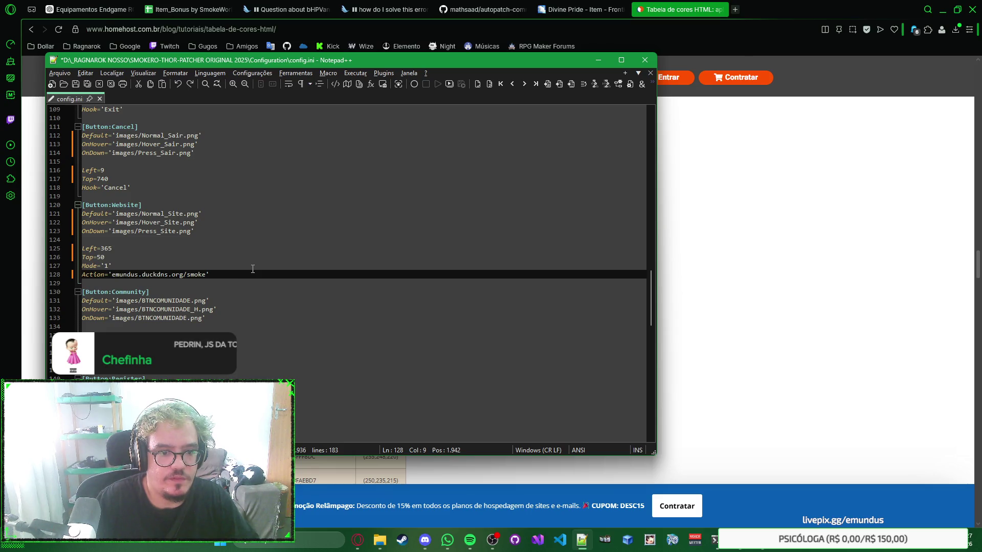
{"action": "key", "text": "ctrl+z"}
{"action": "key", "text": "ctrl+y"}
{"action": "key", "text": "ctrl+y"}
{"action": "key", "text": "ctrl+Right"}
{"action": "key", "text": "ctrl+Right"}
{"action": "key", "text": "ctrl+Right"}
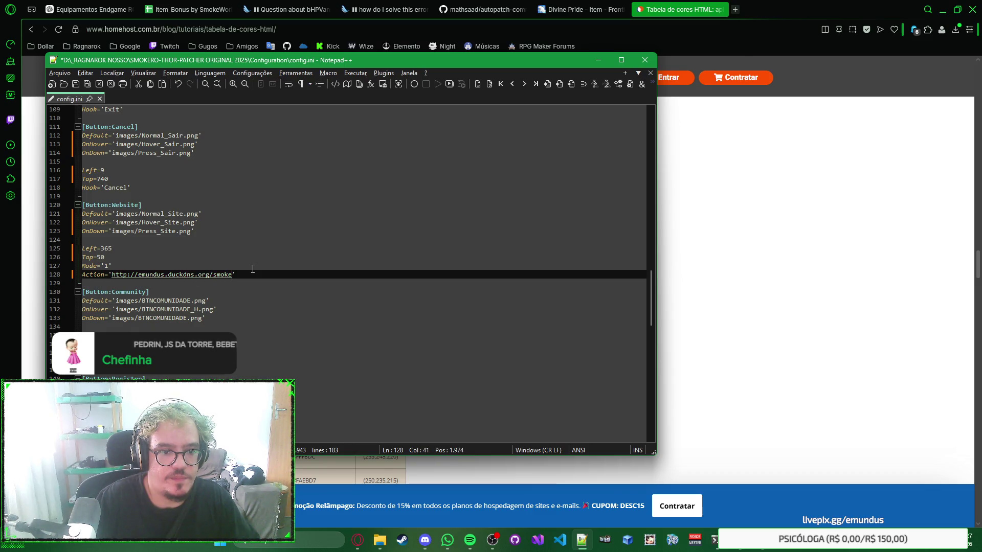
Step: Look over the Community button's hover and pressed image lines, then check the Photoshop design
{"action": "scroll", "coordinate": [354, 232], "scroll_direction": "down", "scroll_amount": 3}
{"action": "type", "text": "/"}
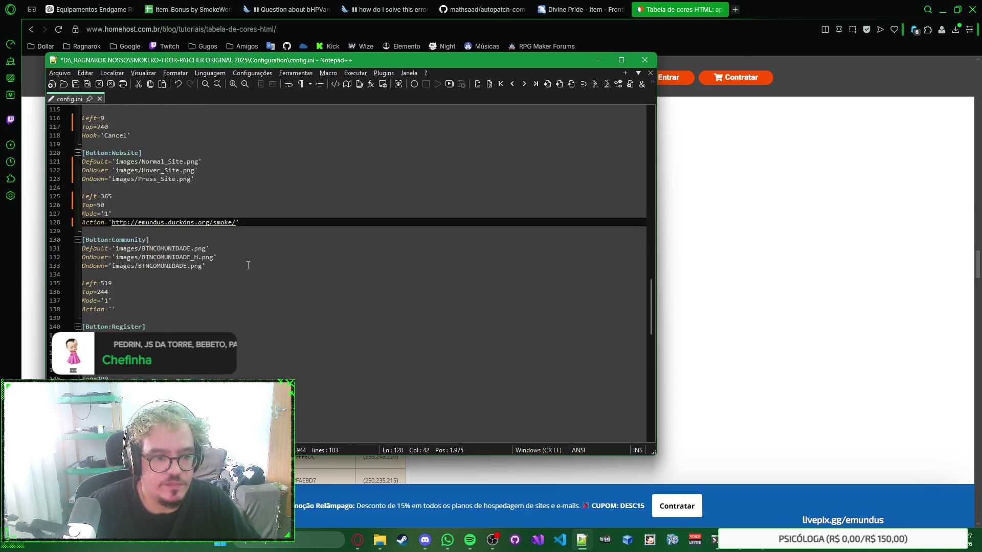
{"action": "left_click", "coordinate": [355, 231]}
{"action": "right_click", "coordinate": [372, 231]}
{"action": "key", "text": "Escape"}
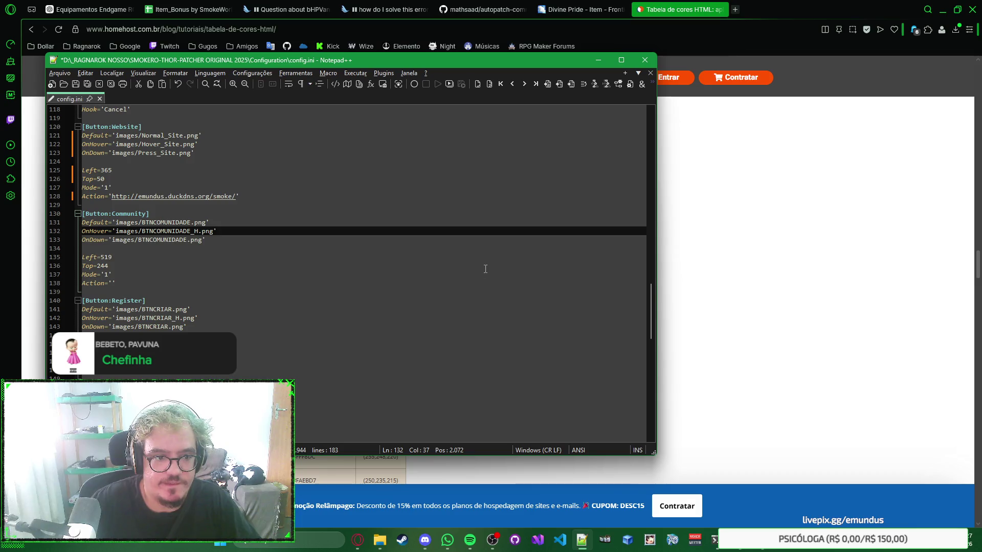
{"action": "double_click", "coordinate": [506, 242]}
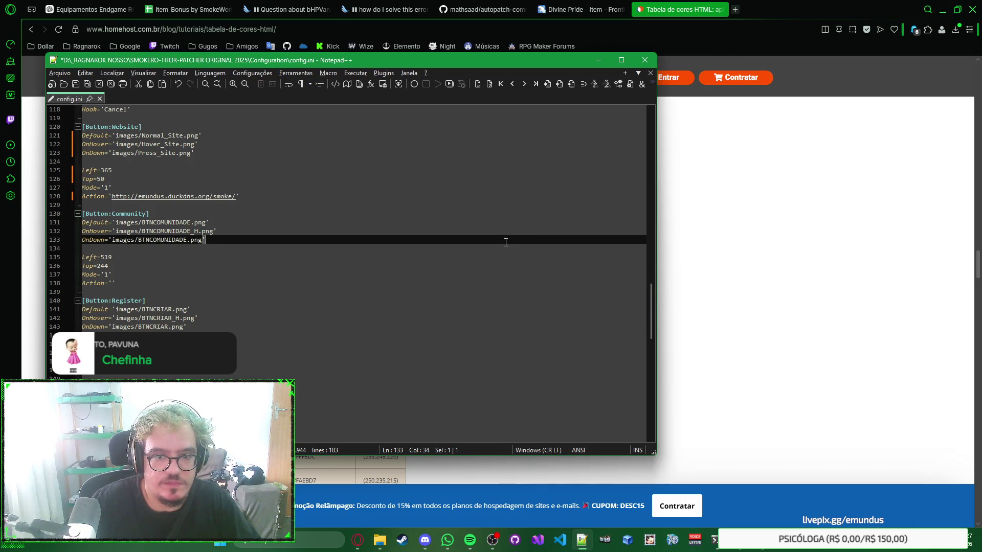
{"action": "left_click", "coordinate": [761, 548]}
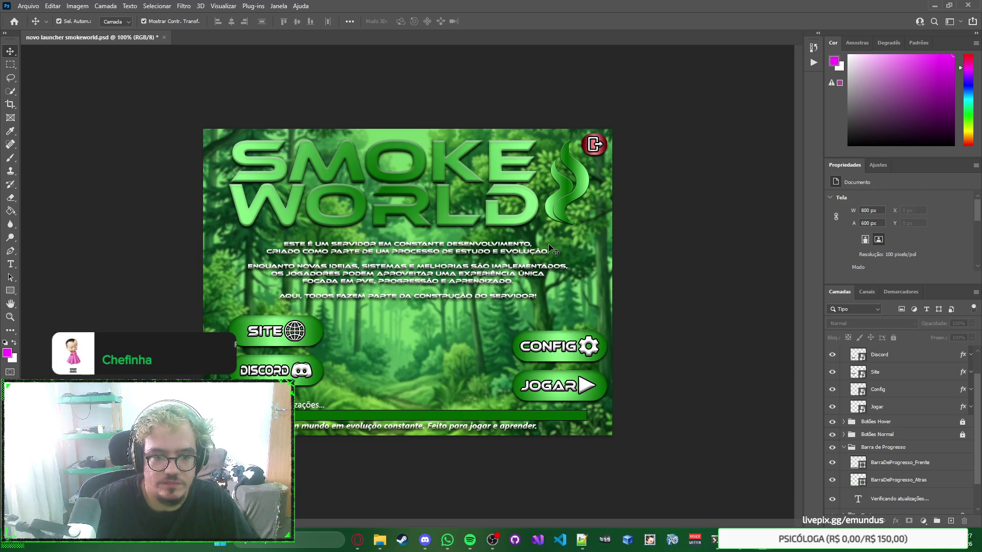
{"action": "key", "text": "alt+Tab"}
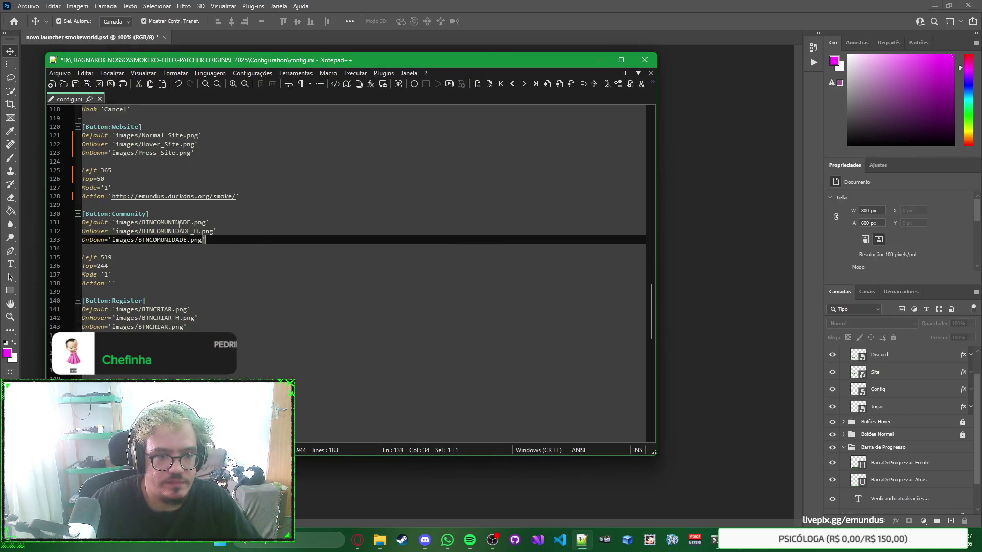
Step: Delete the Community button's Default, OnHover and OnDown image paths
{"action": "left_click", "coordinate": [179, 222]}
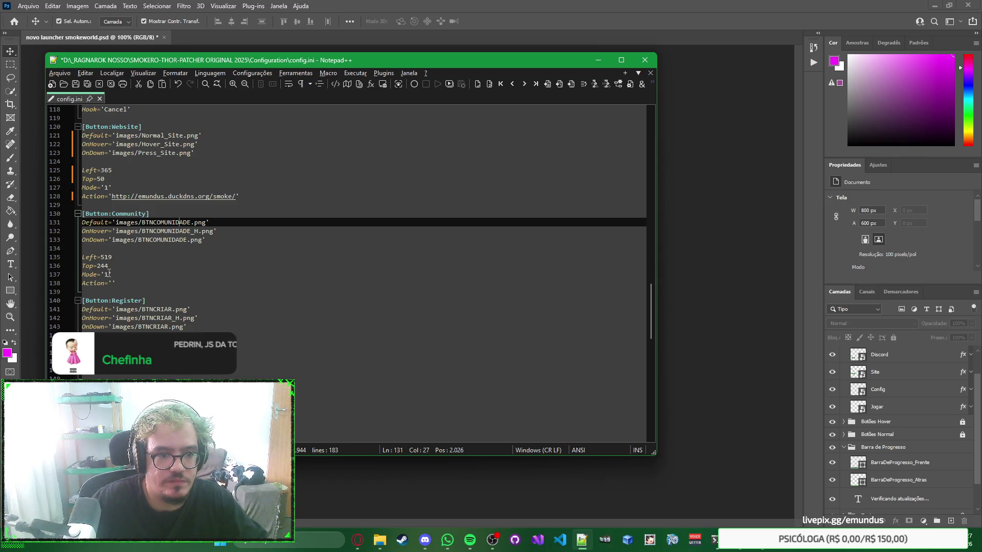
{"action": "left_click", "coordinate": [109, 274]}
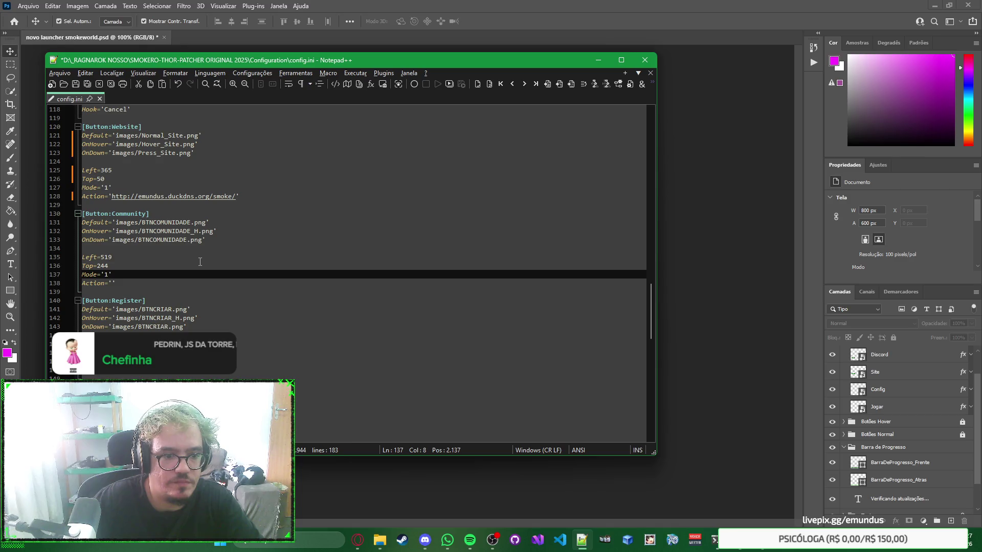
{"action": "scroll", "coordinate": [200, 262], "scroll_direction": "up", "scroll_amount": 14}
{"action": "scroll", "coordinate": [199, 261], "scroll_direction": "down", "scroll_amount": 10}
{"action": "scroll", "coordinate": [199, 261], "scroll_direction": "down", "scroll_amount": 4}
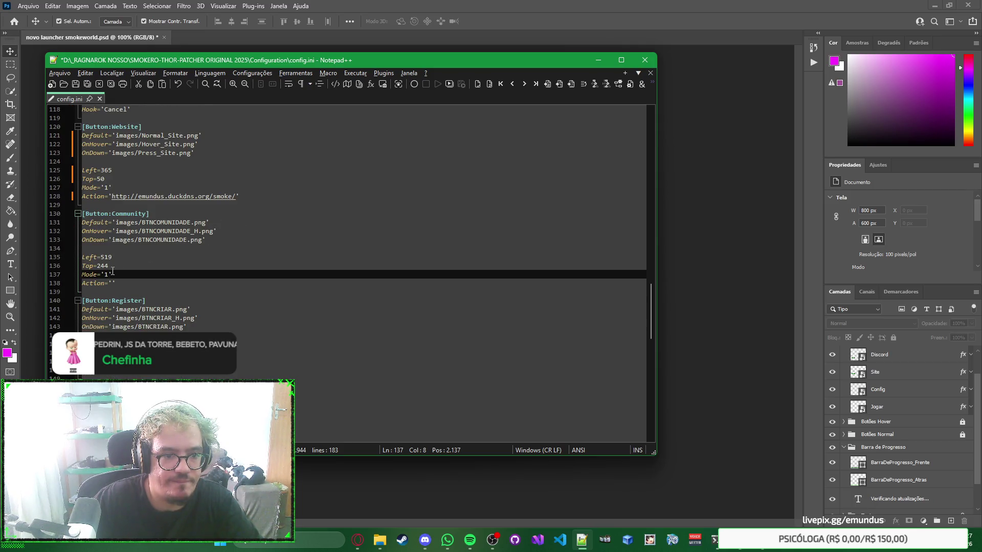
{"action": "double_click", "coordinate": [172, 225]}
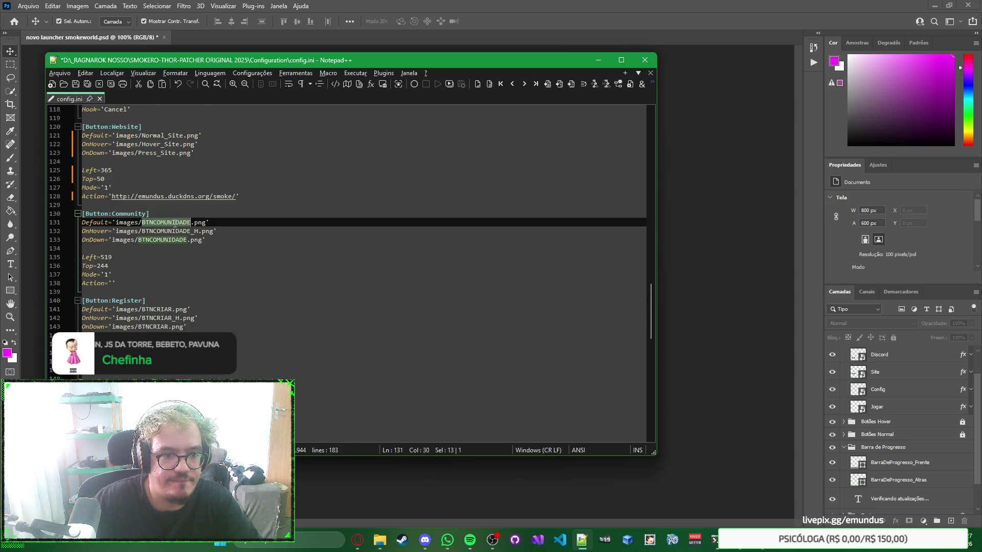
{"action": "mouse_move", "coordinate": [205, 225]}
{"action": "left_mouse_down"}
{"action": "mouse_move", "coordinate": [116, 225]}
{"action": "mouse_move", "coordinate": [208, 231]}
{"action": "mouse_move", "coordinate": [114, 240]}
{"action": "left_mouse_up"}
{"action": "key", "text": "Delete"}
{"action": "left_click", "coordinate": [124, 231]}
{"action": "key", "text": "Delete"}
{"action": "double_click", "coordinate": [195, 241]}
{"action": "key", "text": "Delete"}
Step: Blank the Community Left (519) and Top (244) values and set its Mode to 0
{"action": "double_click", "coordinate": [106, 258]}
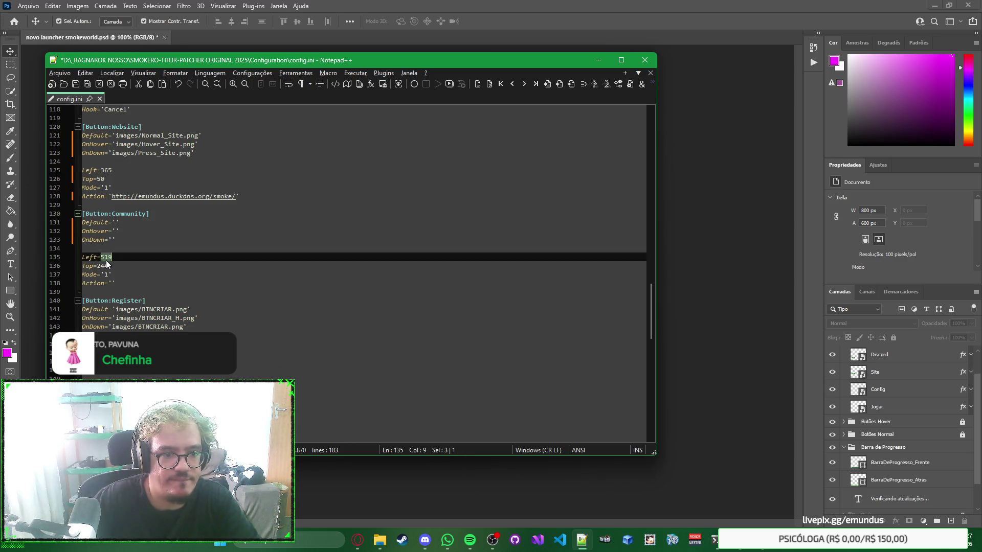
{"action": "key", "text": "Delete"}
{"action": "double_click", "coordinate": [106, 266]}
{"action": "key", "text": "Delete"}
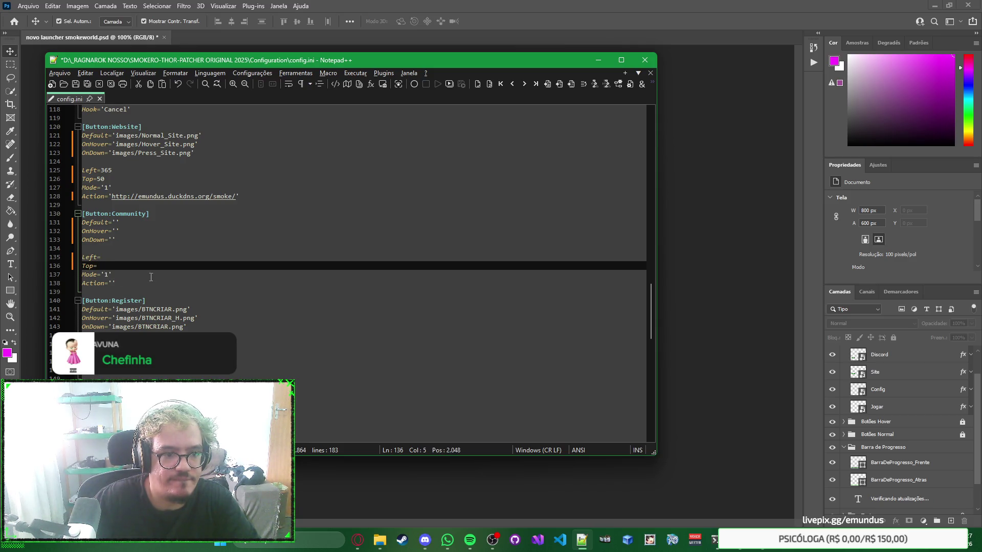
{"action": "double_click", "coordinate": [106, 274]}
{"action": "type", "text": "0"}
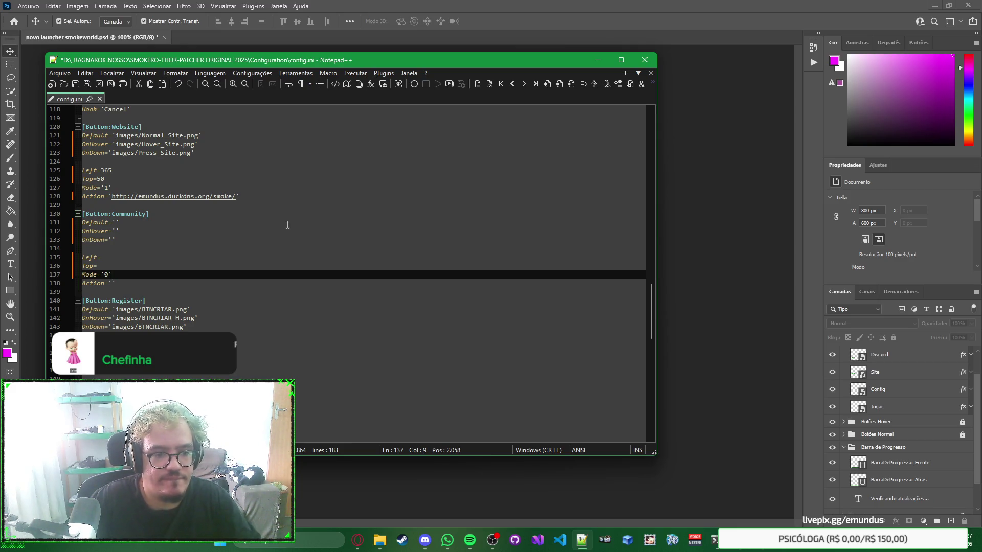
{"action": "scroll", "coordinate": [287, 225], "scroll_direction": "down", "scroll_amount": 3}
{"action": "left_click", "coordinate": [451, 248]}
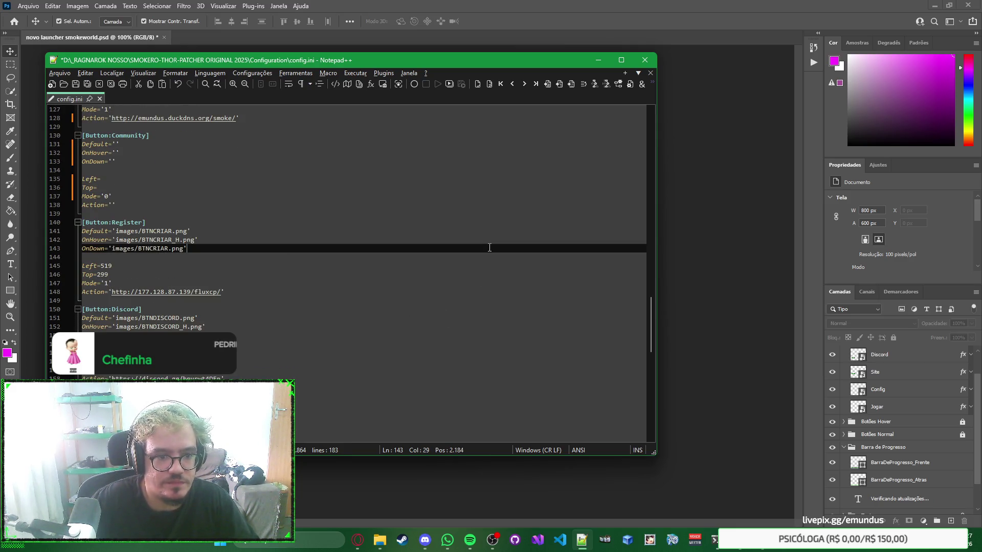
Step: Preview the Smoke World launcher, then delete the Register button's OnDown, OnHover and Default image paths
{"action": "left_click", "coordinate": [663, 545]}
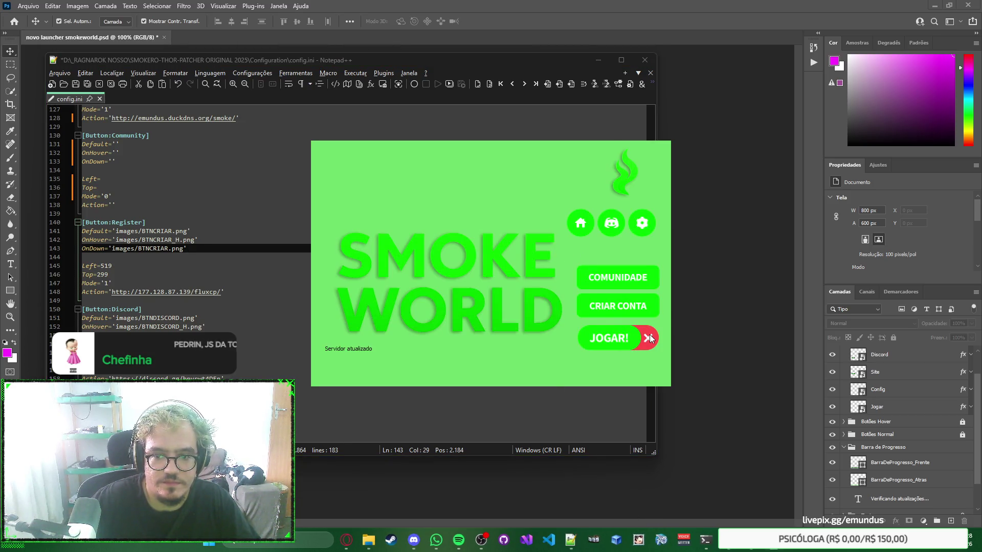
{"action": "left_click", "coordinate": [649, 338]}
{"action": "double_click", "coordinate": [154, 248]}
{"action": "left_click_drag", "start_coordinate": [186, 249], "coordinate": [114, 248]}
{"action": "key", "text": "Delete"}
{"action": "double_click", "coordinate": [127, 240]}
{"action": "left_click_drag", "start_coordinate": [196, 239], "coordinate": [116, 240]}
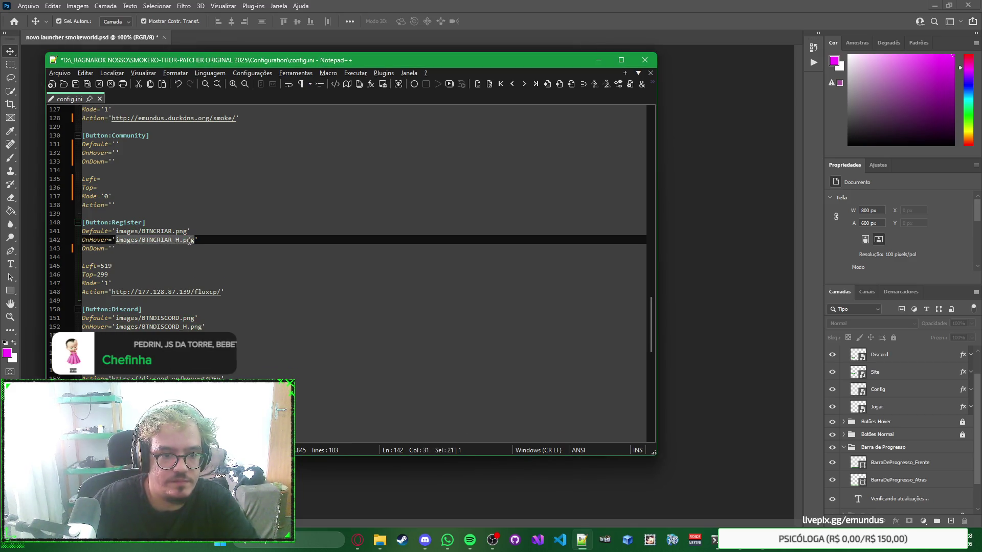
{"action": "key", "text": "Delete"}
{"action": "left_click_drag", "start_coordinate": [187, 231], "coordinate": [129, 231]}
{"action": "key", "text": "Delete"}
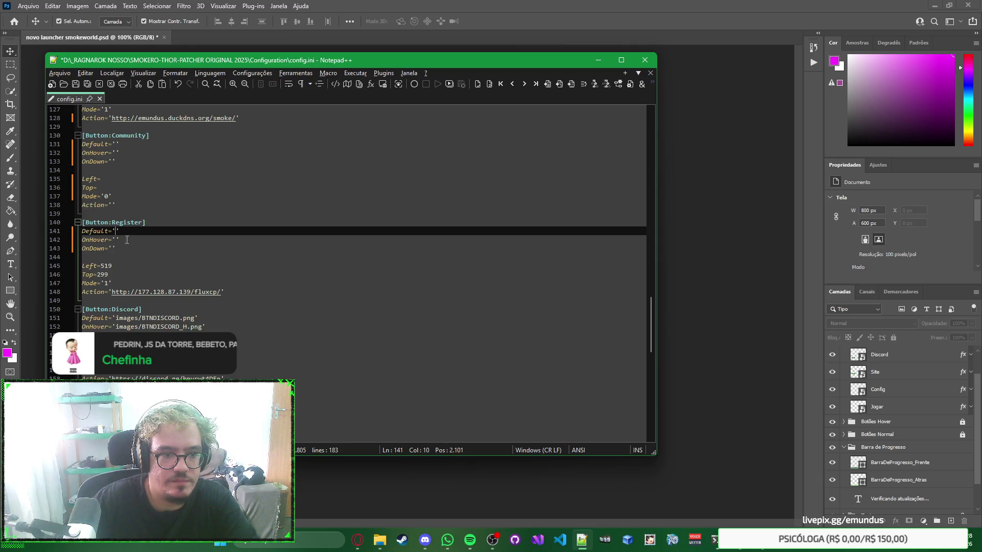
Step: Blank the Register Left (519) and Top values and set its Mode to 0
{"action": "double_click", "coordinate": [105, 266]}
{"action": "key", "text": "Delete"}
{"action": "left_click", "coordinate": [105, 274]}
{"action": "double_click", "coordinate": [105, 274]}
{"action": "key", "text": "Delete"}
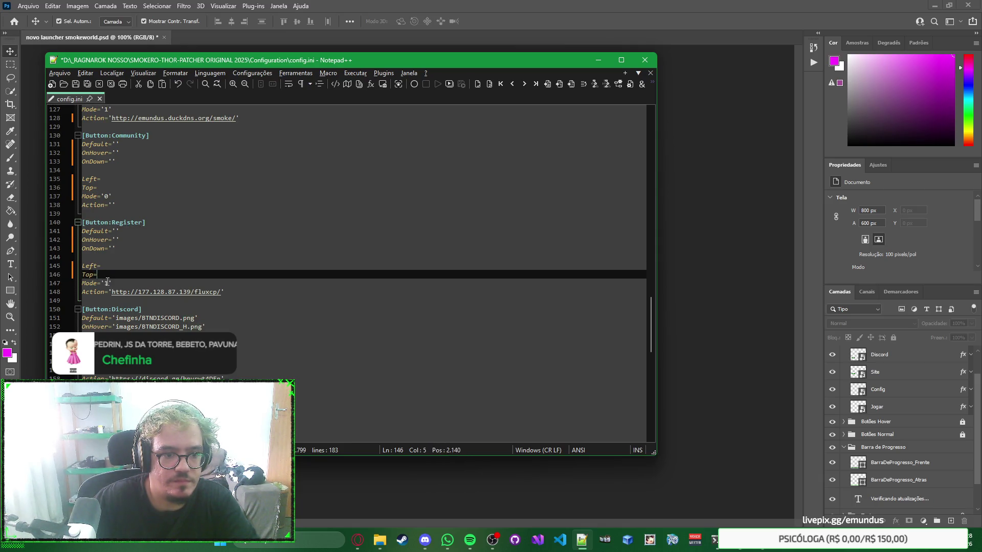
{"action": "double_click", "coordinate": [105, 283]}
{"action": "type", "text": "0"}
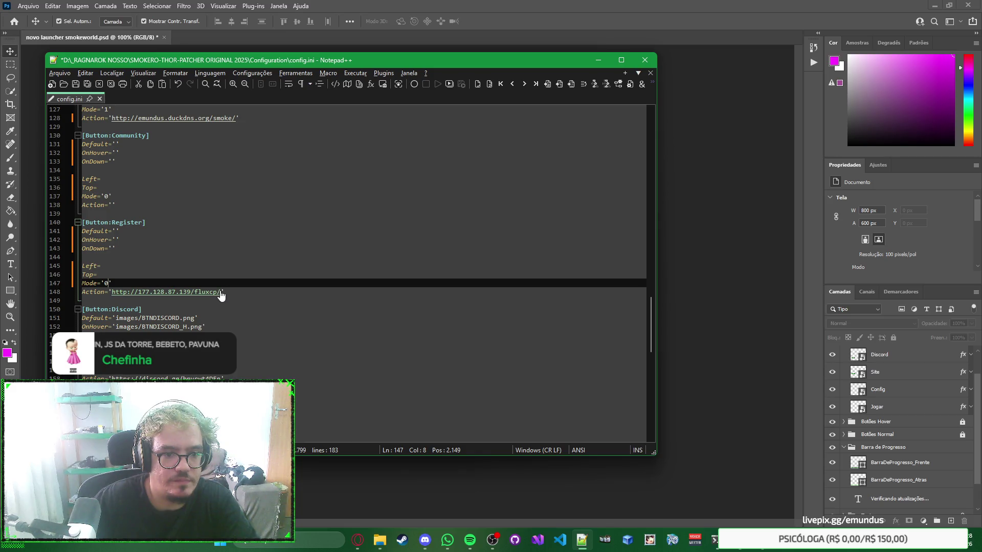
{"action": "scroll", "coordinate": [235, 289], "scroll_direction": "down", "scroll_amount": 1}
{"action": "scroll", "coordinate": [235, 289], "scroll_direction": "down", "scroll_amount": 3}
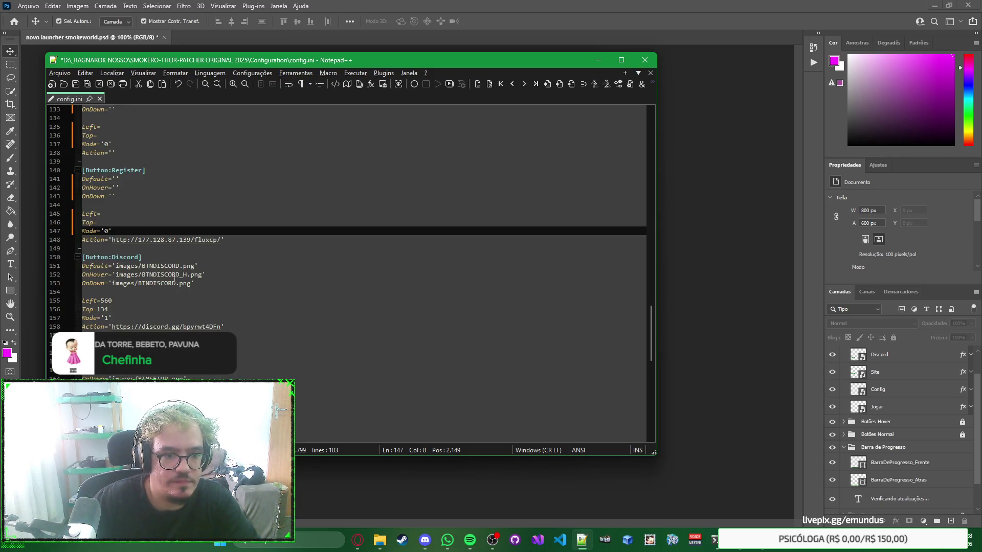
Step: Check the Discord button layer's position in the Photoshop launcher design against config.ini
{"action": "left_click", "coordinate": [395, 26]}
{"action": "left_click", "coordinate": [296, 385]}
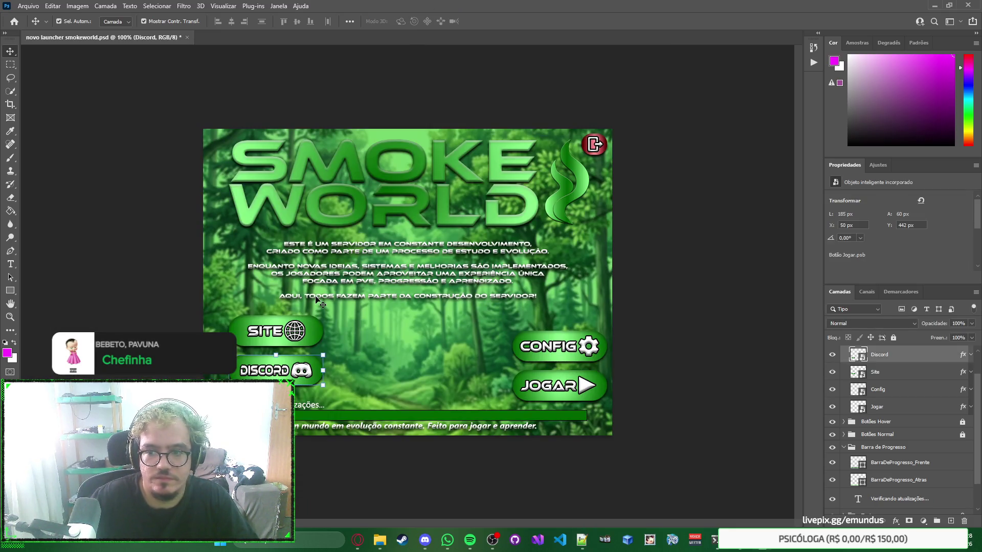
{"action": "key", "text": "alt+Tab"}
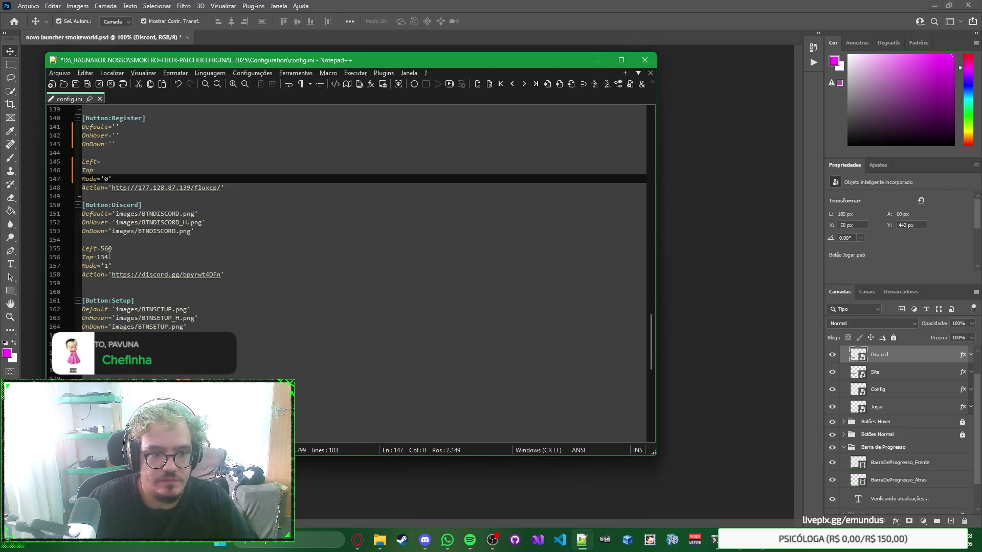
{"action": "scroll", "coordinate": [112, 245], "scroll_direction": "up", "scroll_amount": 5}
{"action": "scroll", "coordinate": [112, 246], "scroll_direction": "down", "scroll_amount": 4}
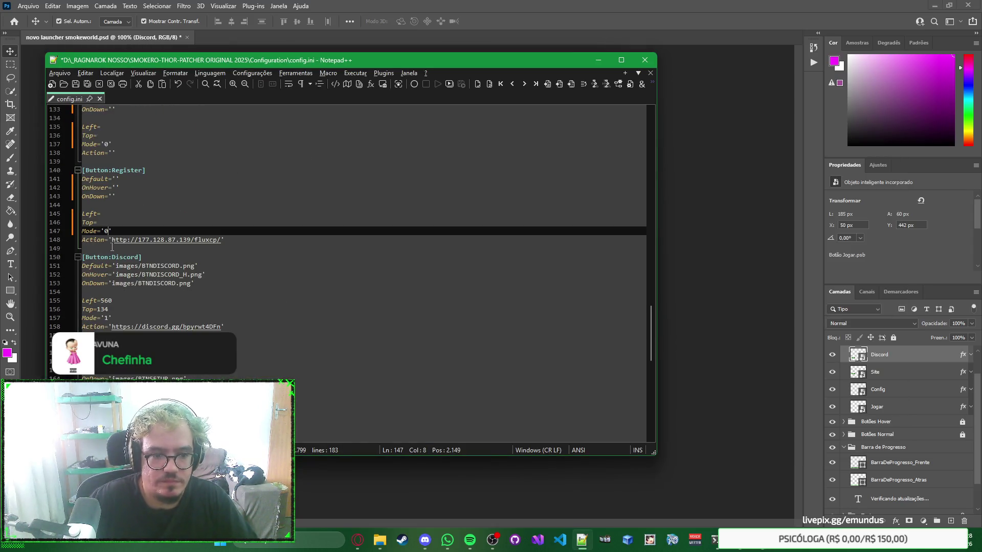
{"action": "key", "text": "alt+Tab"}
{"action": "key", "text": "alt+Tab"}
{"action": "scroll", "coordinate": [112, 247], "scroll_direction": "up", "scroll_amount": 15}
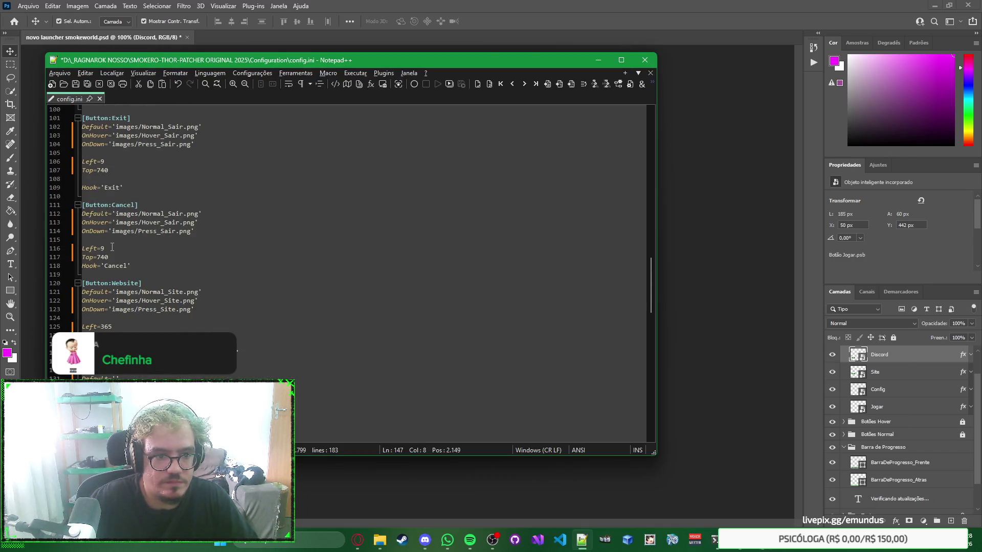
{"action": "scroll", "coordinate": [112, 247], "scroll_direction": "up", "scroll_amount": 6}
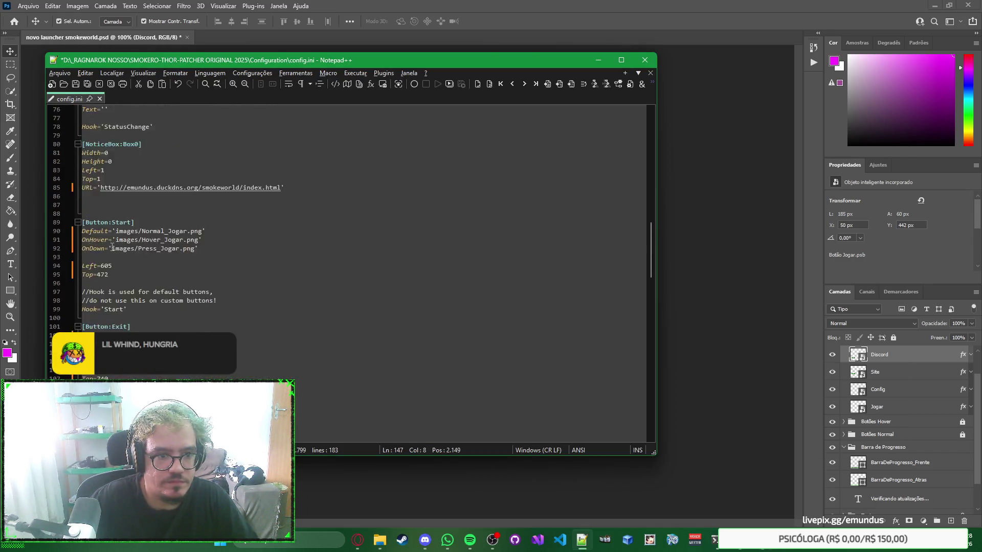
{"action": "scroll", "coordinate": [111, 246], "scroll_direction": "down", "scroll_amount": 11}
{"action": "scroll", "coordinate": [111, 246], "scroll_direction": "down", "scroll_amount": 5}
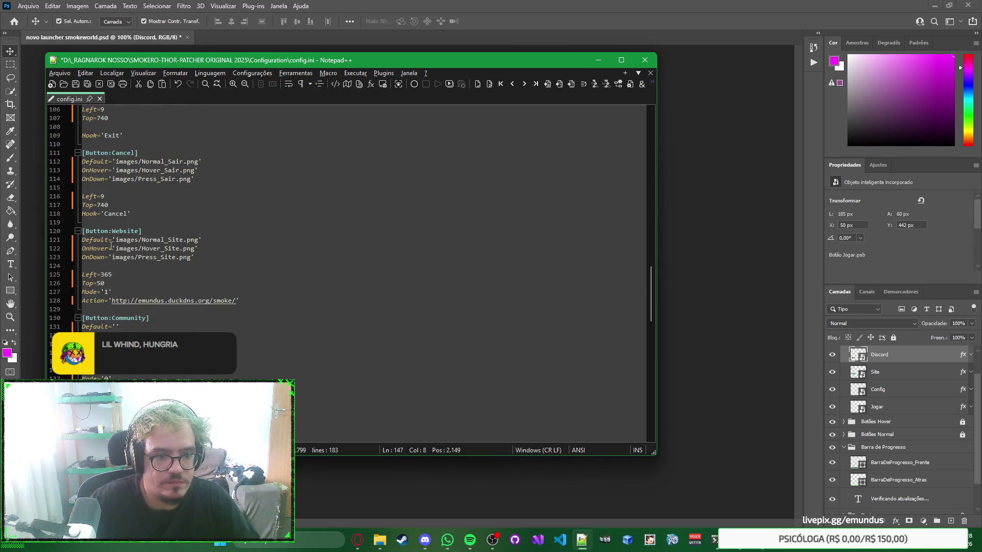
{"action": "scroll", "coordinate": [115, 231], "scroll_direction": "down", "scroll_amount": 9}
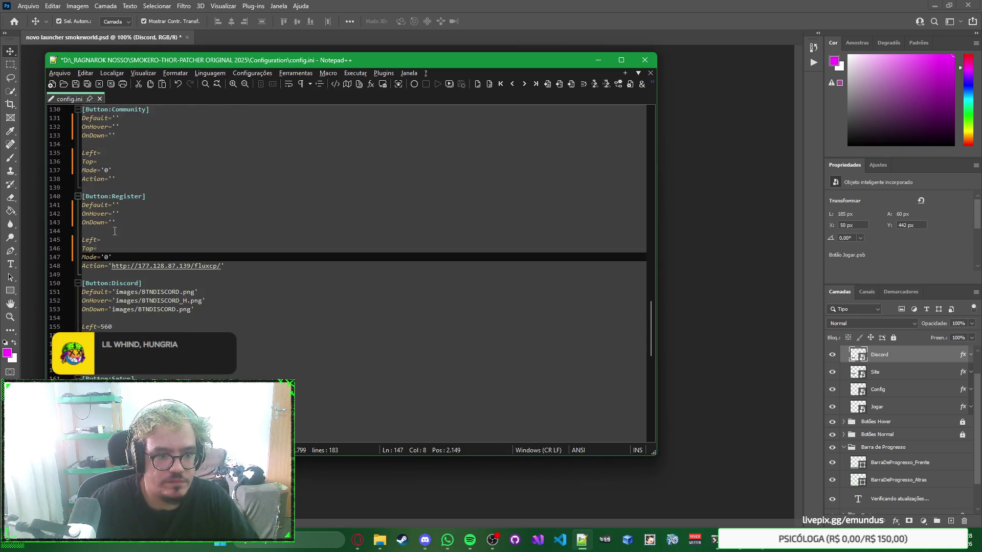
{"action": "scroll", "coordinate": [114, 231], "scroll_direction": "up", "scroll_amount": 2}
{"action": "scroll", "coordinate": [126, 244], "scroll_direction": "down", "scroll_amount": 1}
{"action": "scroll", "coordinate": [126, 244], "scroll_direction": "up", "scroll_amount": 1}
{"action": "scroll", "coordinate": [131, 246], "scroll_direction": "down", "scroll_amount": 1}
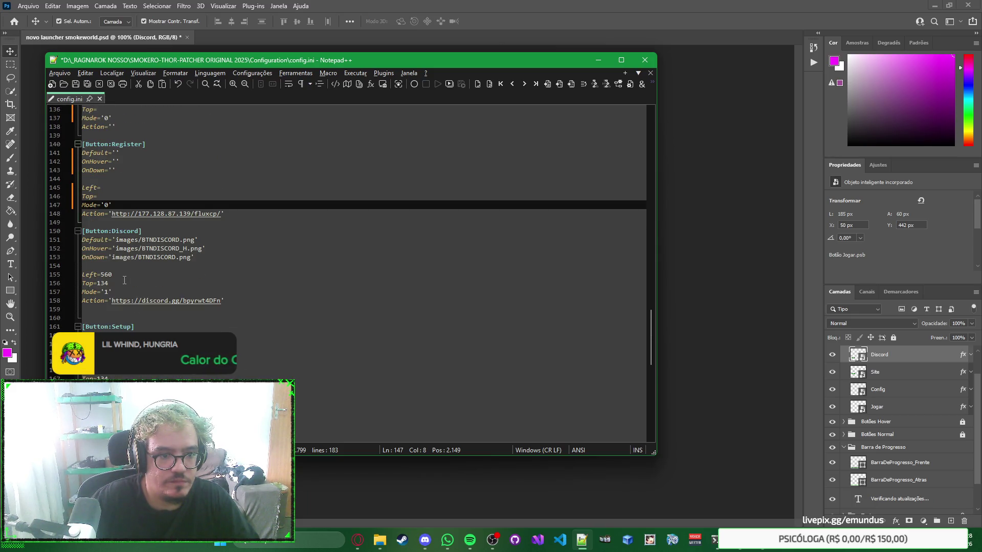
Step: Change the Discord button's Top from 134 to 50 and Left from 560 to 442
{"action": "left_click", "coordinate": [117, 283]}
{"action": "key", "text": "BackSpace"}
{"action": "key", "text": "BackSpace"}
{"action": "key", "text": "BackSpace"}
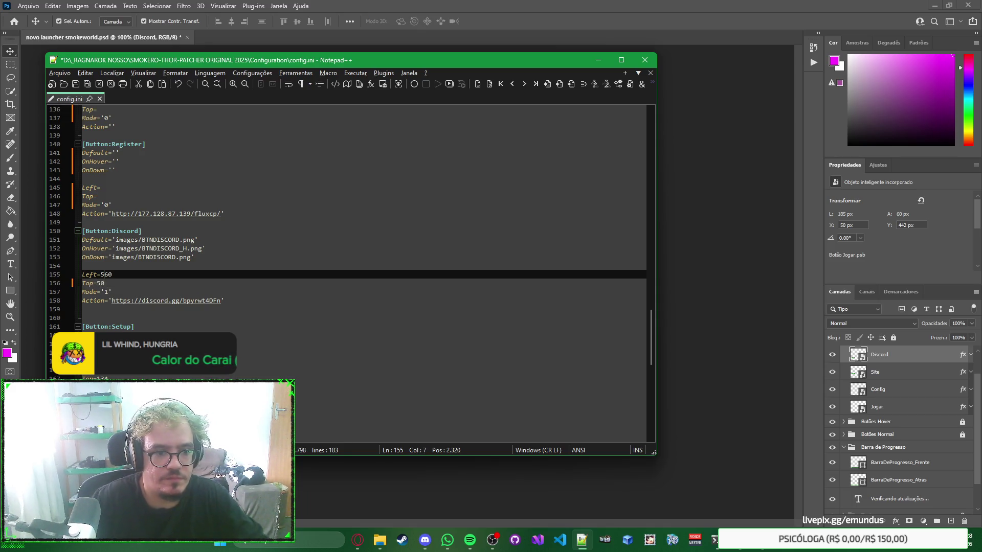
{"action": "key", "text": "alt+Tab"}
{"action": "key", "text": "alt+Tab"}
{"action": "type", "text": "50"}
{"action": "key", "text": "Up"}
{"action": "key", "text": "End"}
{"action": "key", "text": "shift+Left"}
{"action": "key", "text": "shift+Left"}
{"action": "type", "text": "442"}
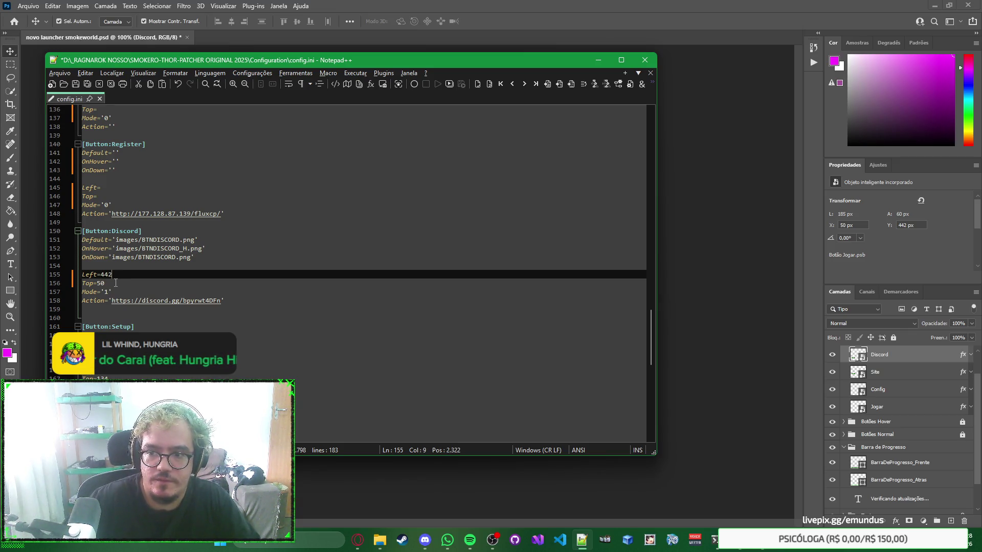
Step: Review the Discord entry and select BTNDISCORD in its default image line
{"action": "scroll", "coordinate": [161, 290], "scroll_direction": "down", "scroll_amount": 1}
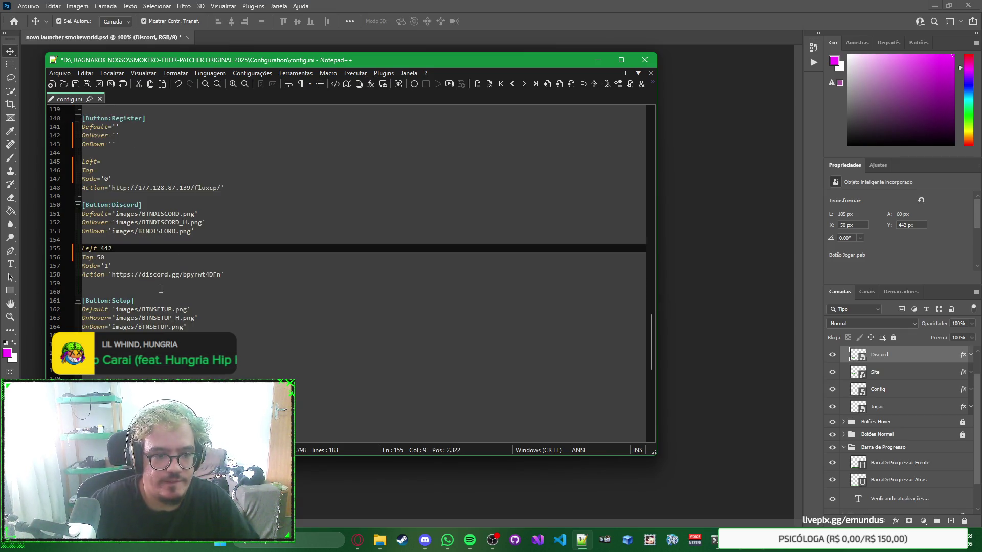
{"action": "left_click", "coordinate": [222, 276]}
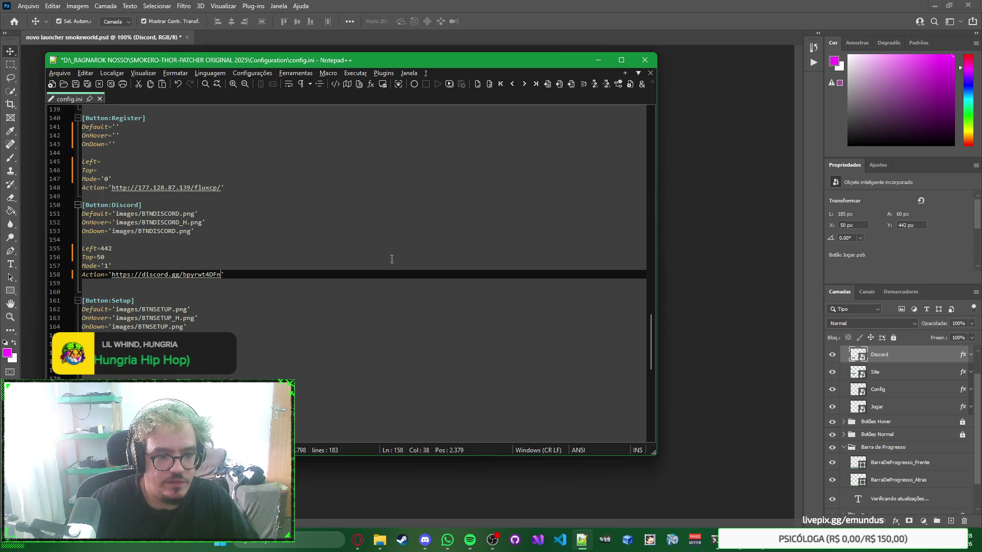
{"action": "left_click", "coordinate": [447, 260]}
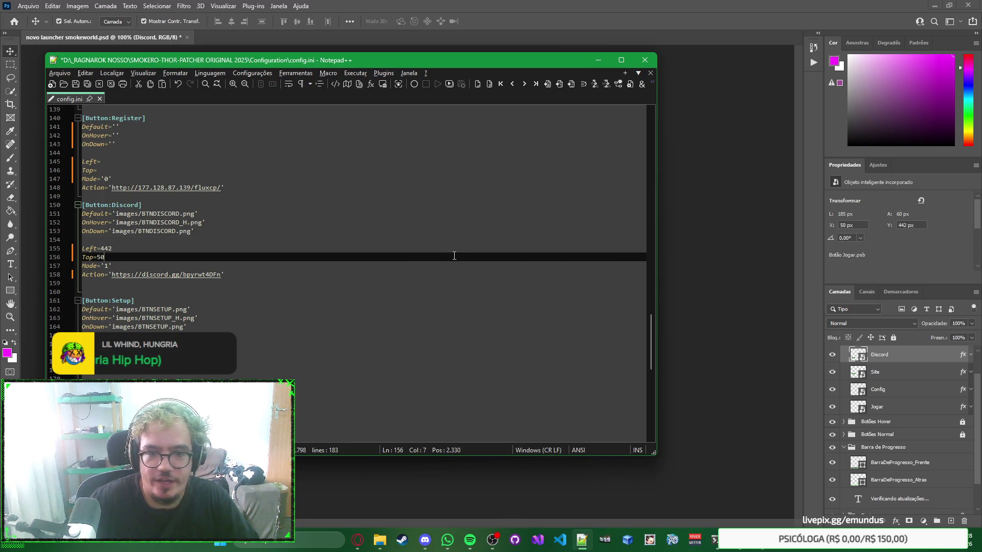
{"action": "scroll", "coordinate": [368, 212], "scroll_direction": "down", "scroll_amount": 3}
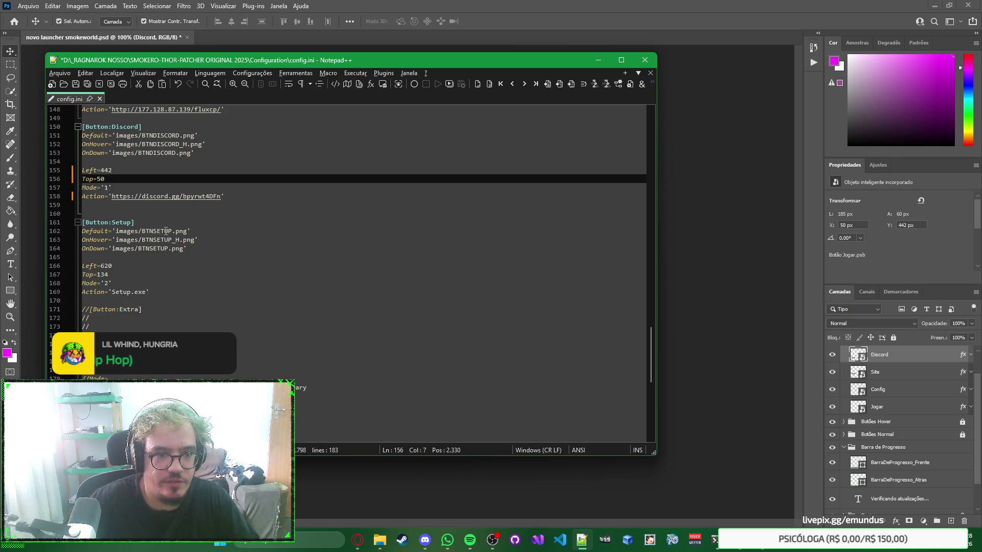
{"action": "scroll", "coordinate": [165, 231], "scroll_direction": "up", "scroll_amount": 11}
{"action": "scroll", "coordinate": [244, 225], "scroll_direction": "down", "scroll_amount": 2}
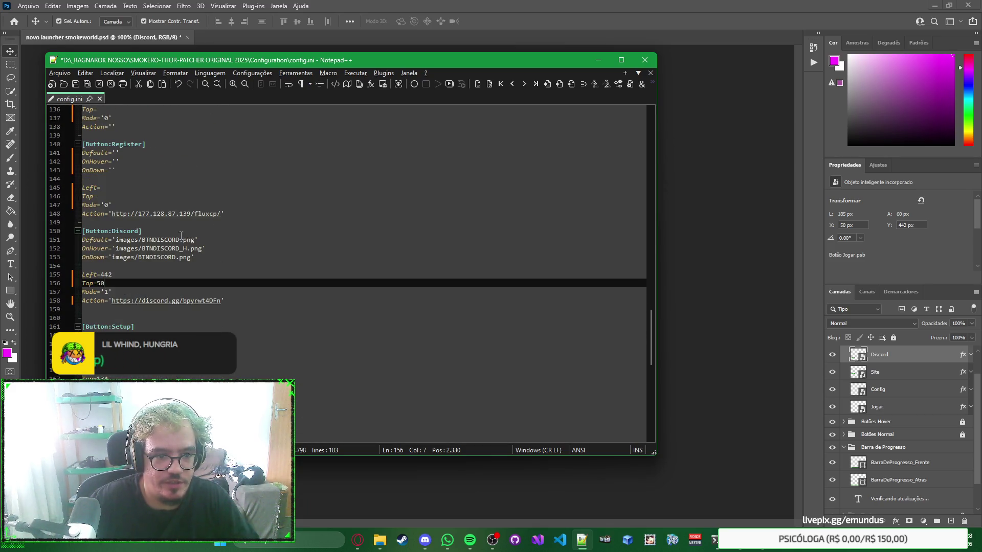
{"action": "double_click", "coordinate": [160, 240]}
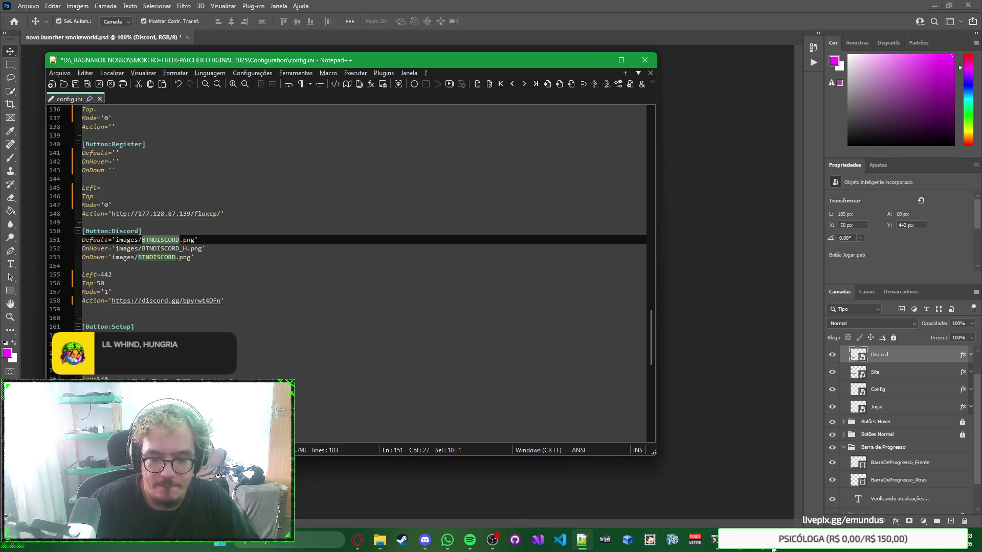
Step: Rename the Discord button's default image to Normal_Discord
{"action": "mouse_move", "coordinate": [379, 539]}
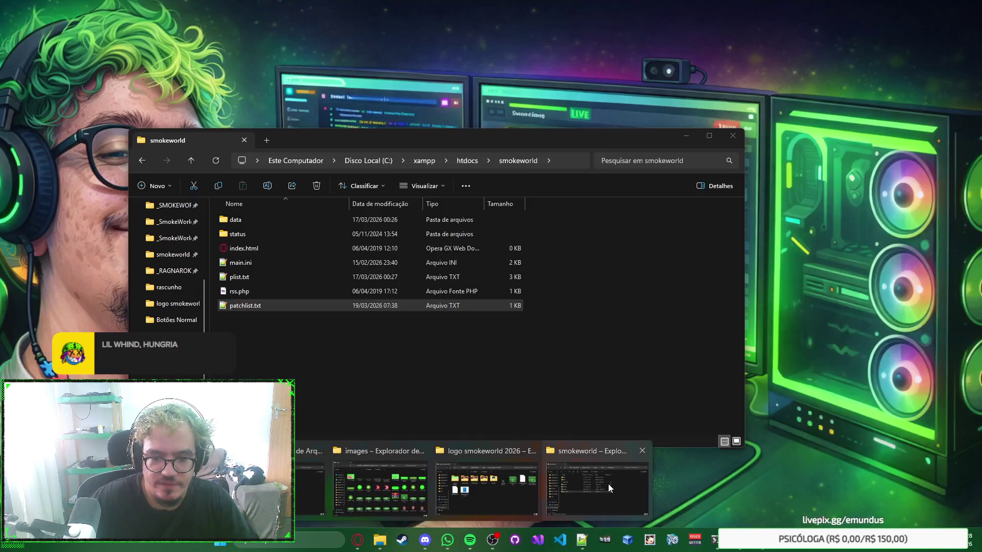
{"action": "left_click", "coordinate": [609, 483]}
{"action": "left_click", "coordinate": [454, 66]}
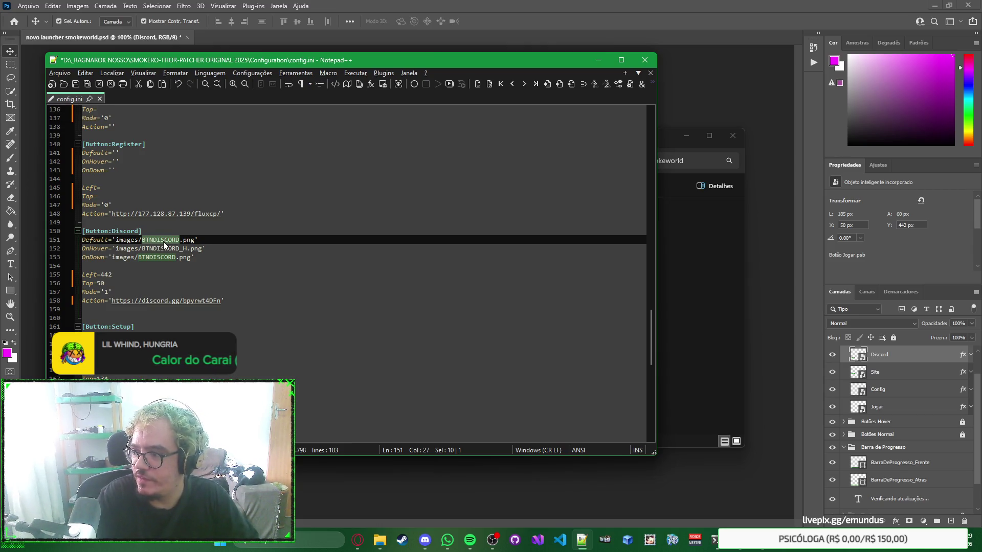
{"action": "type", "text": "NormalDiscor"}
{"action": "key", "text": "BackSpace"}
{"action": "key", "text": "BackSpace"}
{"action": "key", "text": "BackSpace"}
{"action": "type", "text": "_Discord"}
Step: Set the Discord hover and pressed images to Hover_Discord and Press_Discord
{"action": "left_click_drag", "start_coordinate": [187, 248], "coordinate": [142, 248]}
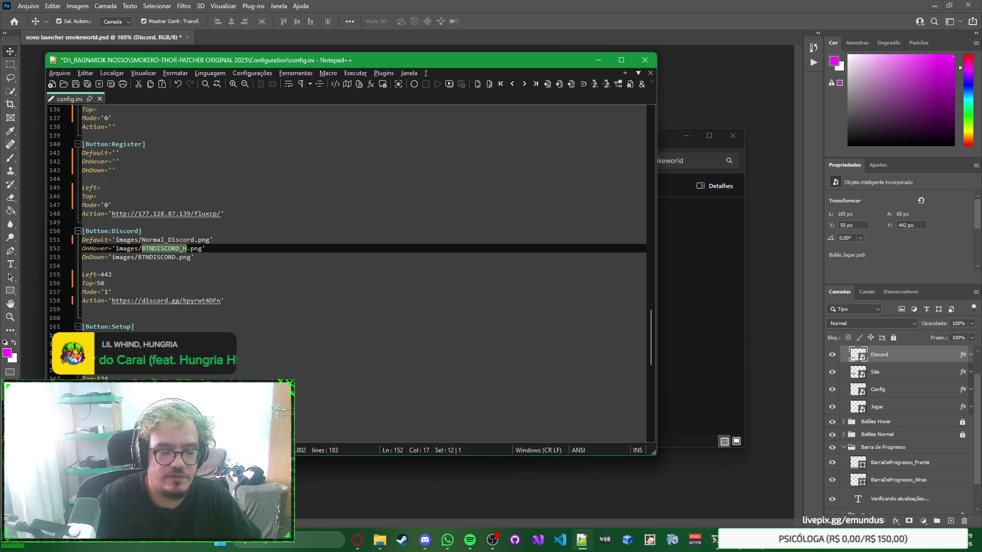
{"action": "type", "text": "Hover_DIs"}
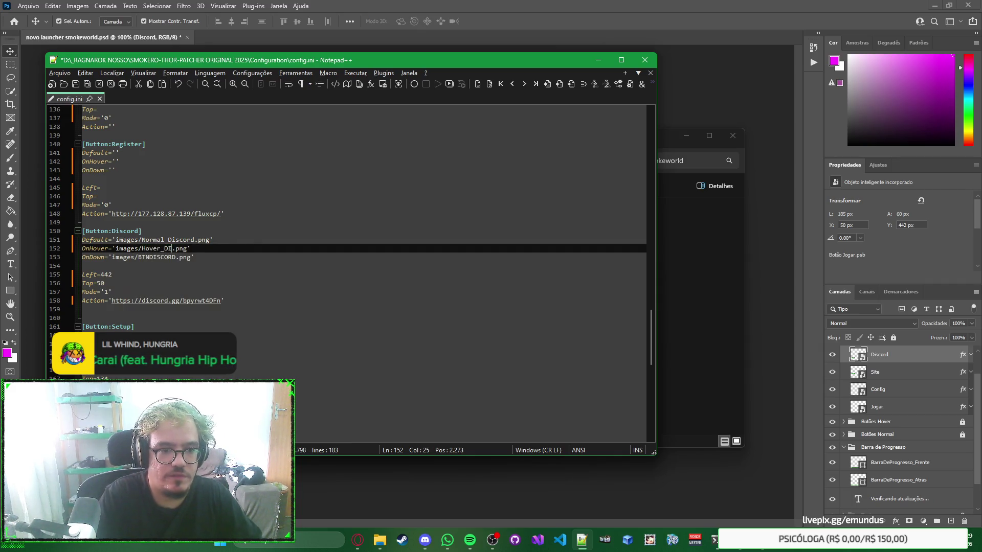
{"action": "key", "text": "BackSpace"}
{"action": "key", "text": "BackSpace"}
{"action": "type", "text": "iscord"}
{"action": "left_click", "coordinate": [180, 257]}
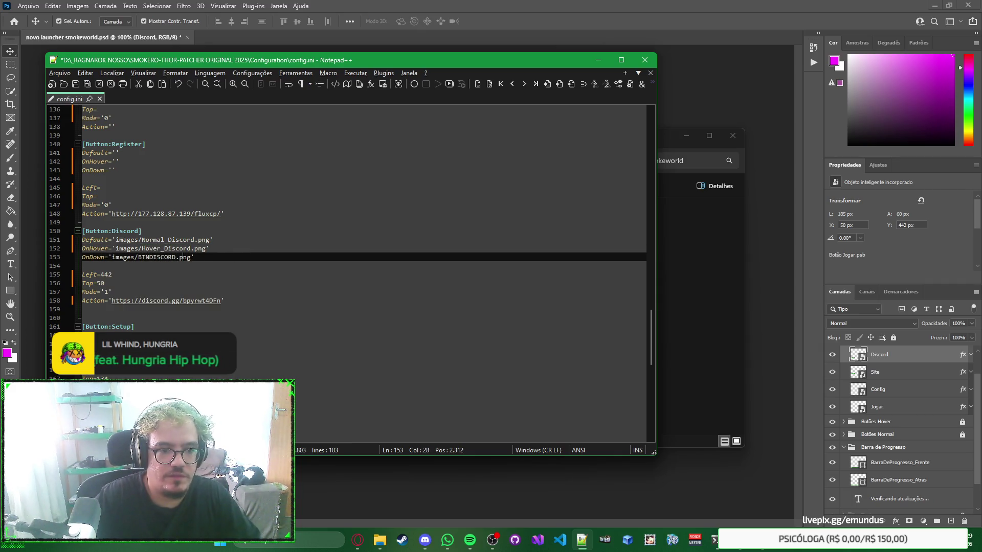
{"action": "key", "text": "ctrl+shift+Left"}
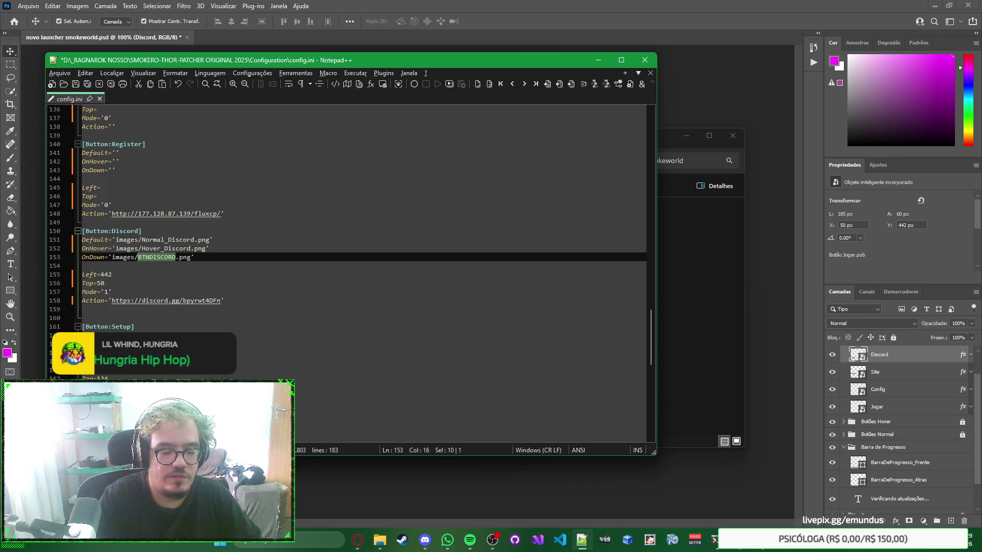
{"action": "type", "text": "Press_Discord"}
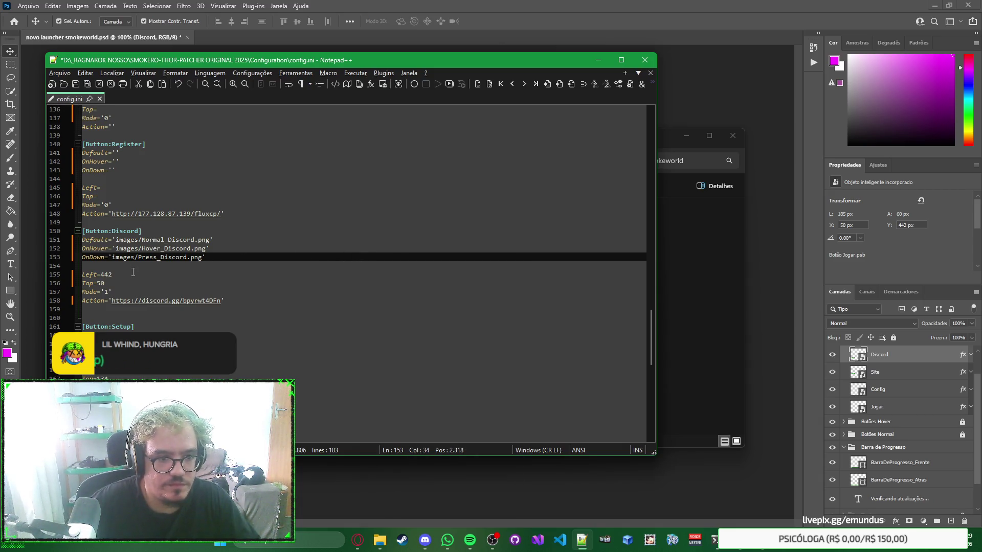
Step: Set the Setup button's default image to Normal_Config
{"action": "scroll", "coordinate": [133, 272], "scroll_direction": "up", "scroll_amount": 4}
{"action": "scroll", "coordinate": [134, 272], "scroll_direction": "down", "scroll_amount": 5}
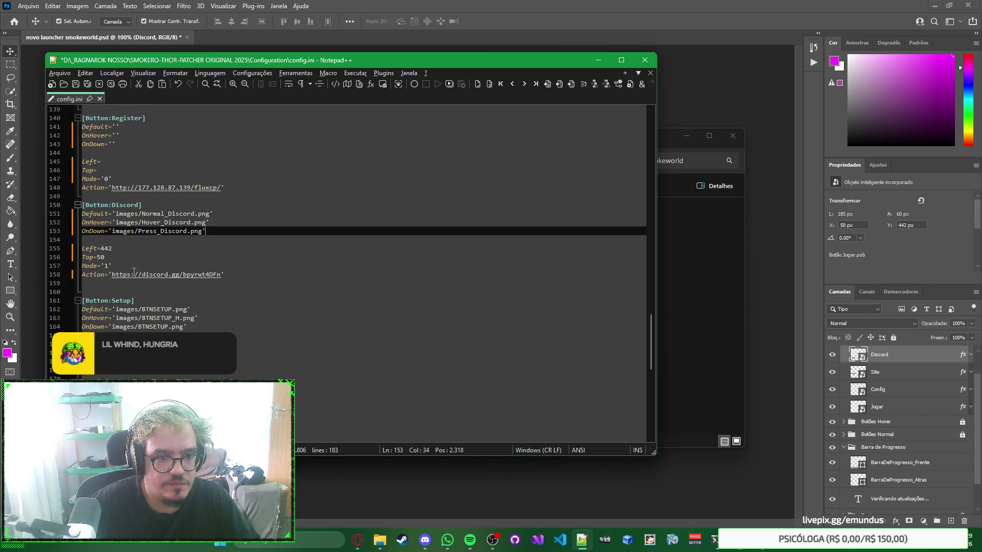
{"action": "scroll", "coordinate": [194, 273], "scroll_direction": "down", "scroll_amount": 1}
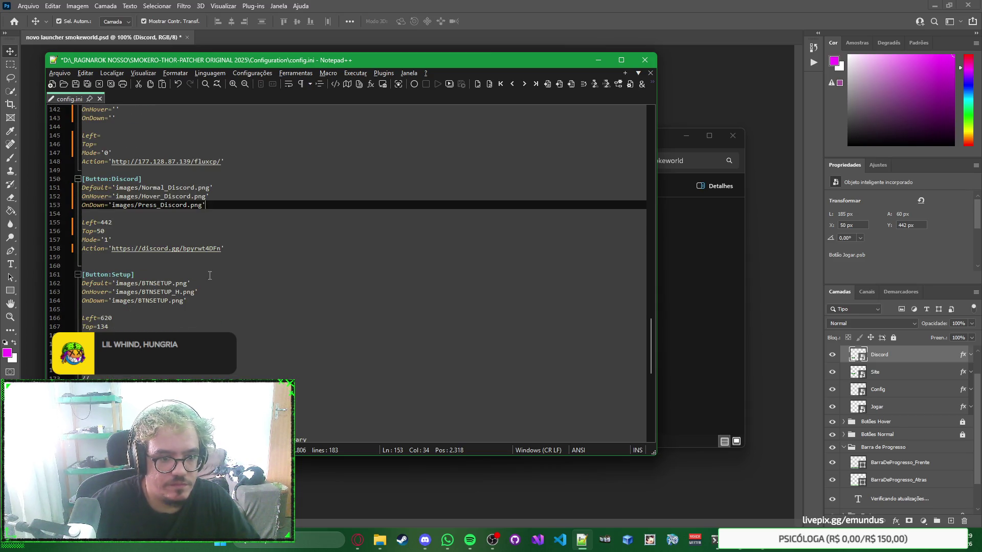
{"action": "scroll", "coordinate": [210, 276], "scroll_direction": "down", "scroll_amount": 1}
{"action": "double_click", "coordinate": [159, 258]}
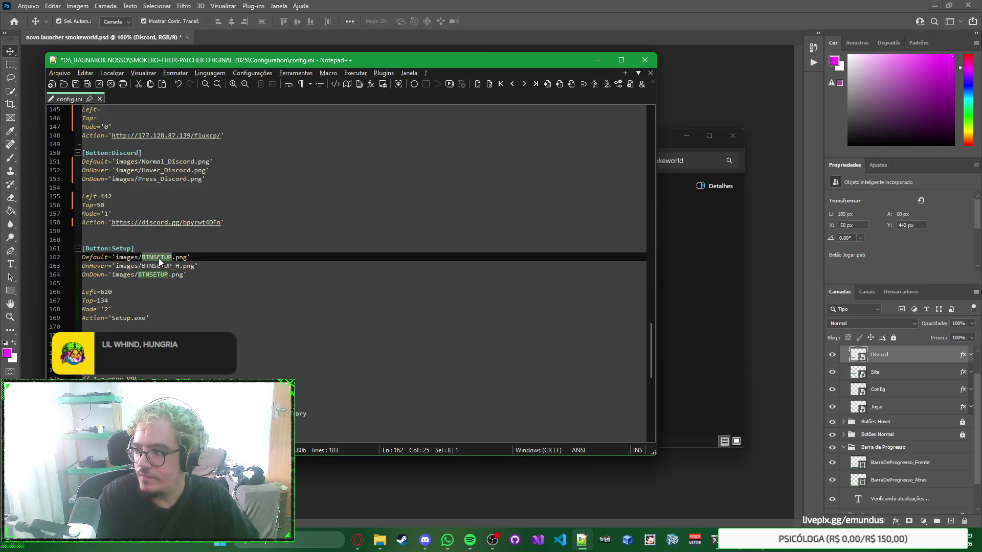
{"action": "type", "text": "Normal_Con"}
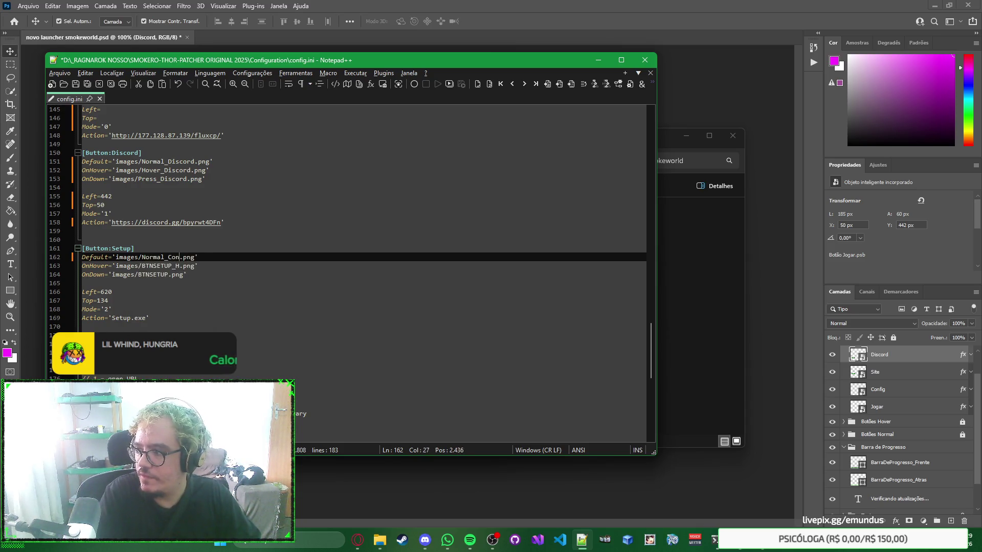
{"action": "type", "text": "fig"}
{"action": "left_click", "coordinate": [186, 266]}
Step: Set the Setup button's hover image to Hover_Config
{"action": "key", "text": "ctrl+shift+Left"}
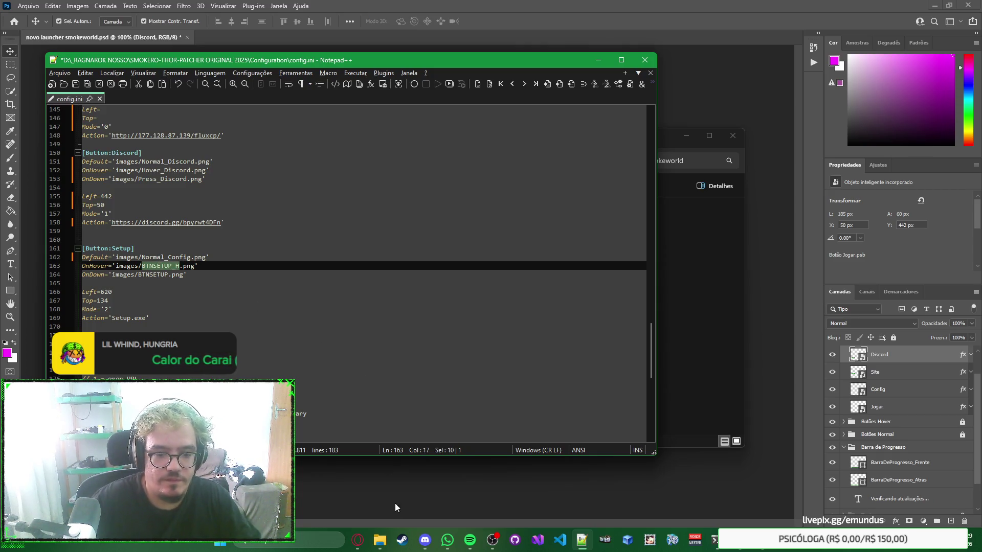
{"action": "left_click", "coordinate": [357, 540]}
{"action": "left_click", "coordinate": [413, 487]}
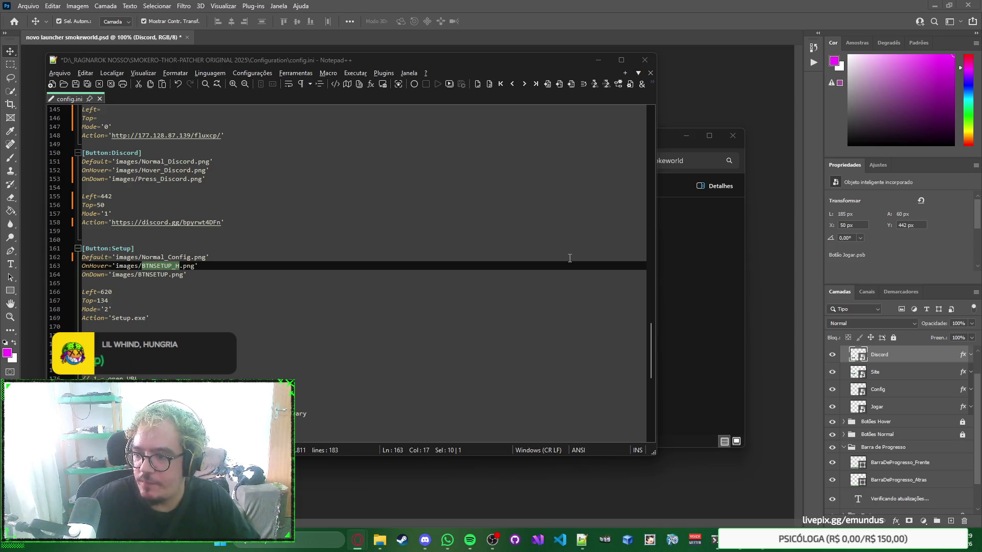
{"action": "left_click", "coordinate": [316, 263]}
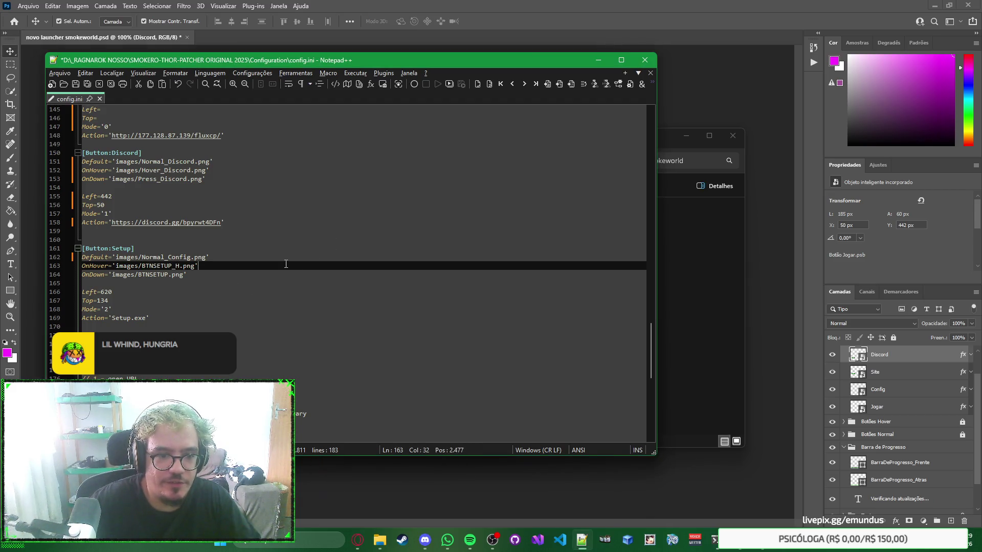
{"action": "double_click", "coordinate": [168, 265]}
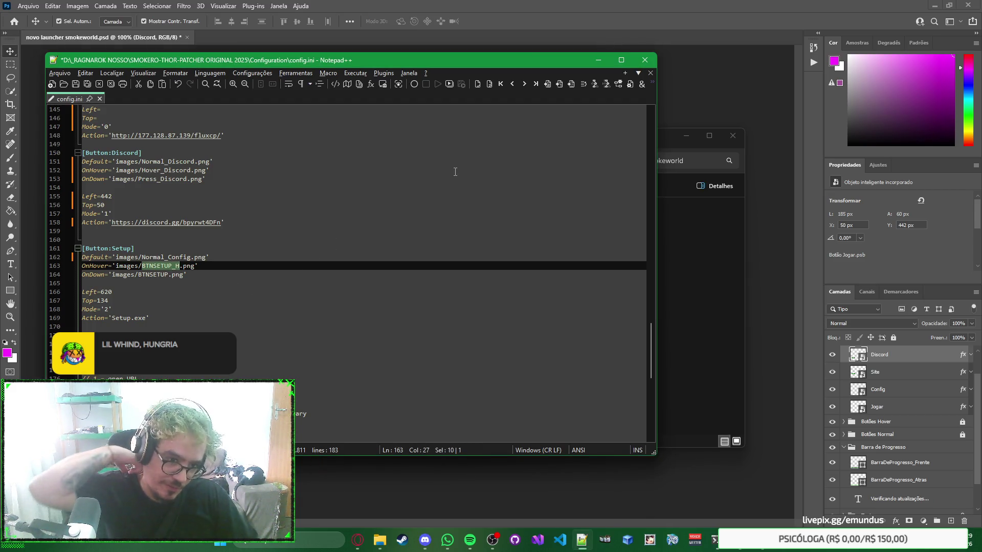
{"action": "key", "text": "alt+Tab"}
{"action": "key", "text": "alt+Tab"}
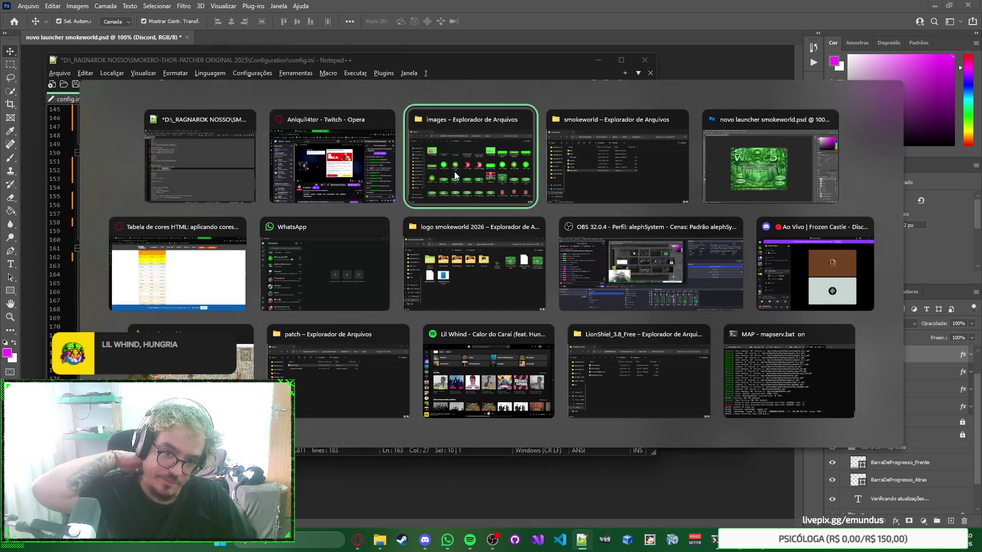
{"action": "key", "text": "alt+Tab"}
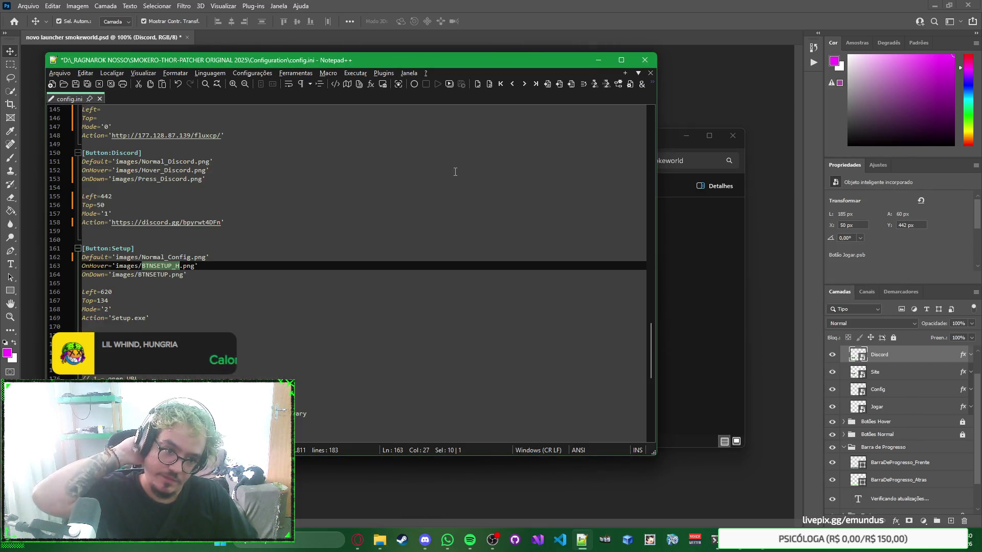
{"action": "type", "text": "Hover_COnf"}
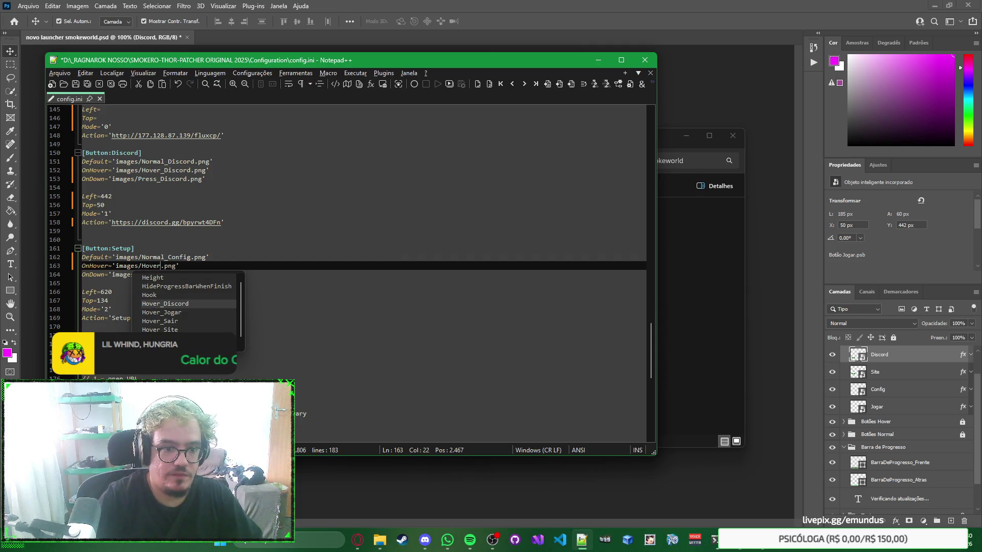
{"action": "key", "text": "BackSpace"}
{"action": "key", "text": "BackSpace"}
{"action": "key", "text": "BackSpace"}
{"action": "type", "text": "onfig"}
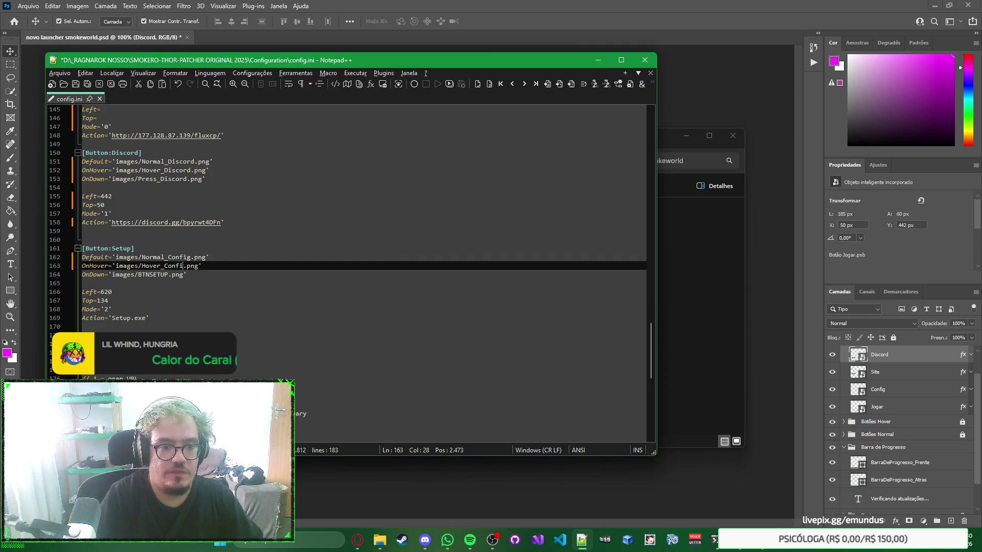
Step: Set the Setup button's pressed image to Press_Config, then select Photoshop's Config layer
{"action": "left_click", "coordinate": [171, 275]}
{"action": "key", "text": "Left"}
{"action": "key", "text": "ctrl+shift+Left"}
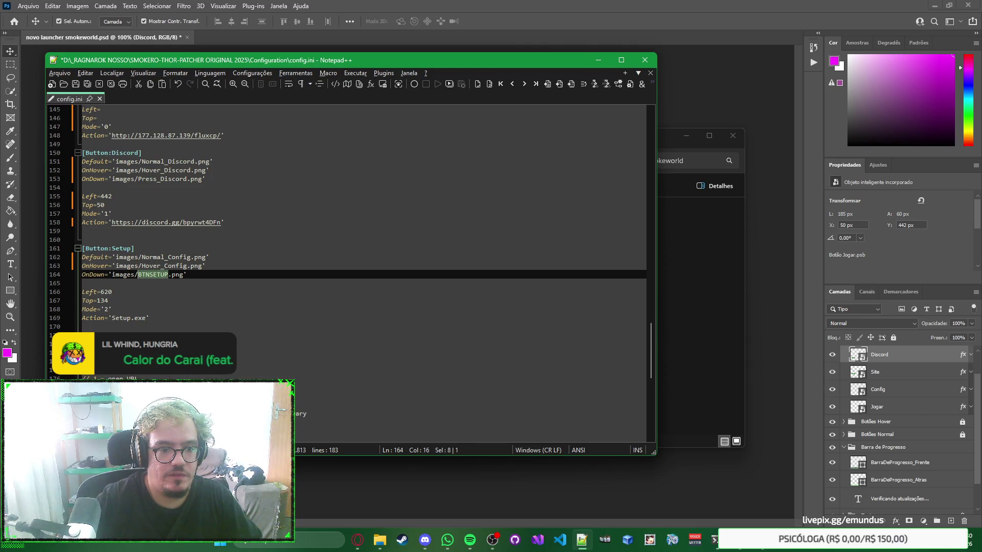
{"action": "type", "text": "Press_Config"}
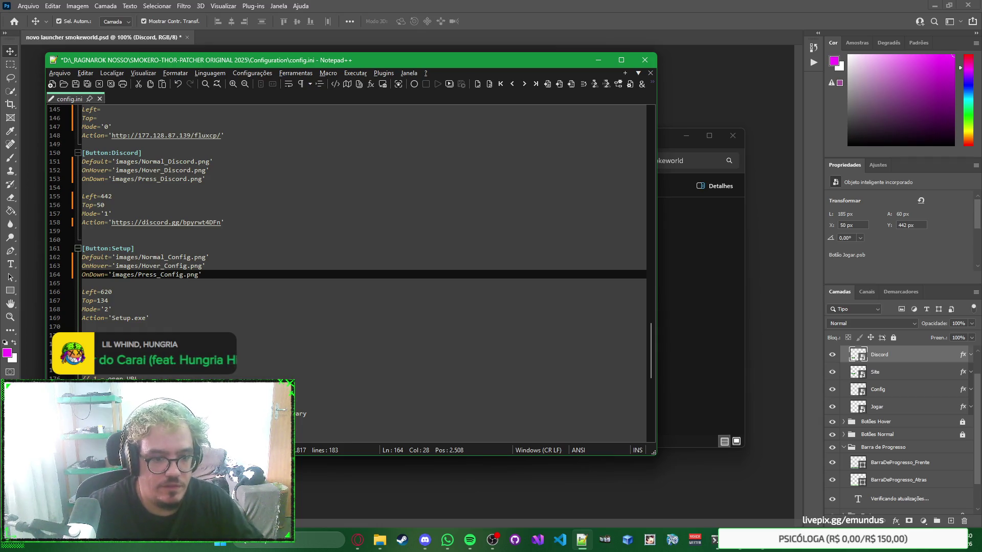
{"action": "scroll", "coordinate": [289, 217], "scroll_direction": "down", "scroll_amount": 2}
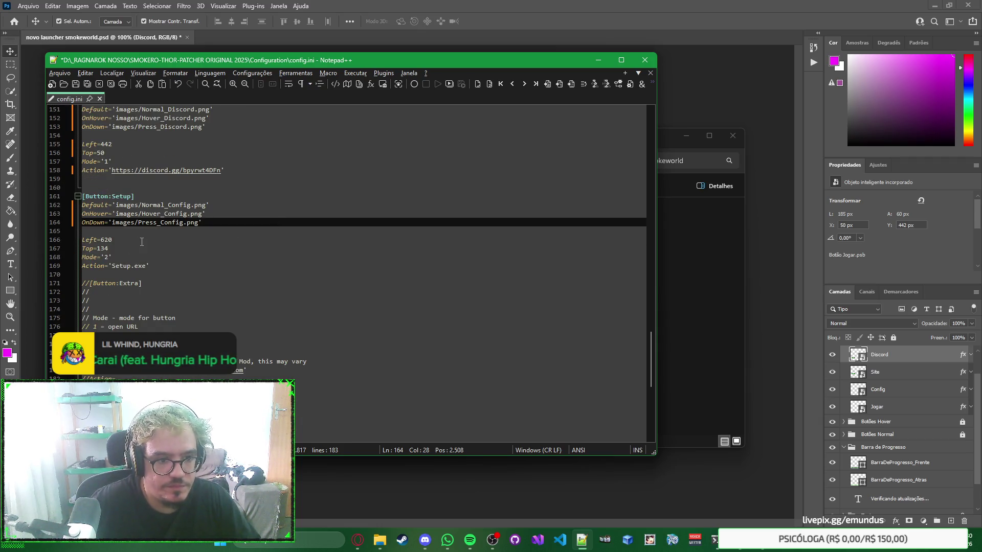
{"action": "left_click", "coordinate": [706, 85]}
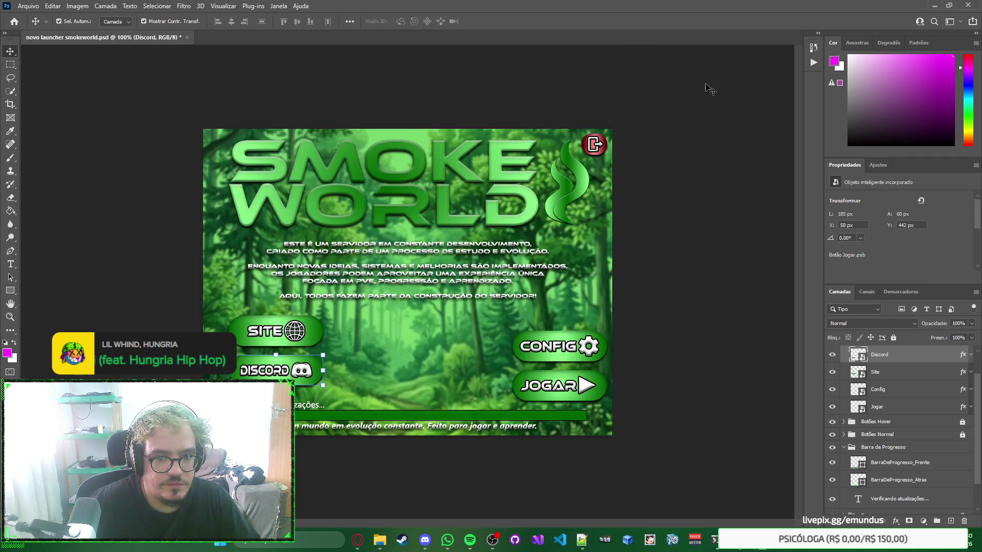
Step: Move the Setup button to Left=605 and Top=395, matching the Config layer's position
{"action": "left_click", "coordinate": [570, 359]}
{"action": "key", "text": "alt+Tab"}
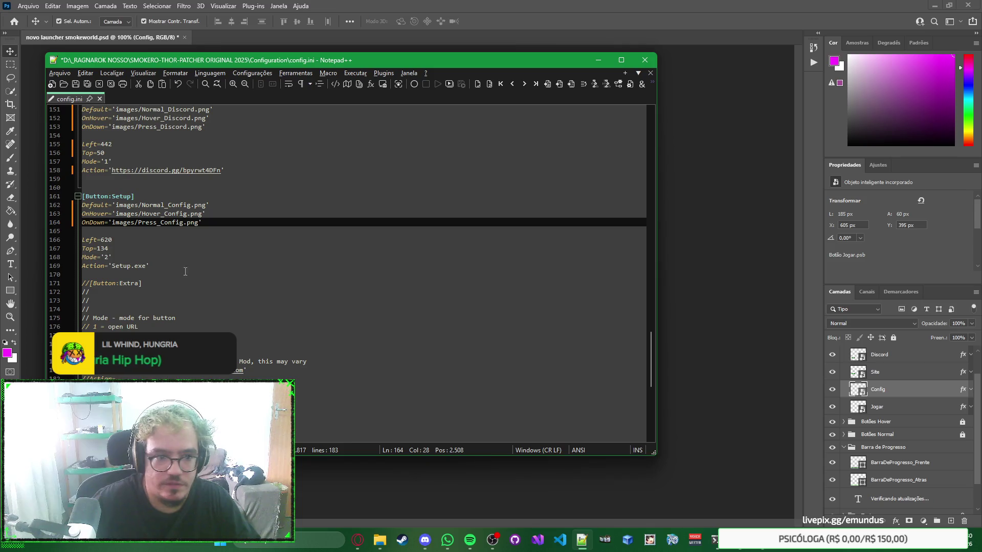
{"action": "double_click", "coordinate": [107, 240]}
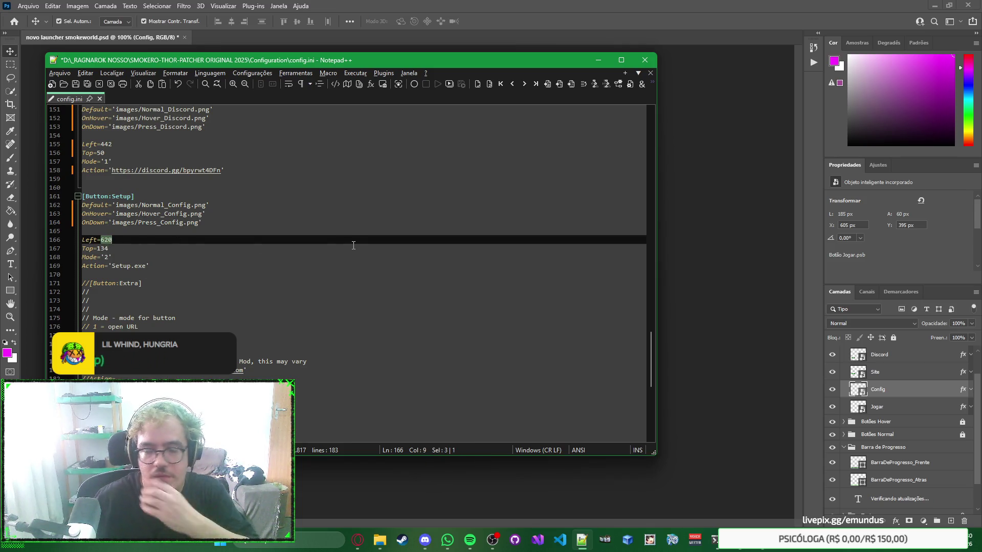
{"action": "scroll", "coordinate": [353, 245], "scroll_direction": "up", "scroll_amount": 6}
{"action": "scroll", "coordinate": [353, 244], "scroll_direction": "up", "scroll_amount": 18}
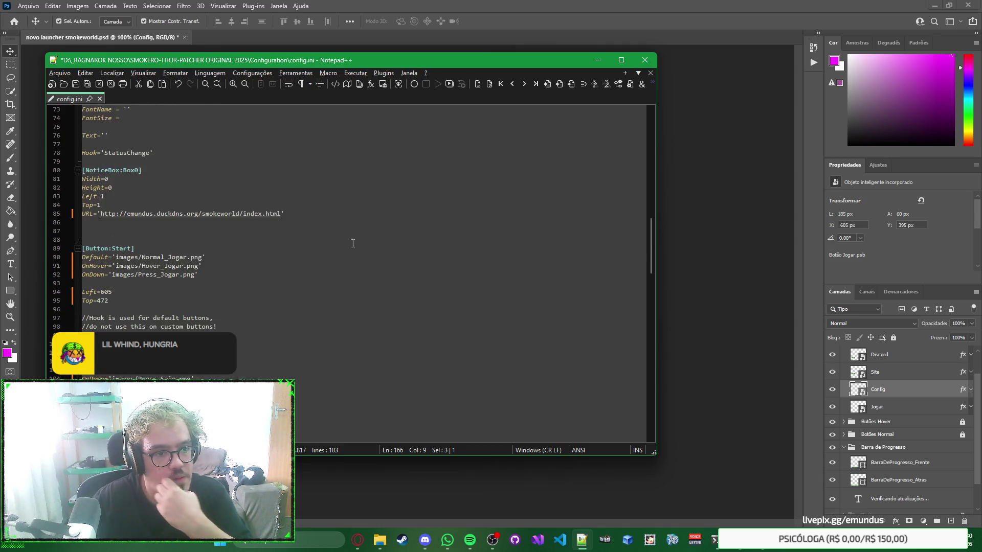
{"action": "scroll", "coordinate": [353, 244], "scroll_direction": "down", "scroll_amount": 20}
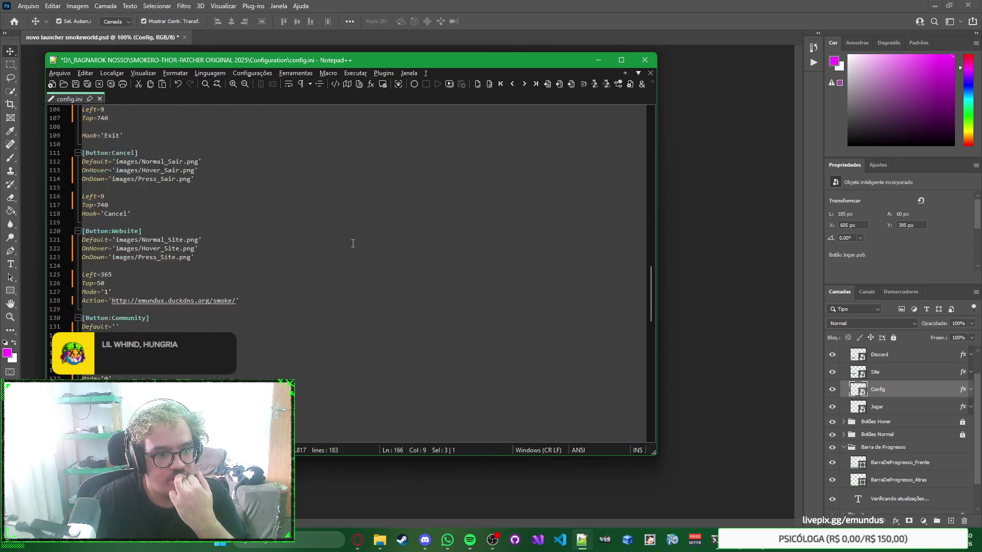
{"action": "scroll", "coordinate": [353, 243], "scroll_direction": "up", "scroll_amount": 5}
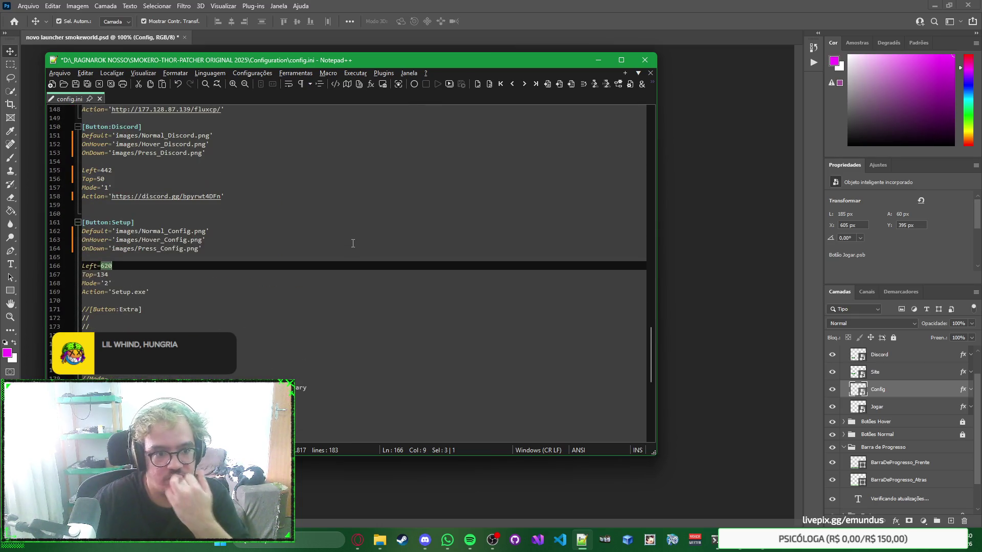
{"action": "type", "text": "605"}
{"action": "key", "text": "Down"}
{"action": "key", "text": "BackSpace"}
{"action": "key", "text": "BackSpace"}
{"action": "key", "text": "BackSpace"}
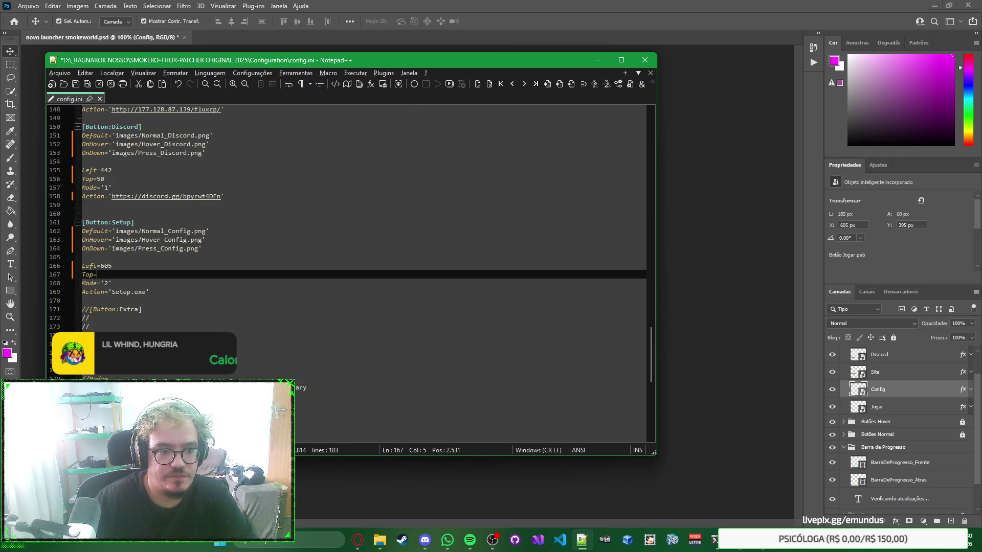
{"action": "type", "text": "395"}
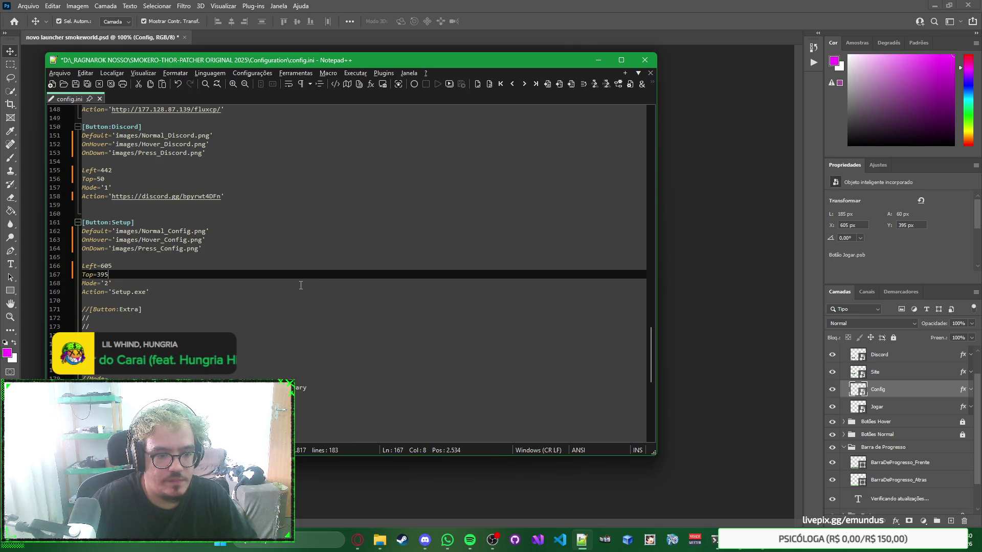
Step: Save config.ini and bring the images folder window over the editor
{"action": "left_click", "coordinate": [323, 281]}
{"action": "scroll", "coordinate": [649, 353], "scroll_direction": "up", "scroll_amount": 2}
{"action": "scroll", "coordinate": [647, 357], "scroll_direction": "down", "scroll_amount": 2}
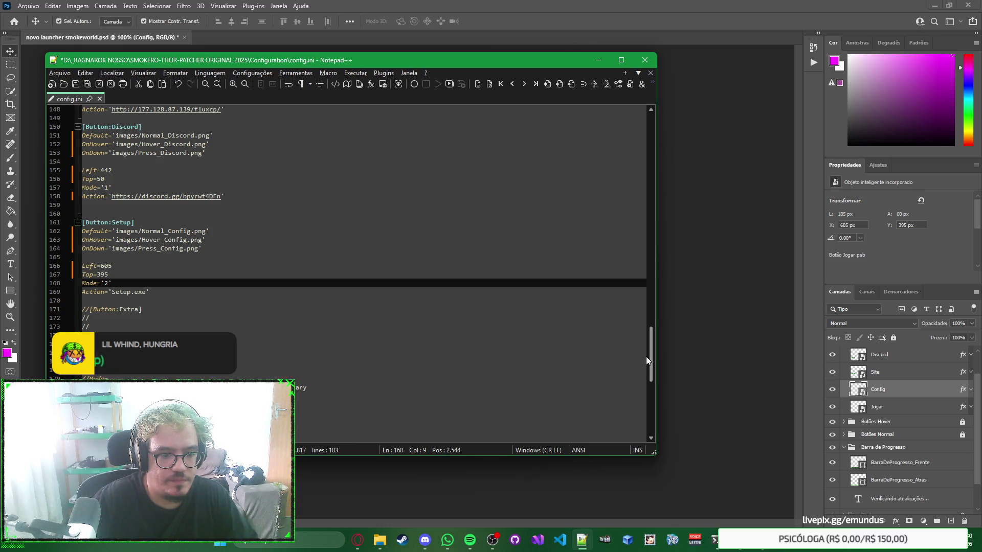
{"action": "mouse_move", "coordinate": [645, 357]}
{"action": "left_mouse_down"}
{"action": "mouse_move", "coordinate": [649, 286]}
{"action": "mouse_move", "coordinate": [635, 360]}
{"action": "left_mouse_up"}
{"action": "key", "text": "ctrl+s"}
{"action": "mouse_move", "coordinate": [379, 539]}
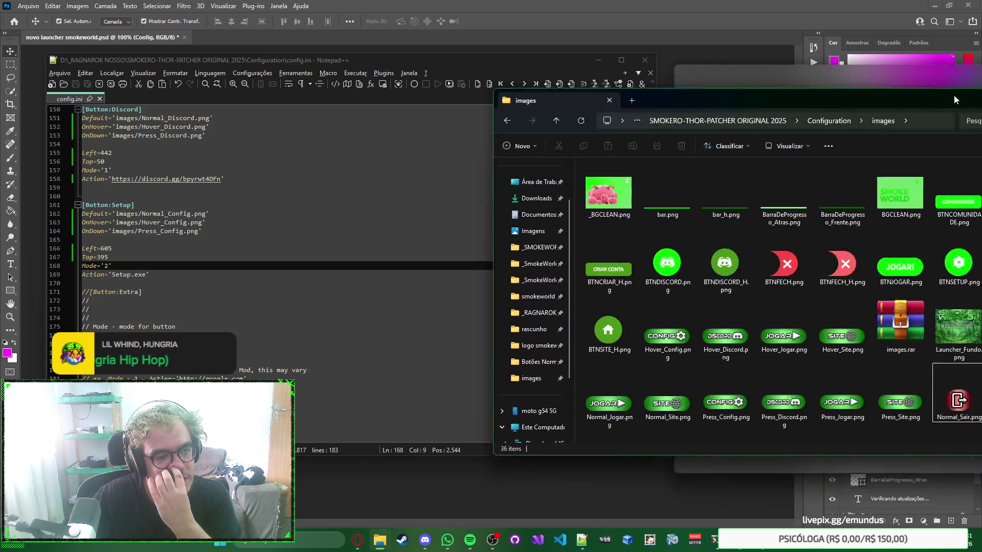
{"action": "mouse_move", "coordinate": [970, 94]}
{"action": "left_mouse_down"}
{"action": "mouse_move", "coordinate": [554, 76]}
{"action": "mouse_move", "coordinate": [576, 87]}
{"action": "left_mouse_up"}
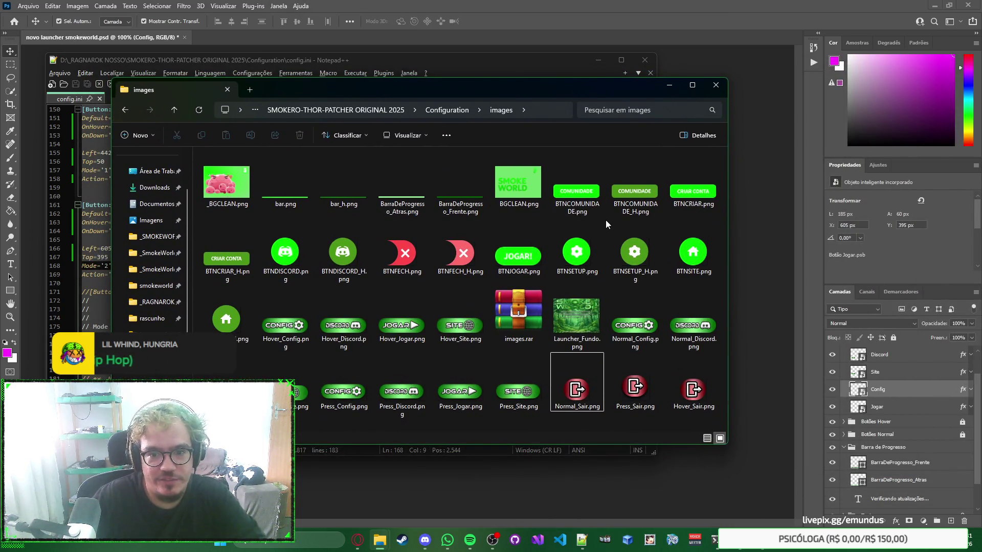
Step: Browse from the images folder up to the project and into EXE, inspecting SmokeROteste.exe
{"action": "key", "text": "alt+Left"}
{"action": "left_click", "coordinate": [605, 181]}
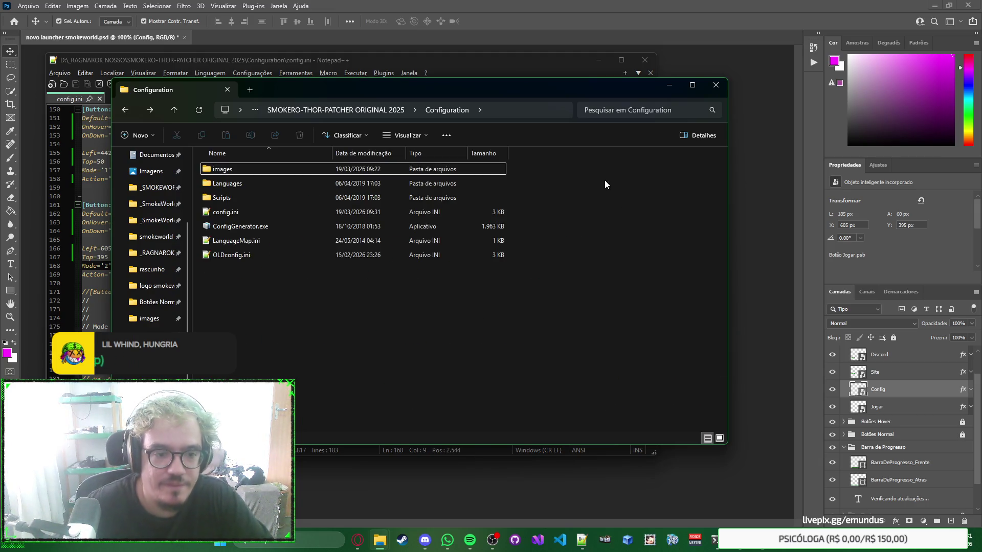
{"action": "left_click", "coordinate": [388, 106]}
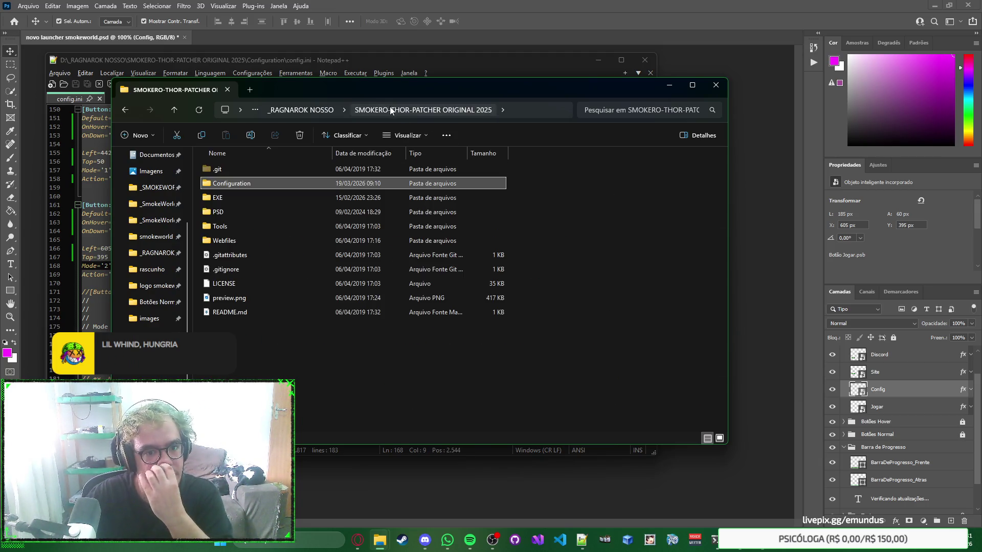
{"action": "double_click", "coordinate": [361, 200]}
{"action": "right_click", "coordinate": [642, 267]}
{"action": "left_click", "coordinate": [645, 223]}
{"action": "left_click", "coordinate": [456, 225]}
{"action": "right_click", "coordinate": [638, 266]}
{"action": "left_click", "coordinate": [627, 216]}
{"action": "right_click", "coordinate": [649, 252]}
{"action": "left_click", "coordinate": [643, 213]}
{"action": "left_click", "coordinate": [413, 223]}
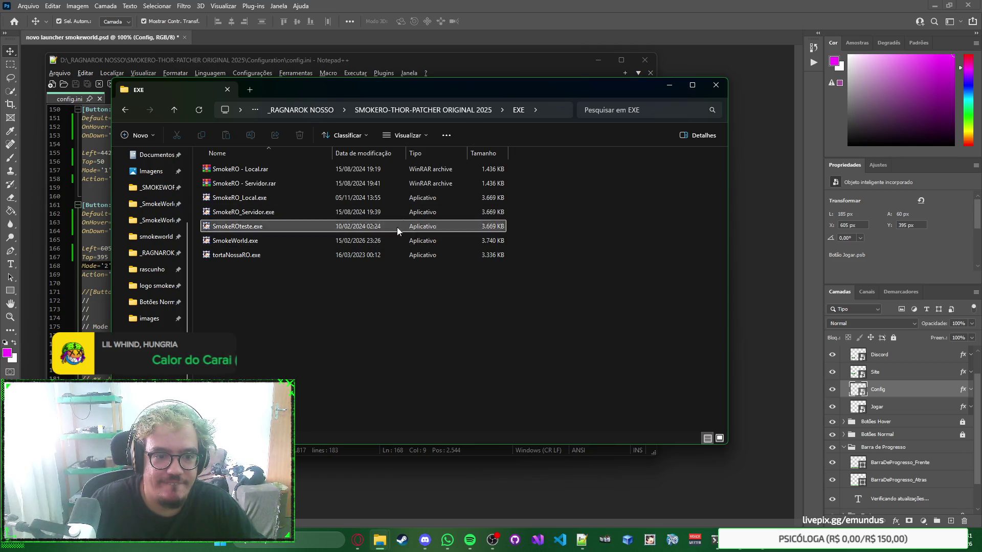
Step: Return to the Configuration folder and launch ConfigGenerator.exe
{"action": "left_click", "coordinate": [483, 112]}
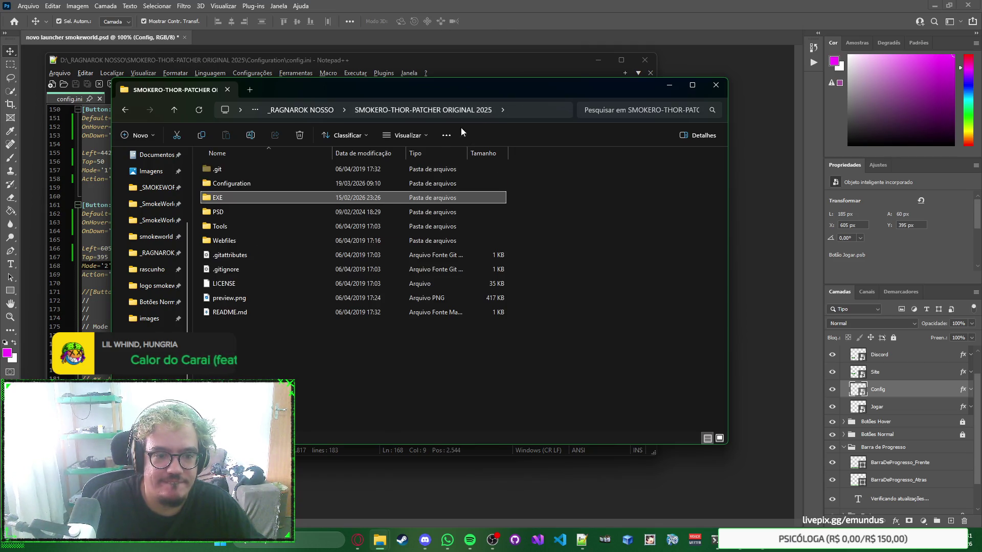
{"action": "double_click", "coordinate": [346, 185]}
{"action": "left_click", "coordinate": [474, 62]}
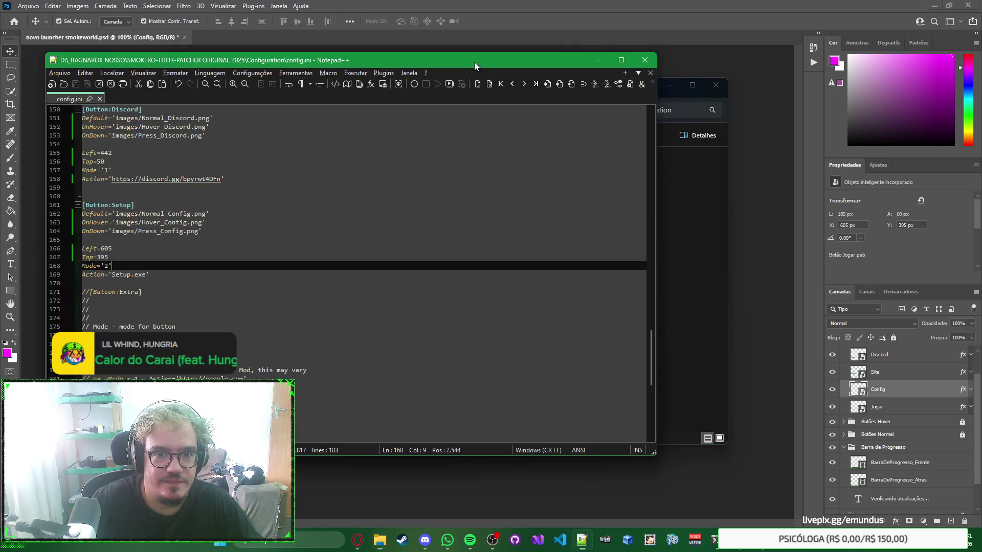
{"action": "mouse_move", "coordinate": [652, 341]}
{"action": "left_mouse_down"}
{"action": "mouse_move", "coordinate": [652, 124]}
{"action": "mouse_move", "coordinate": [648, 323]}
{"action": "left_mouse_up"}
{"action": "key", "text": "alt+Tab"}
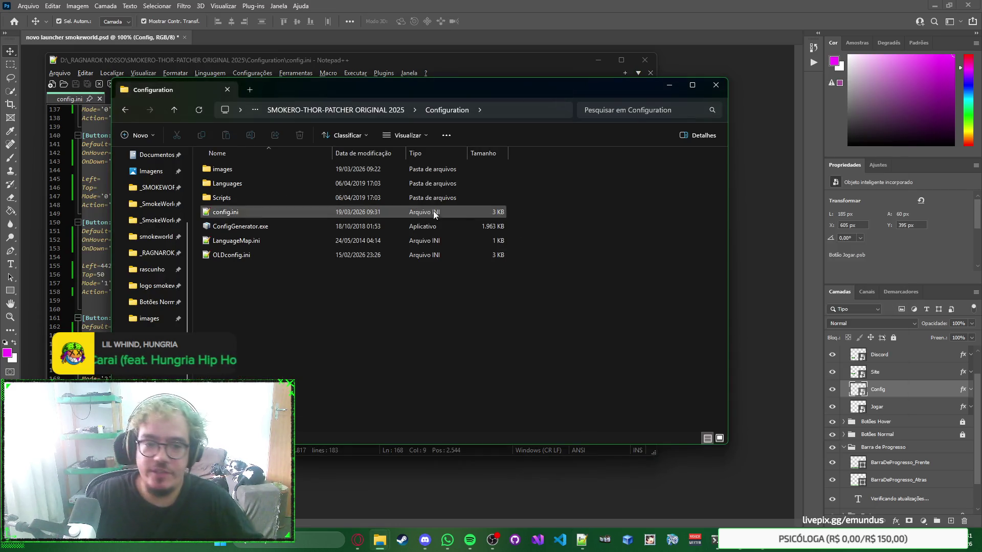
{"action": "double_click", "coordinate": [399, 231]}
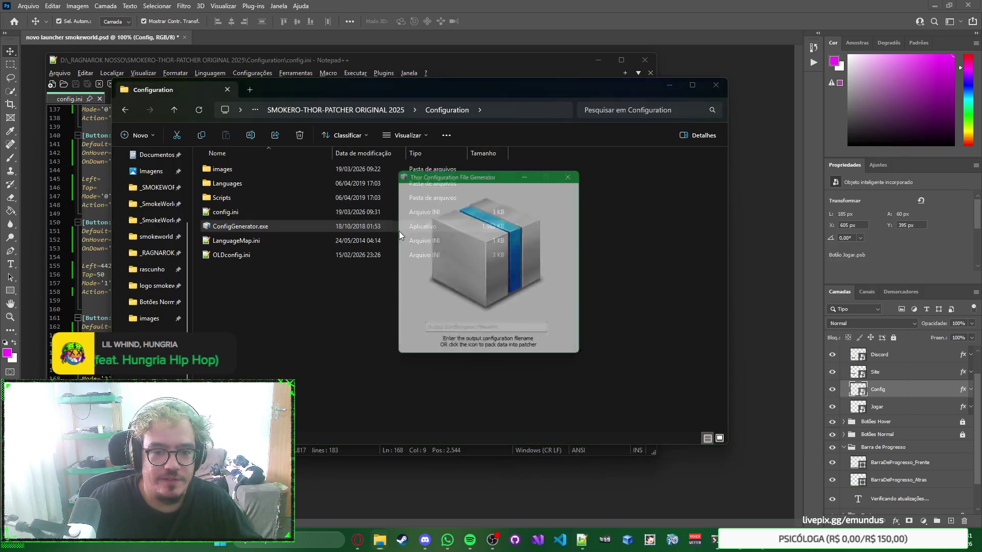
Step: Pick SmokeROteste.exe from the EXE folder as the patcher executable to pack
{"action": "left_click", "coordinate": [495, 240]}
{"action": "left_click_drag", "start_coordinate": [581, 180], "coordinate": [539, 177]}
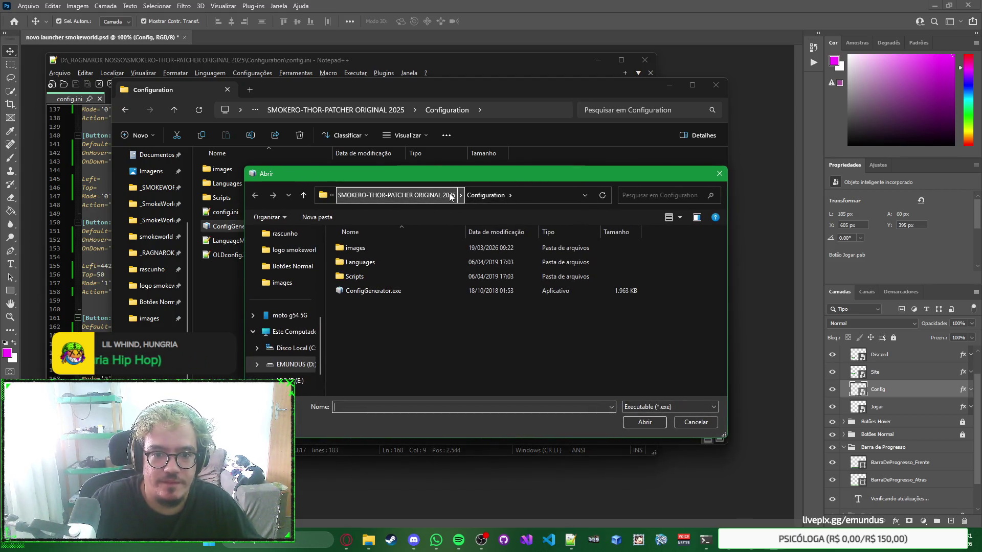
{"action": "left_click", "coordinate": [450, 196]}
{"action": "double_click", "coordinate": [431, 274]}
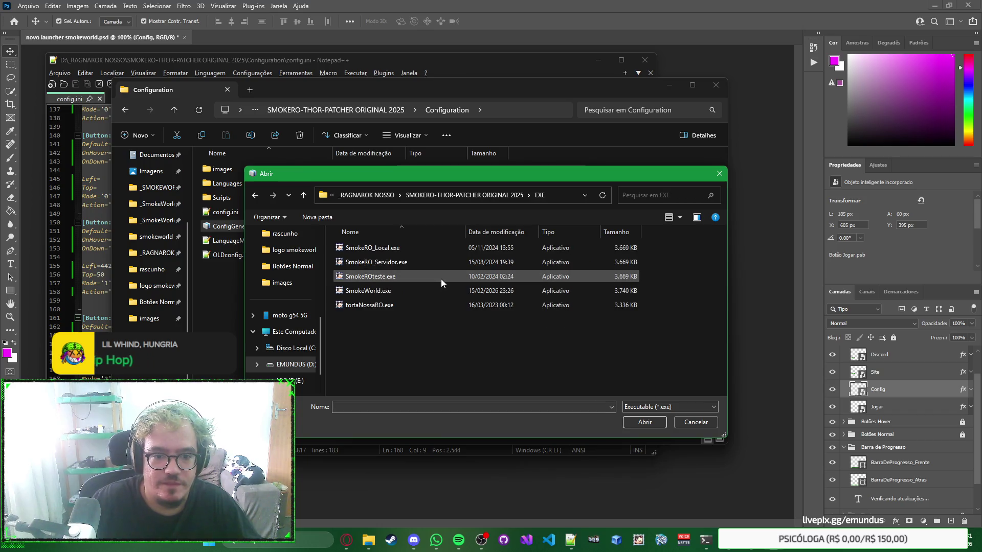
{"action": "mouse_move", "coordinate": [457, 278]}
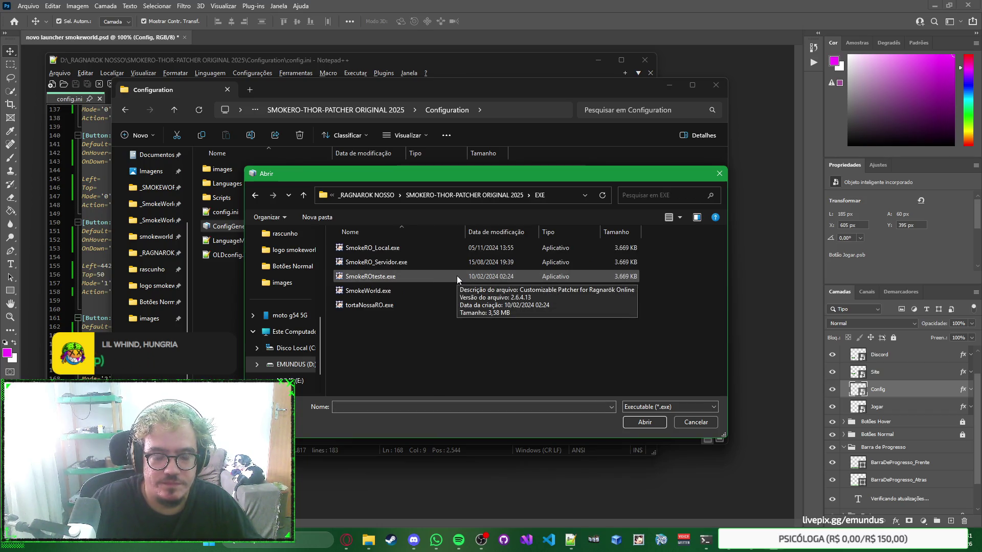
{"action": "double_click", "coordinate": [456, 275]}
Step: Search config.ini for 'progress'
{"action": "left_click", "coordinate": [507, 63]}
{"action": "key", "text": "ctrl+f"}
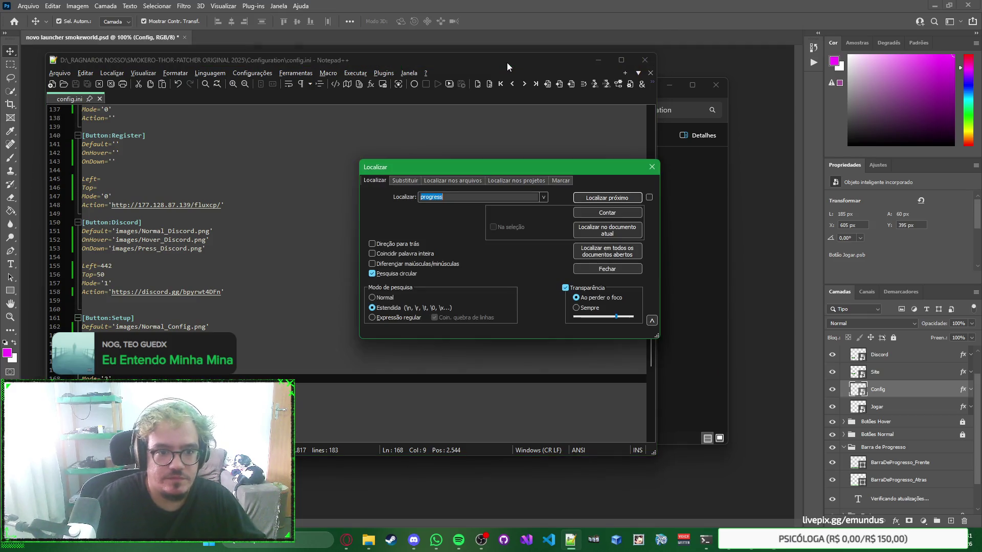
{"action": "key", "text": "Return"}
{"action": "key", "text": "Escape"}
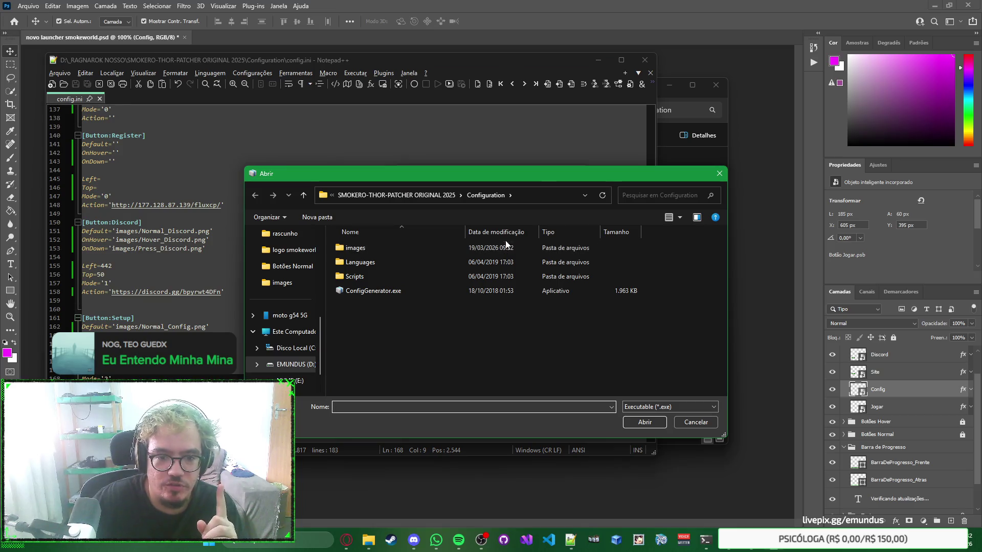
Step: Close the file picker and the generator, returning to the Configuration folder window
{"action": "left_click", "coordinate": [719, 174]}
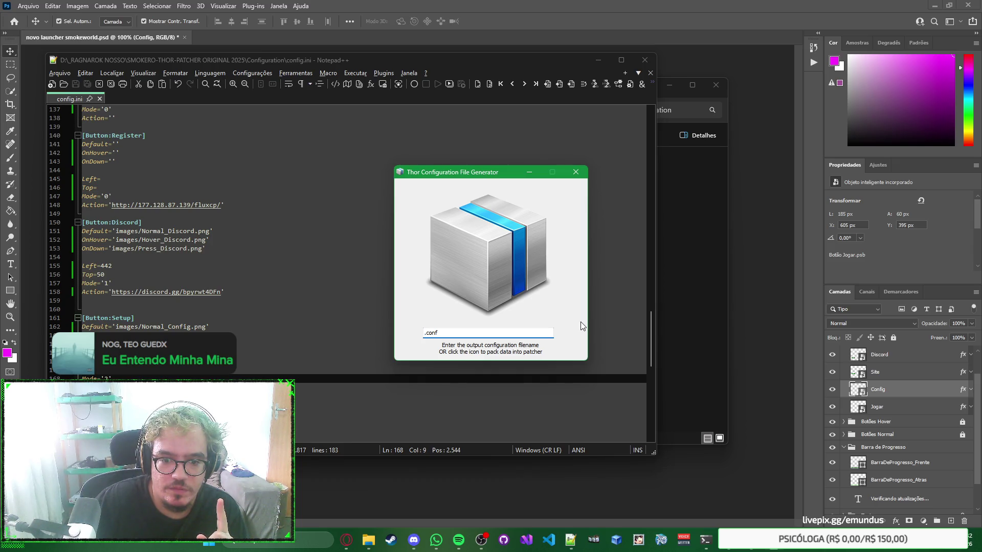
{"action": "left_click", "coordinate": [499, 256]}
{"action": "key", "text": "Escape"}
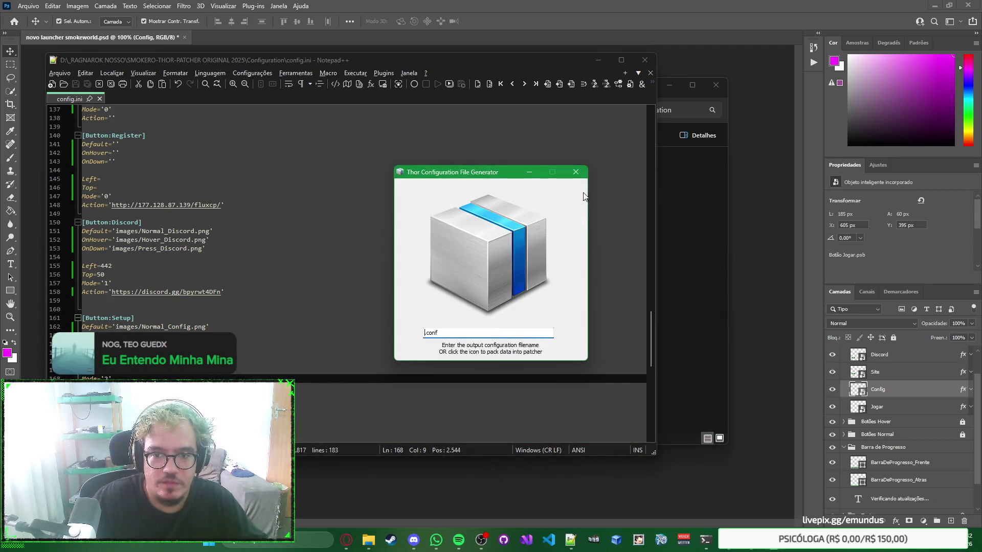
{"action": "left_click", "coordinate": [576, 174]}
{"action": "mouse_move", "coordinate": [368, 540]}
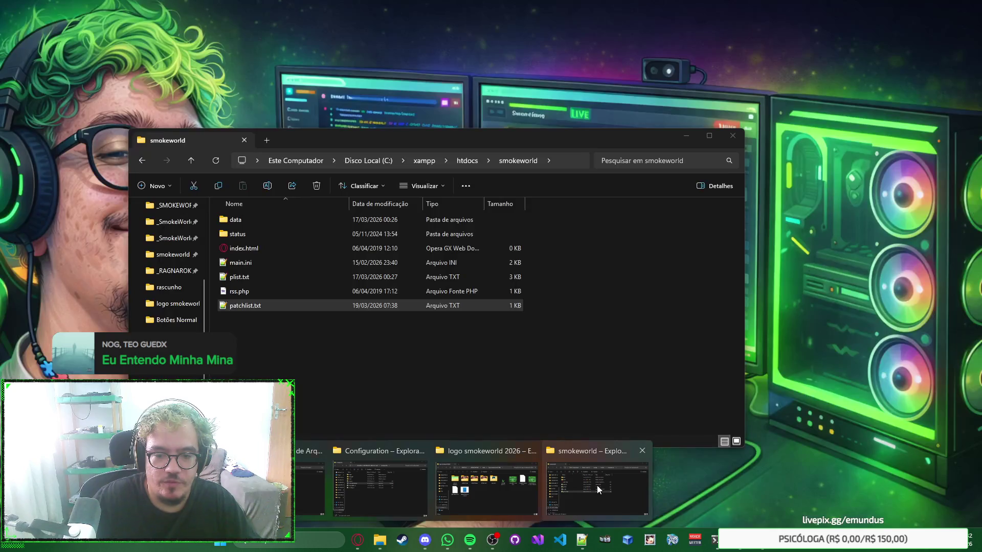
{"action": "left_click", "coordinate": [390, 450]}
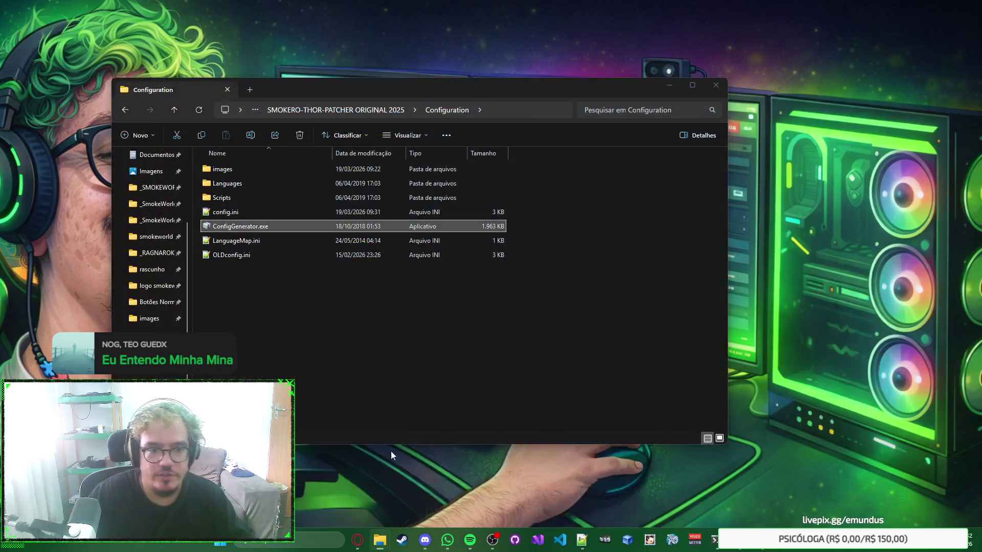